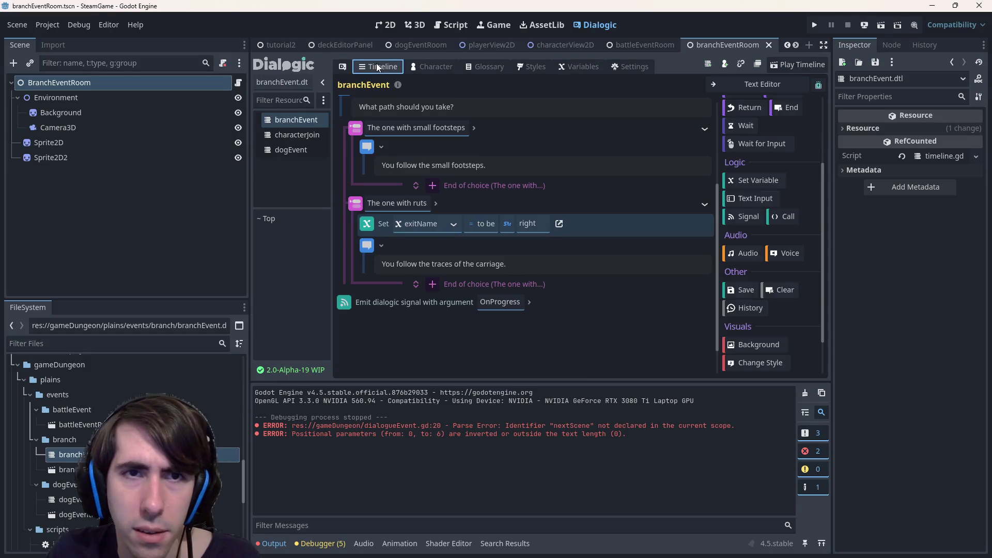
Duplicate the Set exitName event and move the copy into the small footsteps branch
{"action": "right_click", "coordinate": [370, 221]}
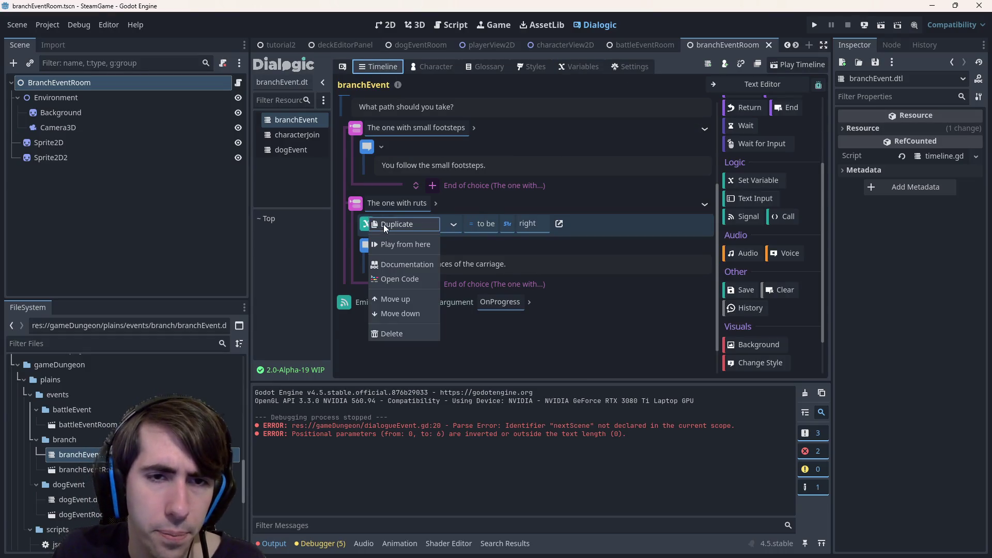
{"action": "left_click", "coordinate": [385, 226]}
{"action": "mouse_move", "coordinate": [367, 248]}
{"action": "left_mouse_down"}
{"action": "mouse_move", "coordinate": [364, 138]}
{"action": "mouse_move", "coordinate": [463, 145]}
{"action": "left_mouse_up"}
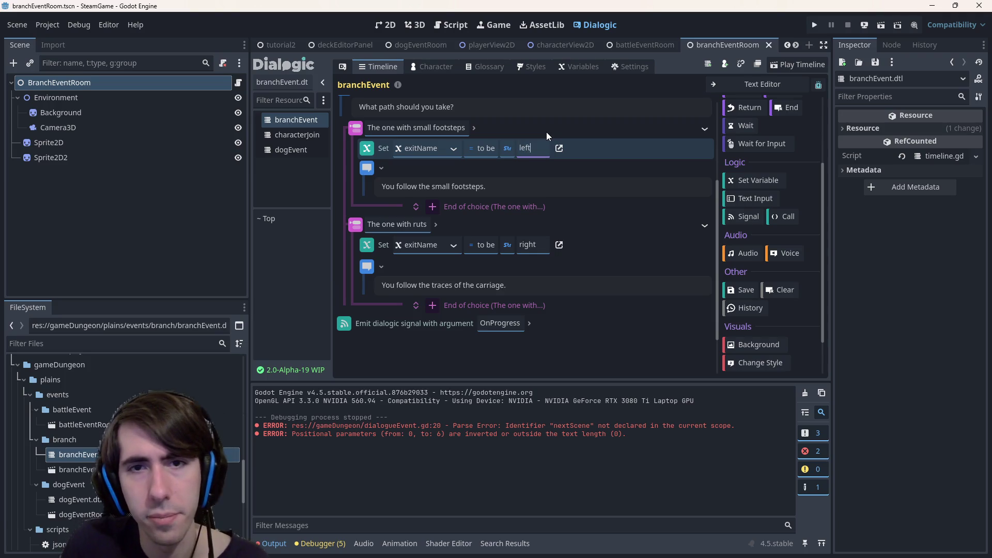
{"action": "type", "text": "t"}
{"action": "scroll", "coordinate": [491, 173], "scroll_direction": "up", "scroll_amount": 3}
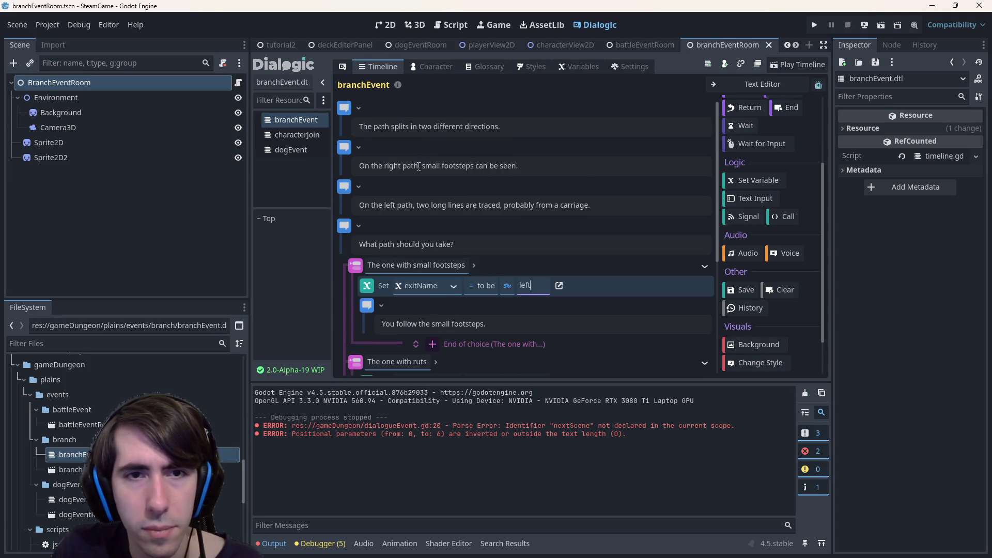
Set the copied event's exitName value to right
{"action": "left_click_drag", "start_coordinate": [418, 166], "coordinate": [517, 163]}
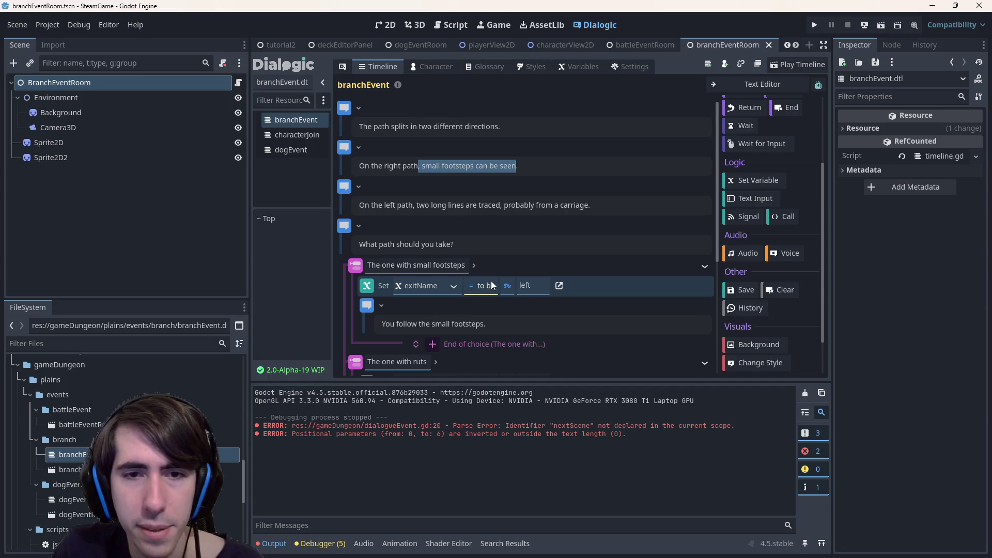
{"action": "left_click", "coordinate": [528, 286]}
{"action": "type", "text": "ight"}
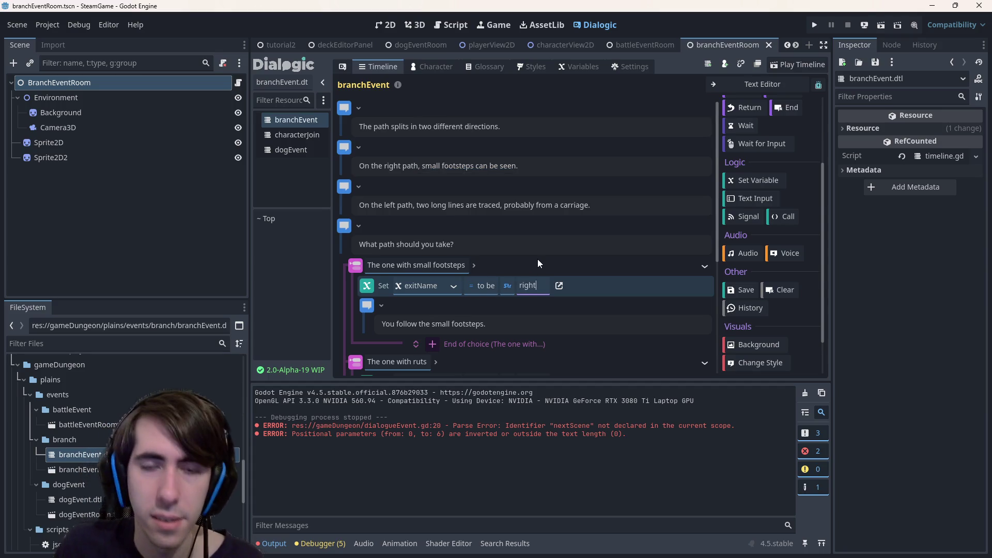
{"action": "scroll", "coordinate": [537, 259], "scroll_direction": "down", "scroll_amount": 3}
{"action": "double_click", "coordinate": [519, 286]}
{"action": "key", "text": "ctrl+F3"}
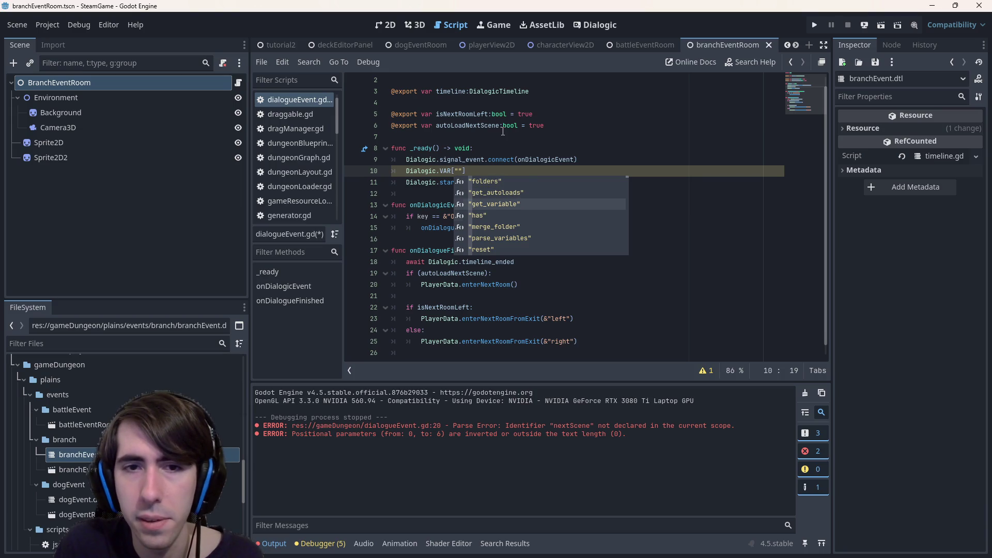
Fill in exitName so line 10 reads Dialogic.VAR["exitName"], and save dialogueEvent.gd
{"action": "type", "text": "exitNa"}
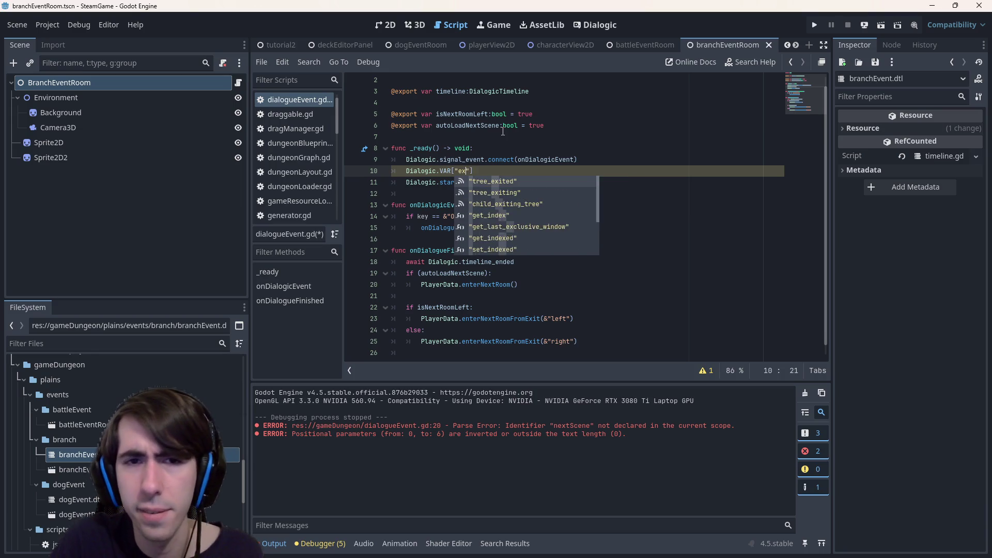
{"action": "type", "text": "me"}
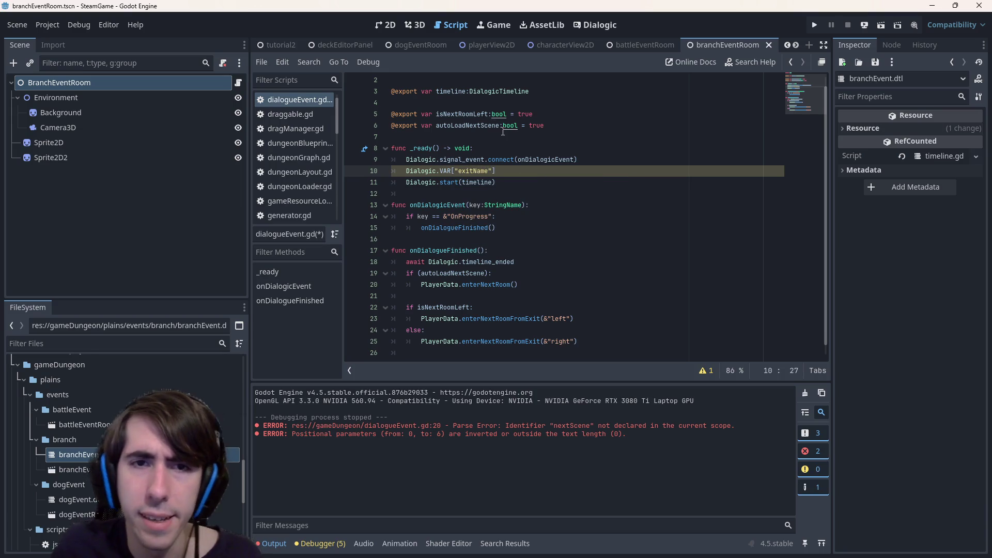
{"action": "key", "text": "ctrl+s"}
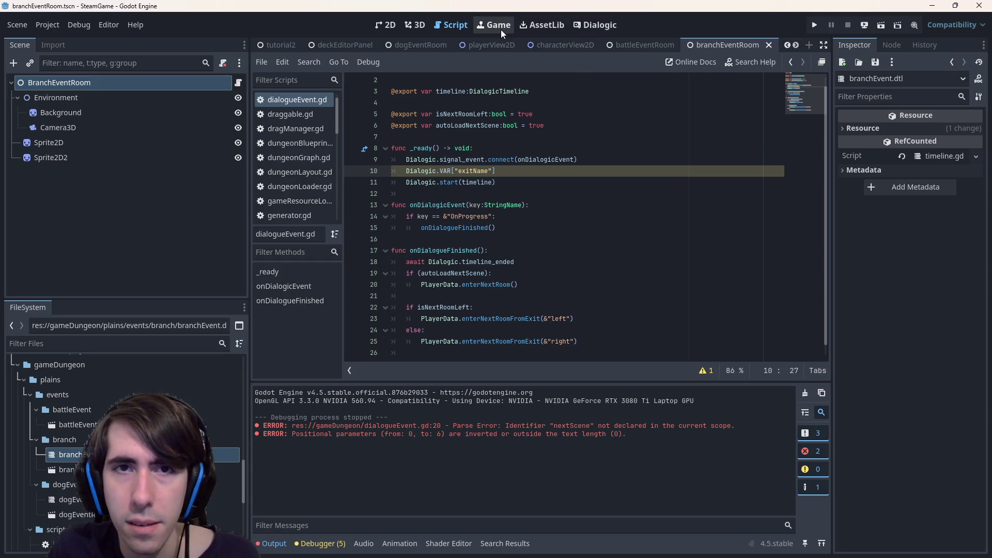
{"action": "left_click", "coordinate": [588, 26]}
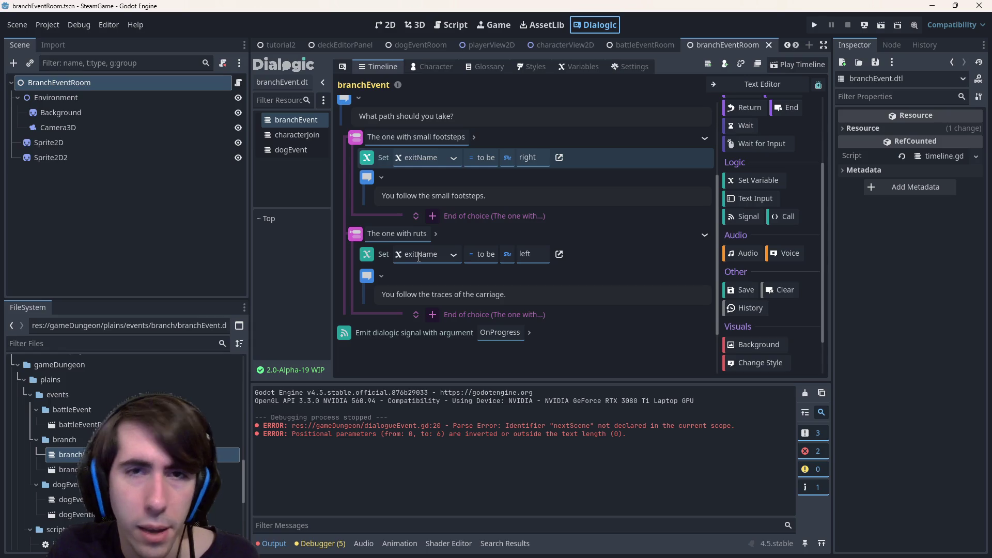
Confirm the exitName string variable name in Dialogic's Variables list against line 10 of dialogueEvent.gd
{"action": "left_click", "coordinate": [589, 67]}
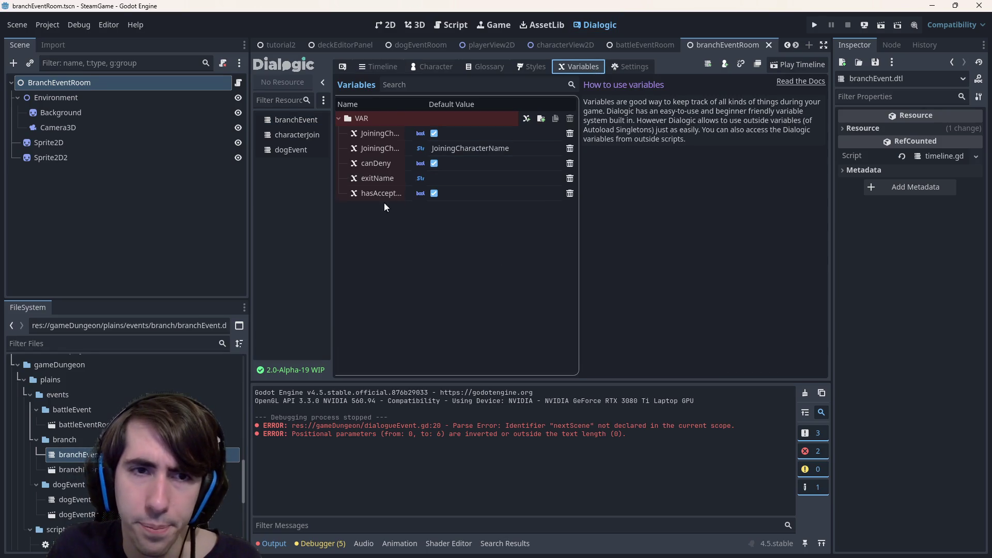
{"action": "double_click", "coordinate": [365, 182]}
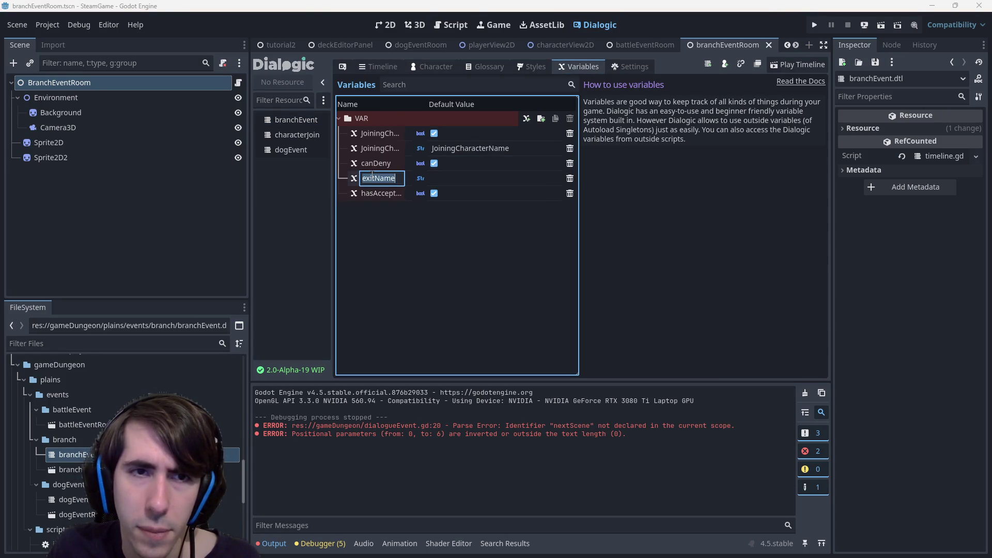
{"action": "left_click", "coordinate": [393, 27]}
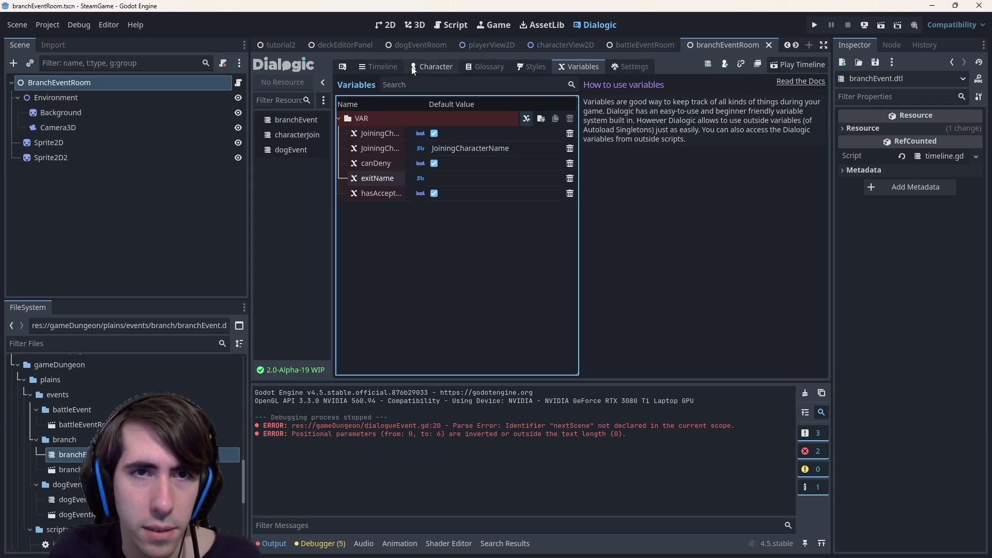
{"action": "left_click", "coordinate": [449, 24]}
{"action": "double_click", "coordinate": [480, 171]}
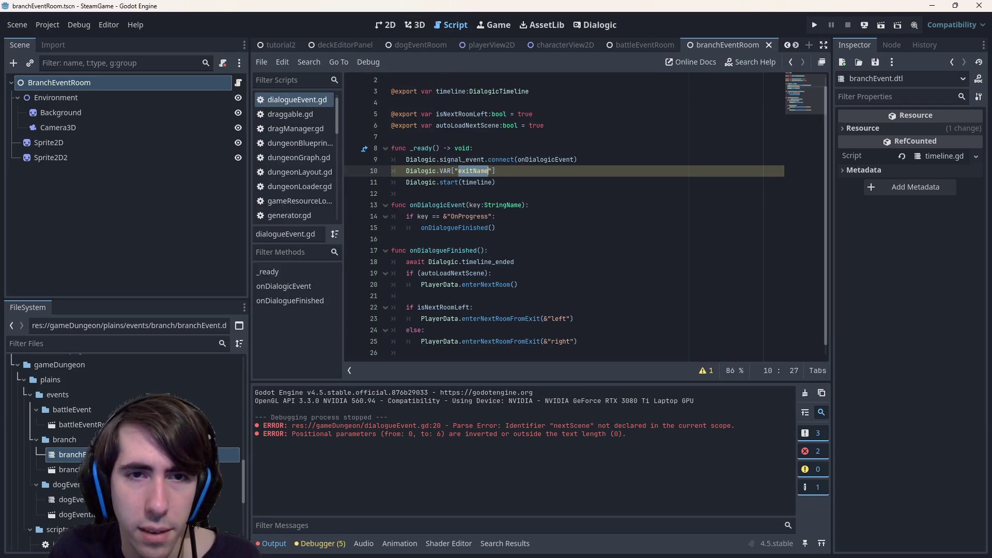
Search the project for Dialogic.VAR and inspect its use in characterJoin.gd line 51
{"action": "left_click_drag", "start_coordinate": [406, 170], "coordinate": [451, 171]}
{"action": "key", "text": "ctrl+shift+f"}
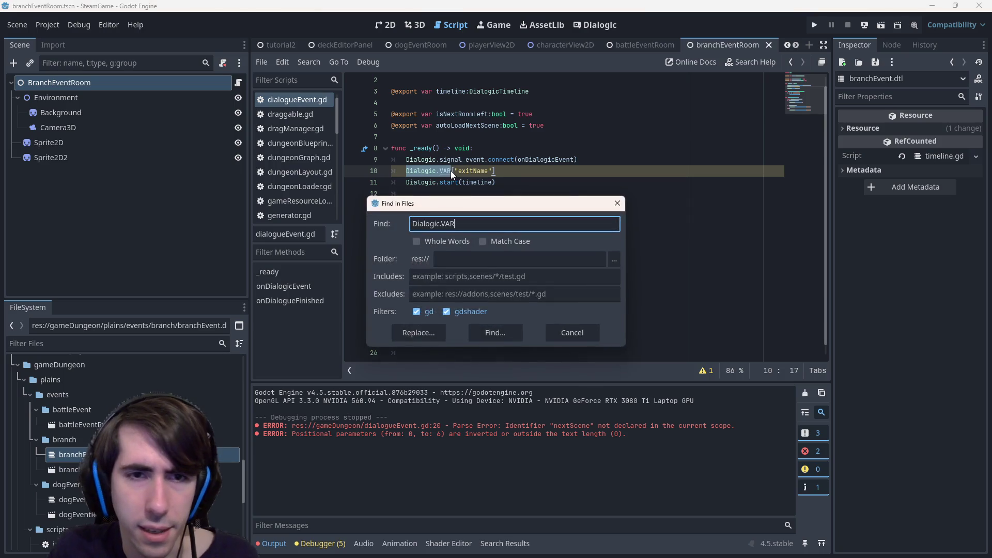
{"action": "key", "text": "Return"}
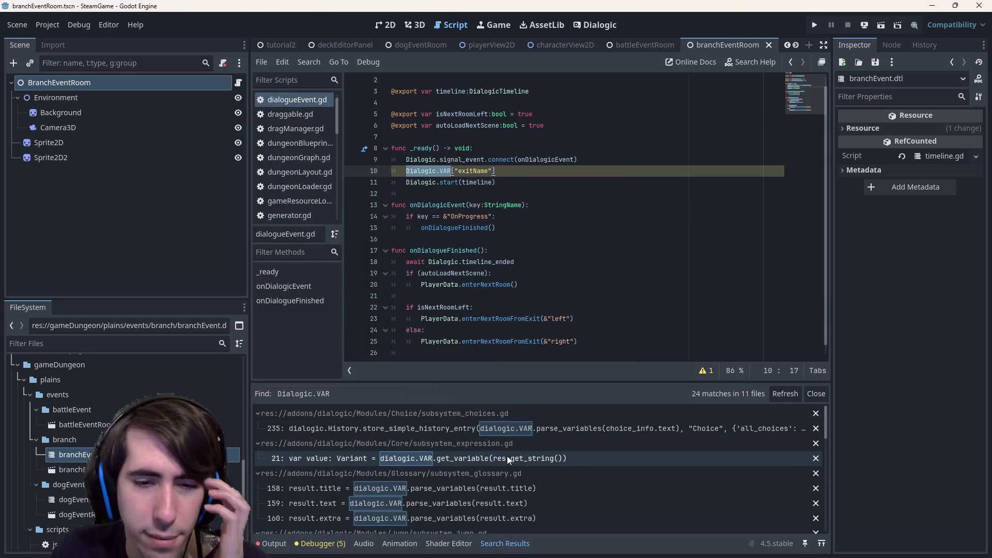
{"action": "scroll", "coordinate": [492, 491], "scroll_direction": "down", "scroll_amount": 6}
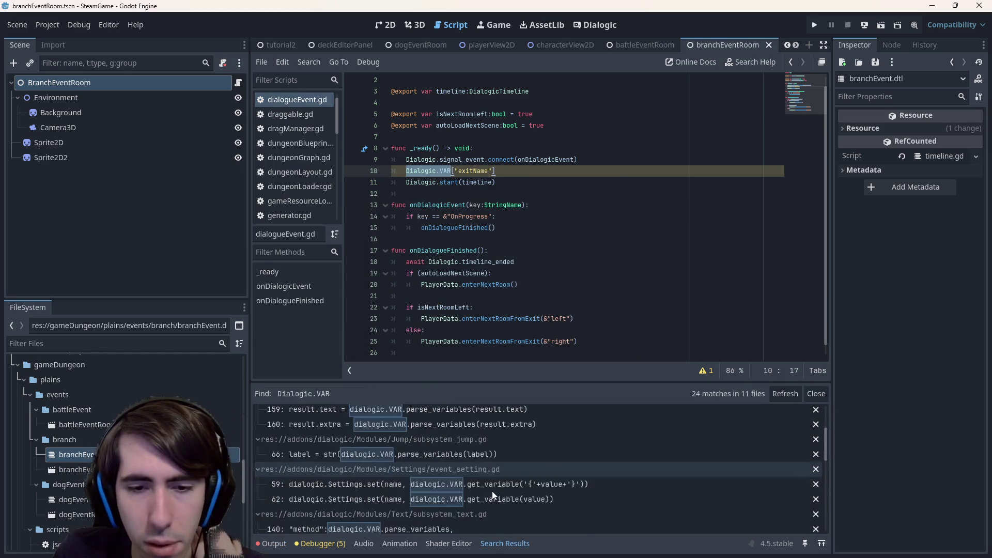
{"action": "scroll", "coordinate": [492, 489], "scroll_direction": "down", "scroll_amount": 7}
{"action": "scroll", "coordinate": [499, 478], "scroll_direction": "up", "scroll_amount": 6}
{"action": "scroll", "coordinate": [455, 473], "scroll_direction": "down", "scroll_amount": 6}
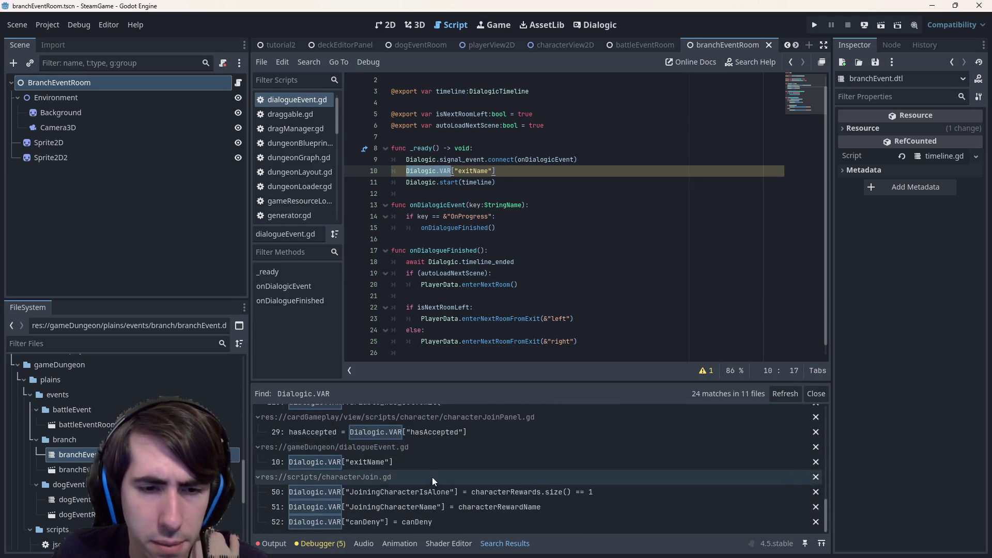
{"action": "left_click", "coordinate": [356, 495]}
{"action": "left_click", "coordinate": [594, 195]}
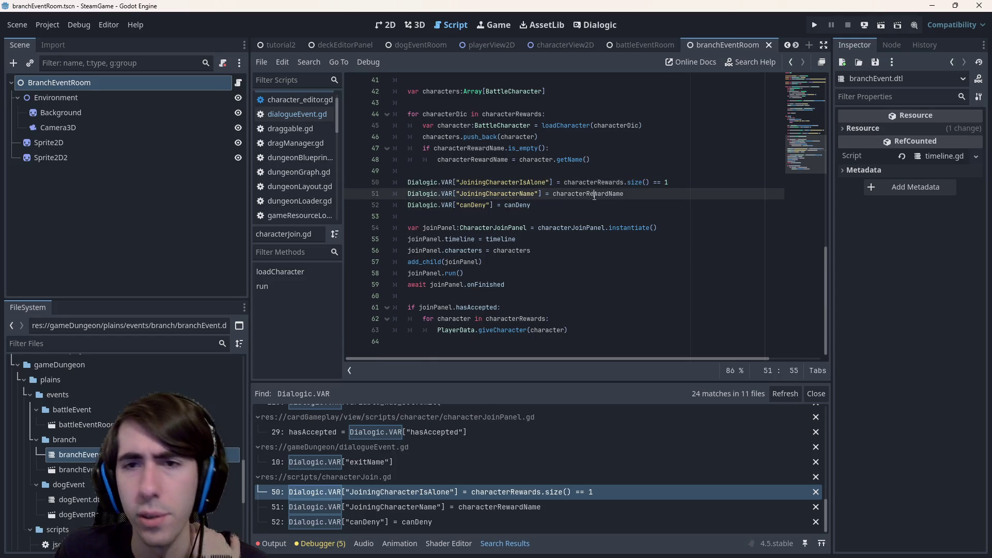
{"action": "scroll", "coordinate": [594, 195], "scroll_direction": "up", "scroll_amount": 10}
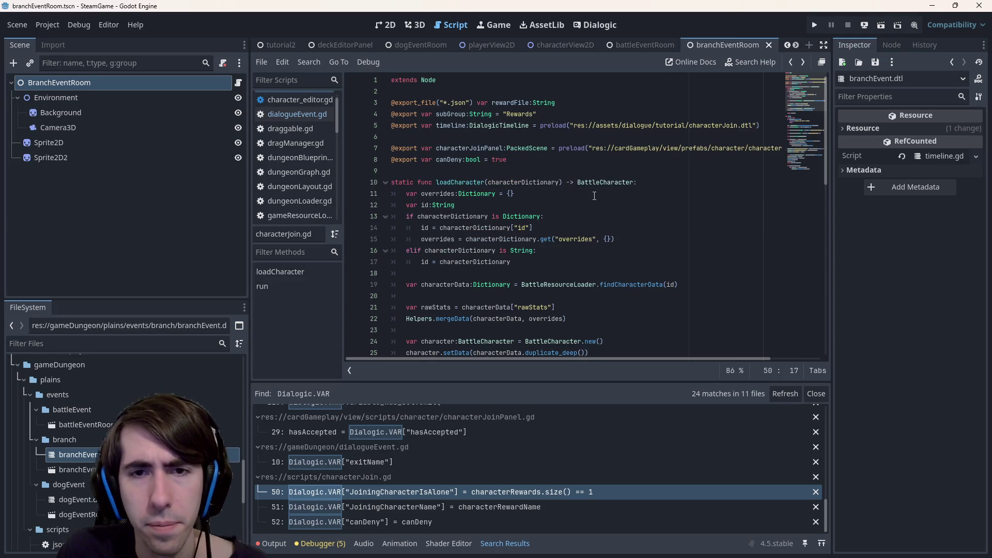
{"action": "key", "text": "alt+Left"}
Append = "" to line 10 so exitName is reset to an empty string
{"action": "key", "text": "End"}
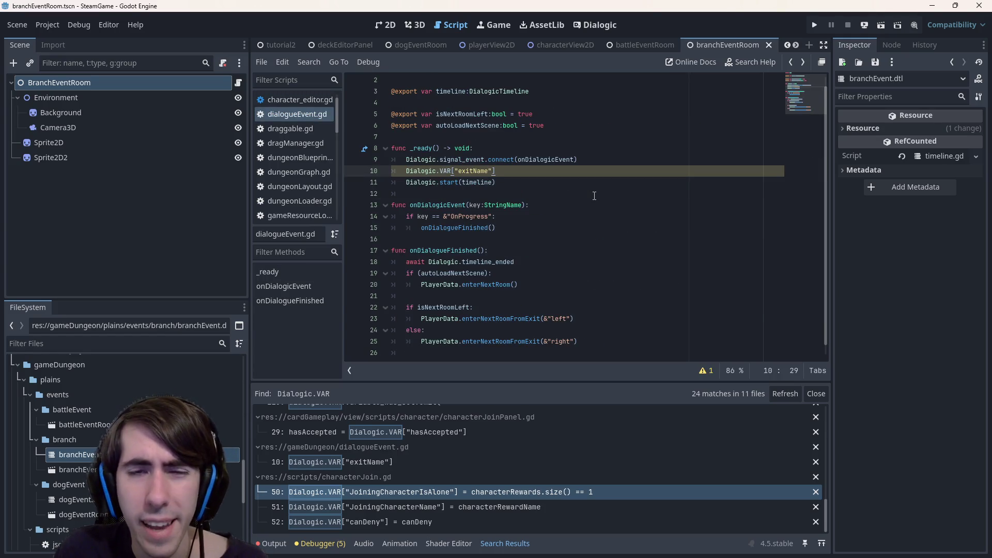
{"action": "type", "text": "= \""}
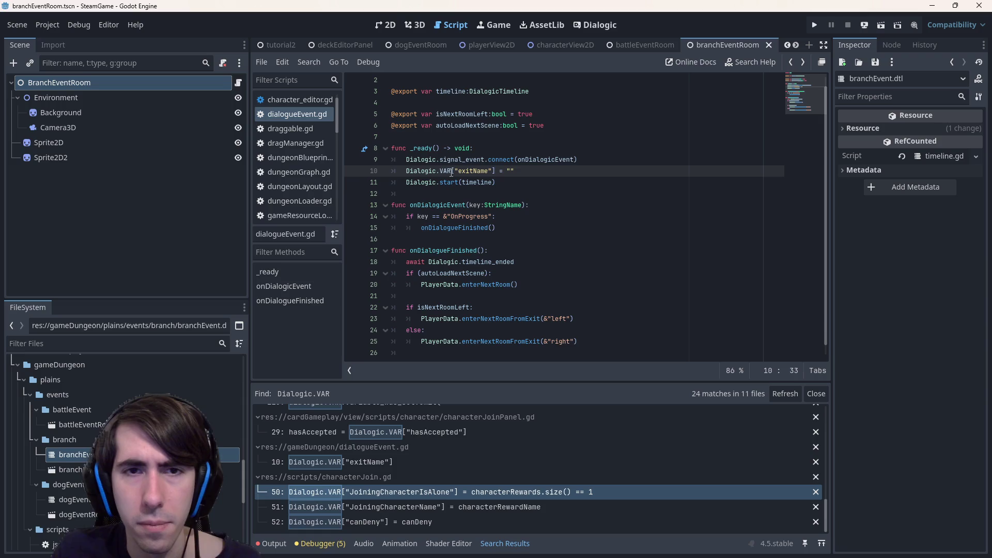
{"action": "mouse_move", "coordinate": [441, 172]}
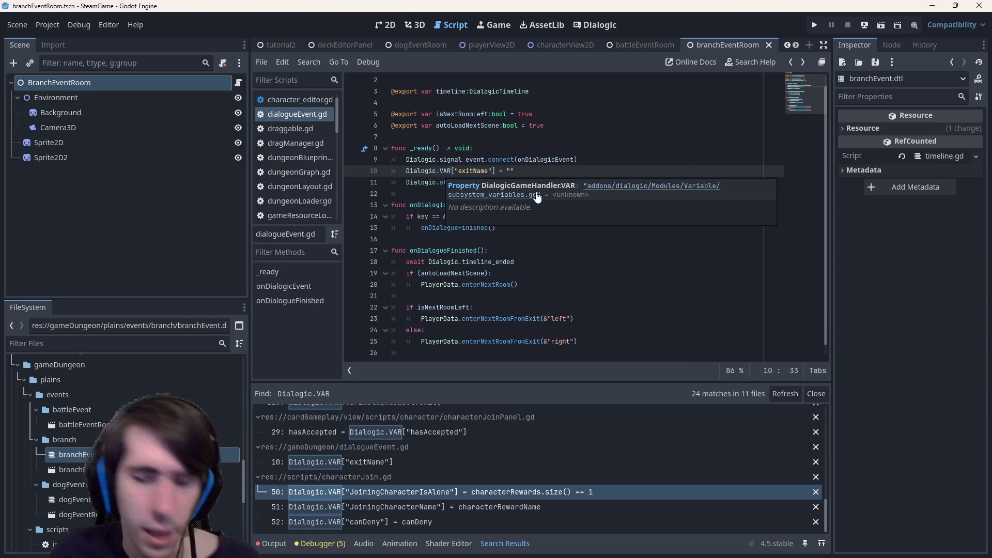
{"action": "key", "text": "Left"}
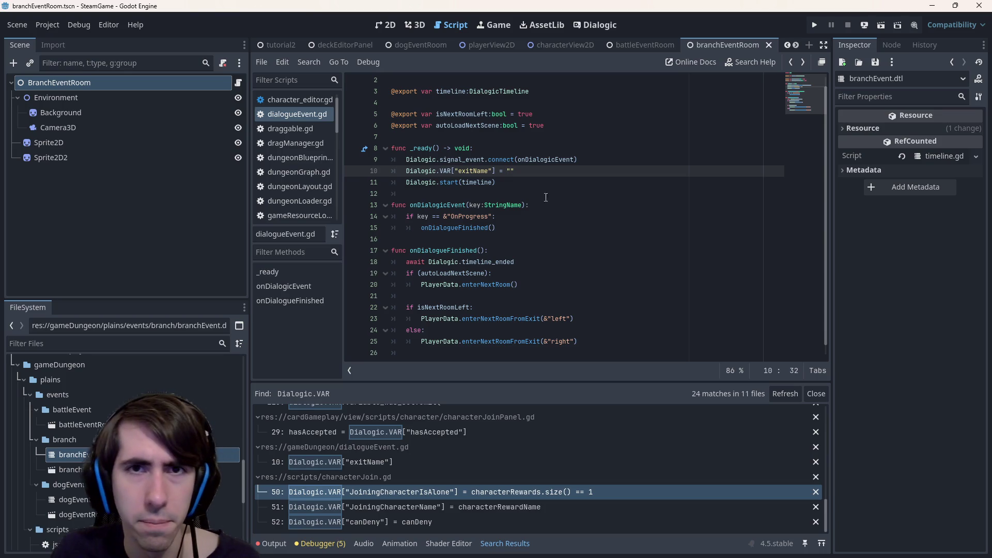
{"action": "left_click", "coordinate": [589, 25]}
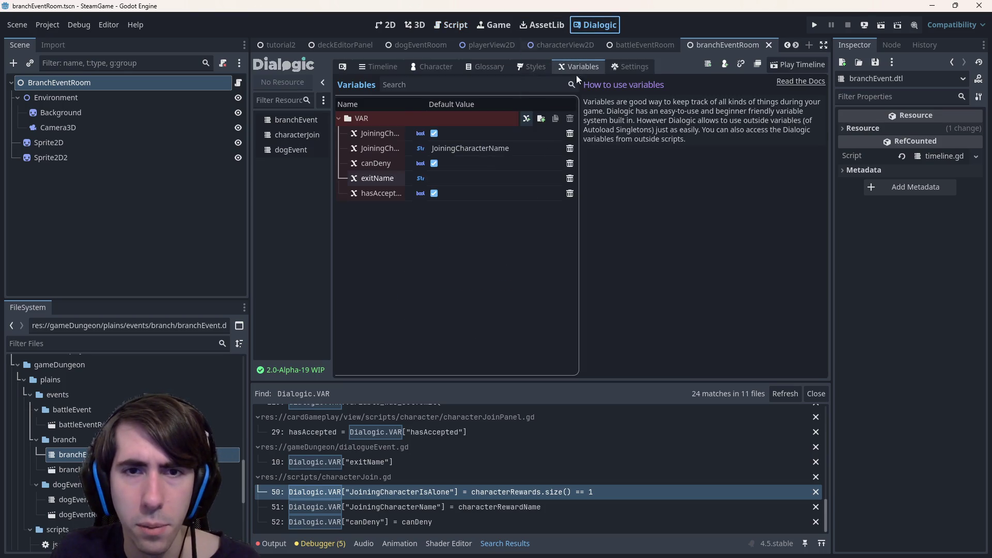
{"action": "left_click", "coordinate": [421, 178]}
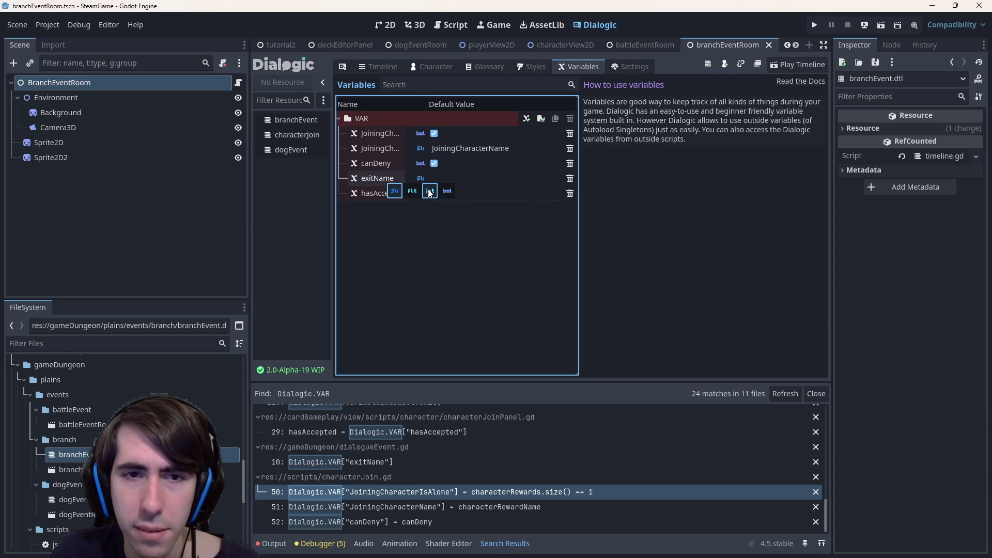
{"action": "left_click", "coordinate": [515, 277]}
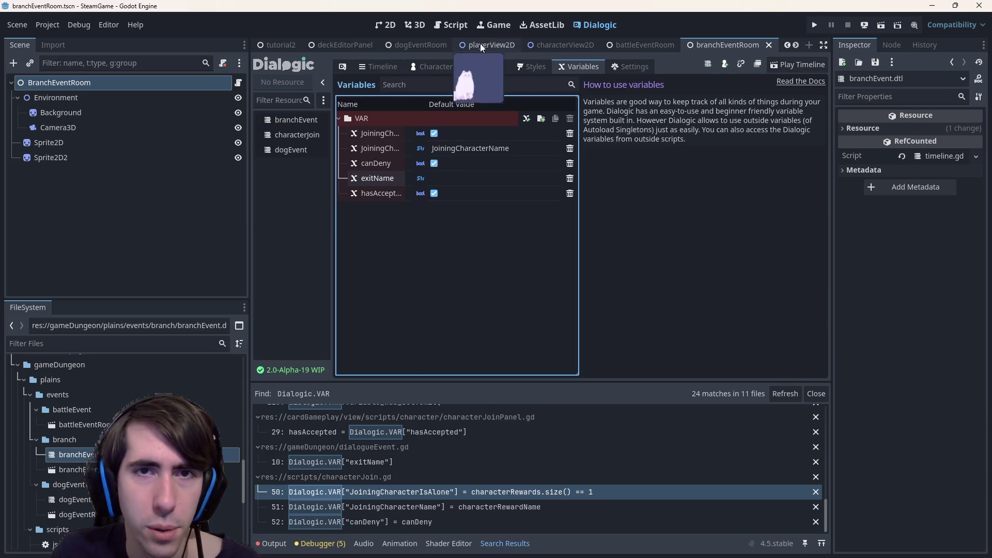
{"action": "left_click", "coordinate": [437, 25]}
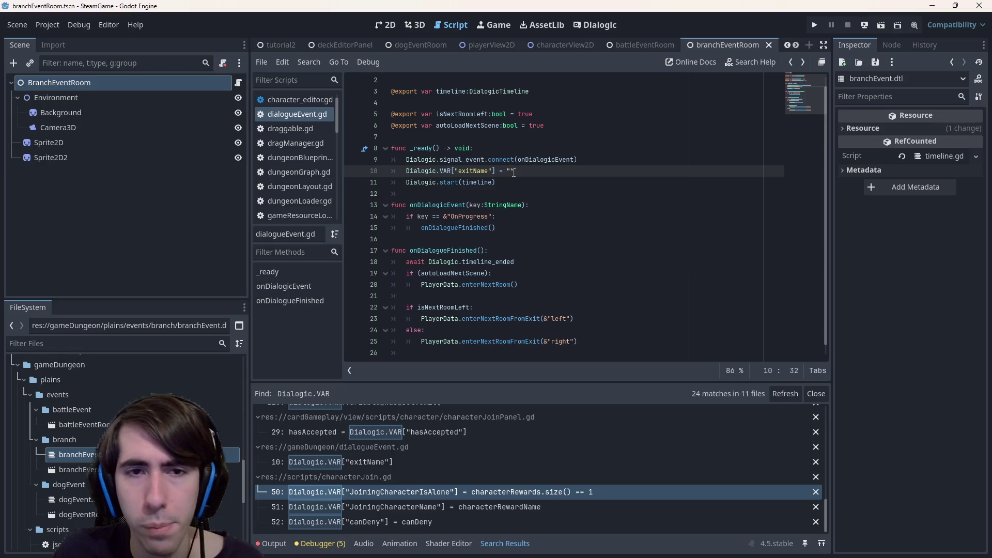
Add a new line above the isNextRoomLeft check holding the copied Dialogic.VAR["exitName"] lookup
{"action": "mouse_move", "coordinate": [406, 171]}
{"action": "left_mouse_down"}
{"action": "mouse_move", "coordinate": [492, 161]}
{"action": "mouse_move", "coordinate": [497, 171]}
{"action": "left_mouse_up"}
{"action": "key", "text": "ctrl+c"}
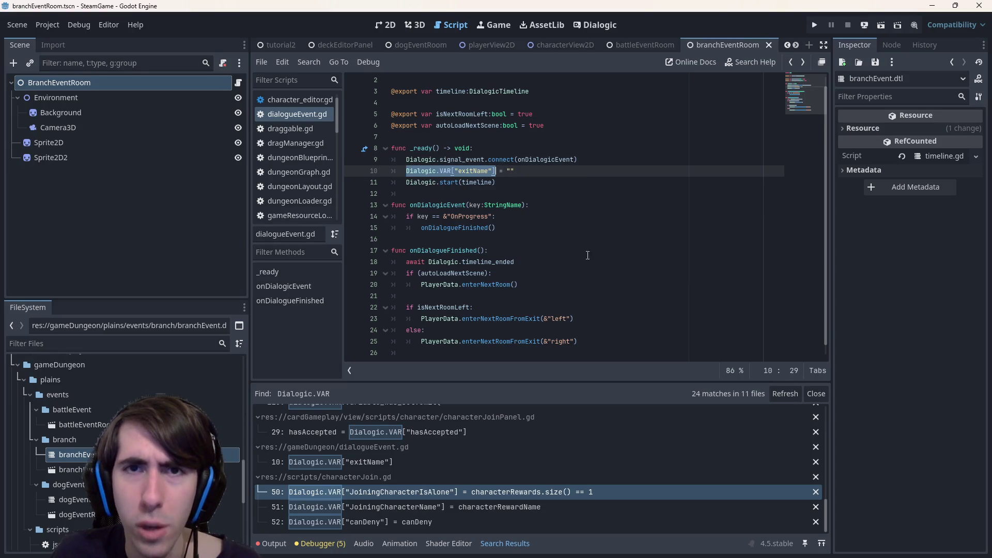
{"action": "scroll", "coordinate": [569, 118], "scroll_direction": "down", "scroll_amount": 1}
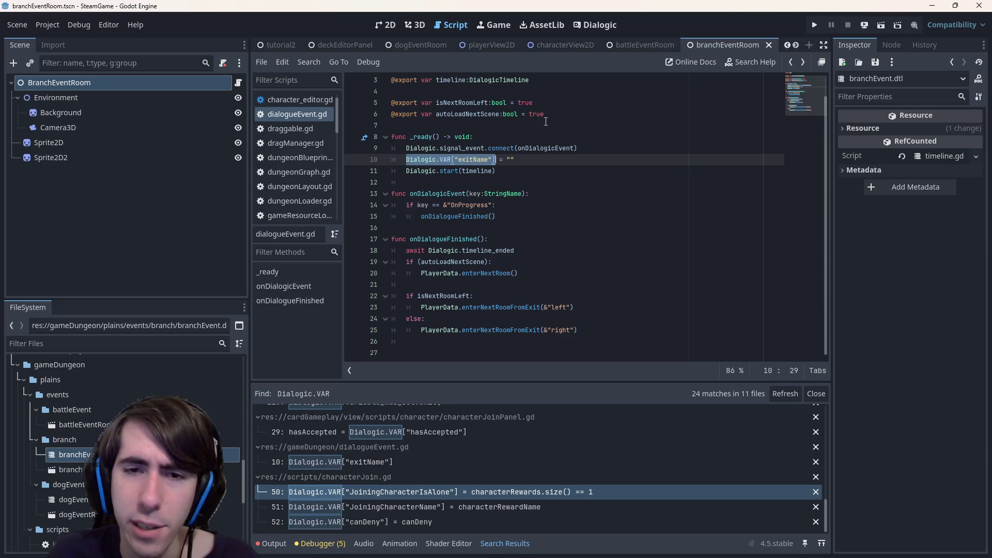
{"action": "left_click", "coordinate": [515, 292]}
{"action": "key", "text": "Up"}
{"action": "key", "text": "Return"}
{"action": "type", "text": "if"}
{"action": "key", "text": "ctrl+v"}
{"action": "type", "text": ":"}
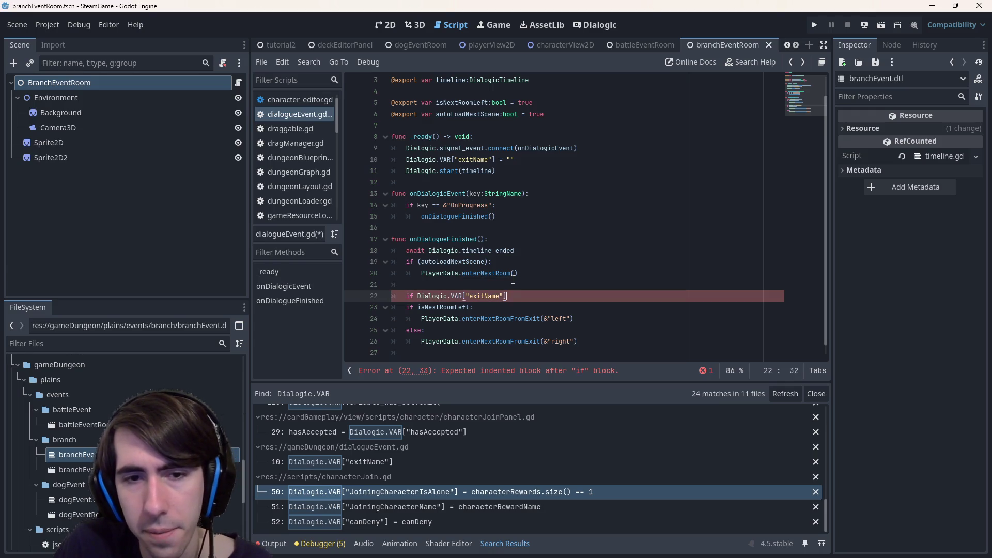
Rewrite it as var exitname:String = Dialogic.VAR["exitName"] and save the script
{"action": "key", "text": "ctrl+BackSpace"}
{"action": "key", "text": "ctrl+BackSpace"}
{"action": "key", "text": "ctrl+BackSpace"}
{"action": "type", "text": "var"}
{"action": "key", "text": "ctrl+v"}
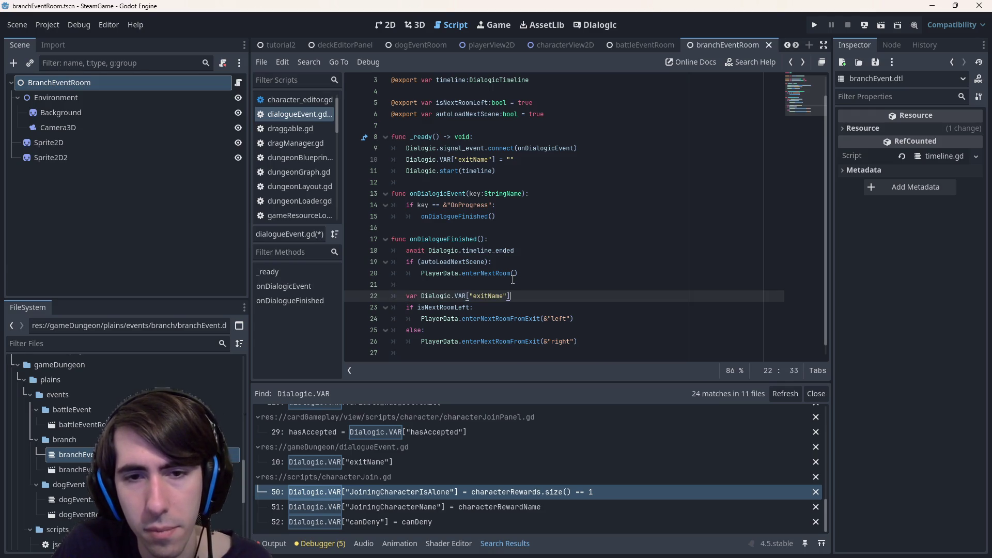
{"action": "key", "text": "ctrl+Left"}
{"action": "key", "text": "ctrl+Left"}
{"action": "key", "text": "ctrl+Left"}
{"action": "type", "text": "exit"}
{"action": "type", "text": "name ="}
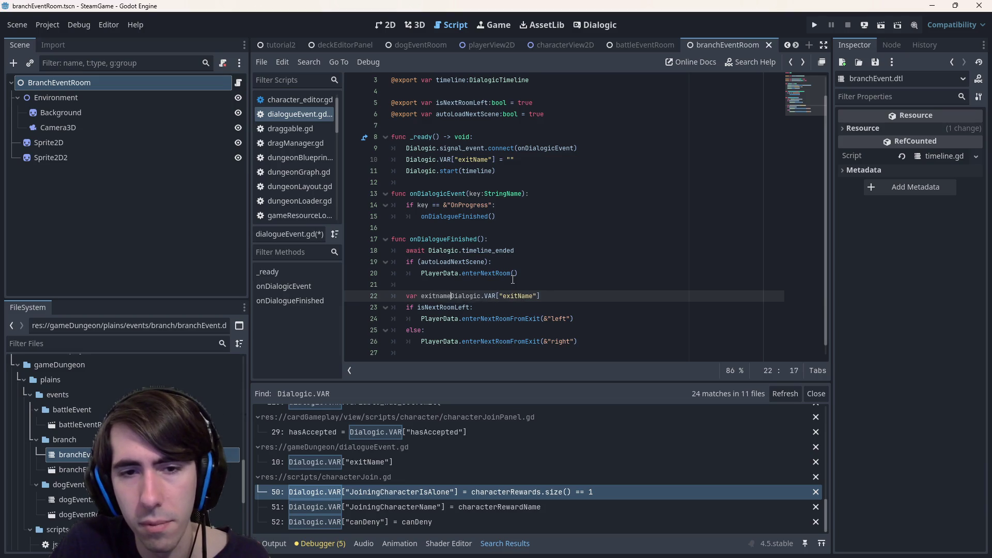
{"action": "key", "text": "Left"}
{"action": "key", "text": "Left"}
{"action": "type", "text": ":String"}
{"action": "key", "text": "ctrl+s"}
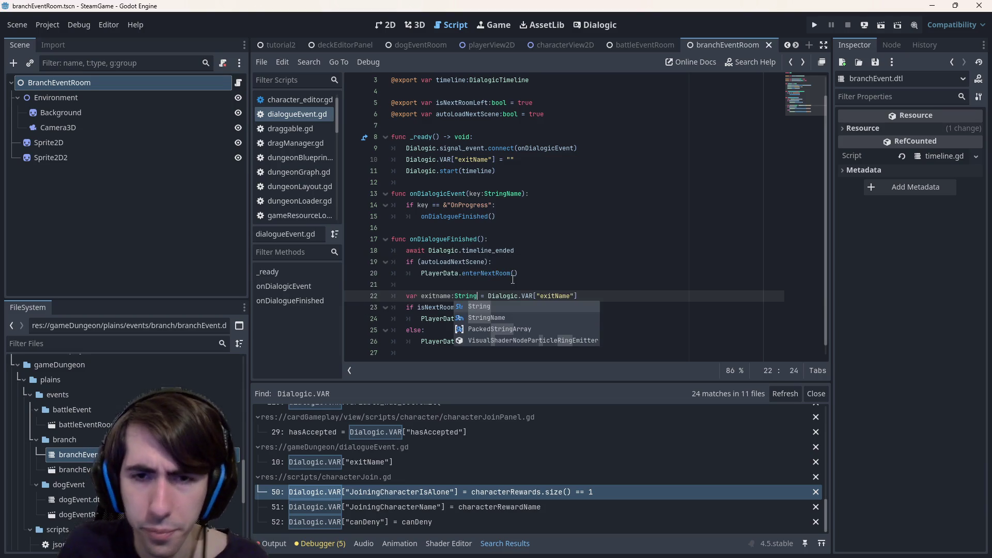
{"action": "left_click", "coordinate": [516, 263]}
{"action": "left_click_drag", "start_coordinate": [640, 362], "coordinate": [371, 292]}
{"action": "key", "text": "ctrl+c"}
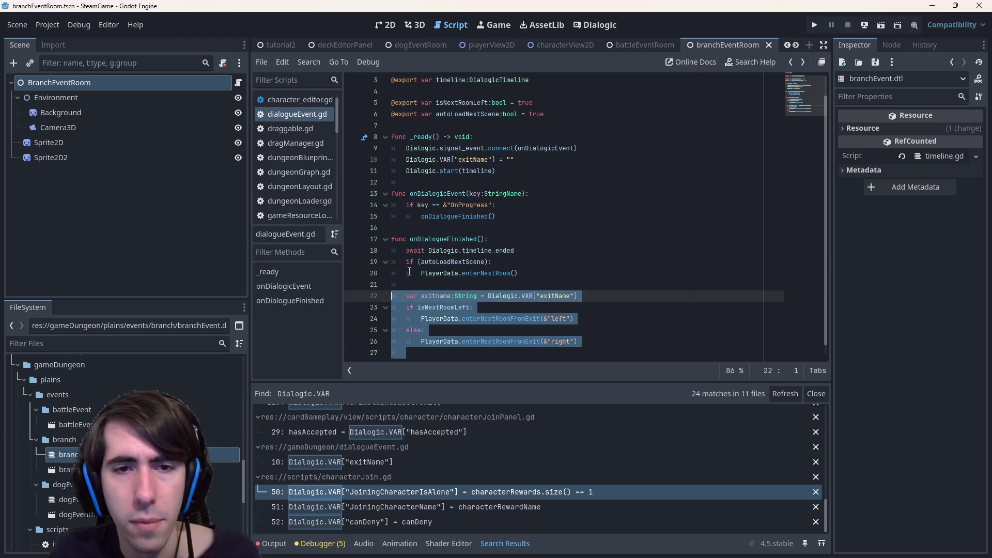
Cut the exitname line and exit branch and paste it over the autoLoadNextScene block
{"action": "key", "text": "BackSpace"}
{"action": "left_click", "coordinate": [516, 272]}
{"action": "key", "text": "Return"}
{"action": "left_click_drag", "start_coordinate": [519, 307], "coordinate": [367, 295]}
{"action": "key", "text": "ctrl+v"}
{"action": "key", "text": "ctrl+v"}
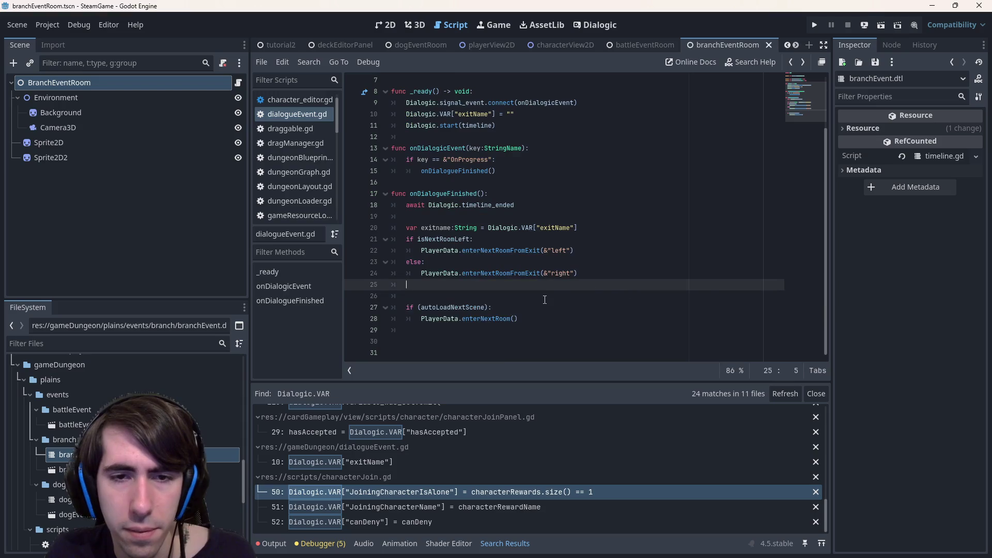
{"action": "key", "text": "Up"}
{"action": "key", "text": "Up"}
{"action": "key", "text": "Up"}
{"action": "key", "text": "End"}
{"action": "key", "text": "ctrl+s"}
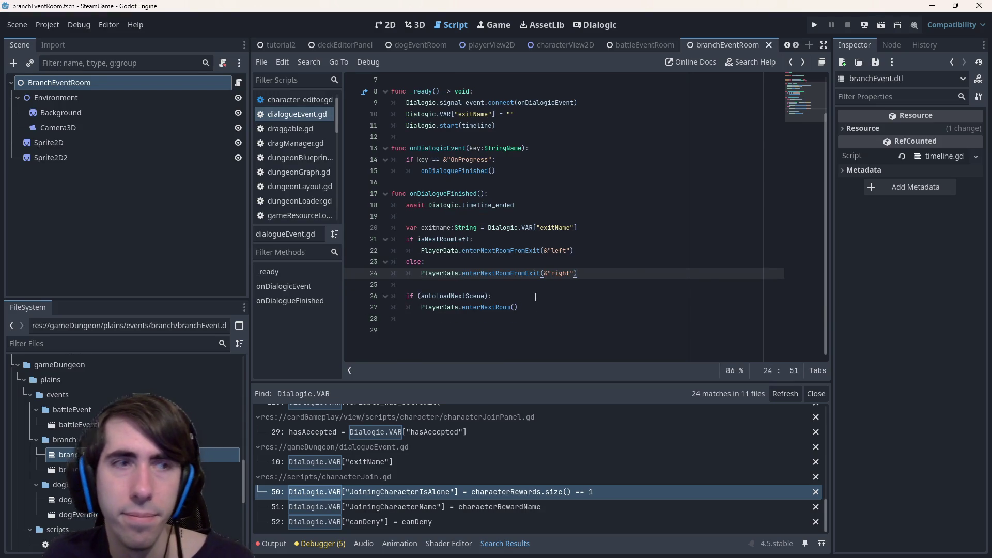
Move the exitname line and exit branch inside the if autoLoadNextScene check, indented, and save
{"action": "double_click", "coordinate": [452, 296]}
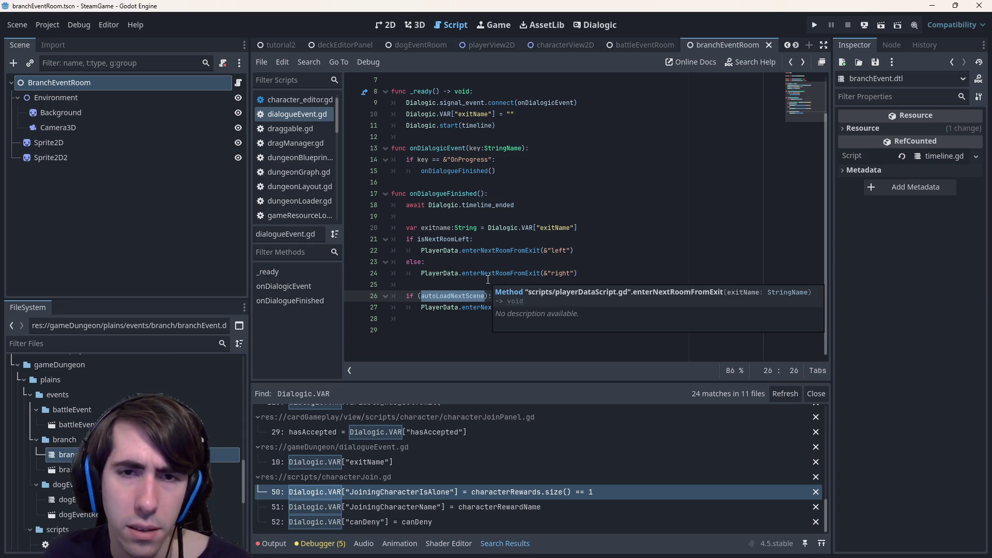
{"action": "left_click_drag", "start_coordinate": [665, 272], "coordinate": [363, 230]}
{"action": "key", "text": "BackSpace"}
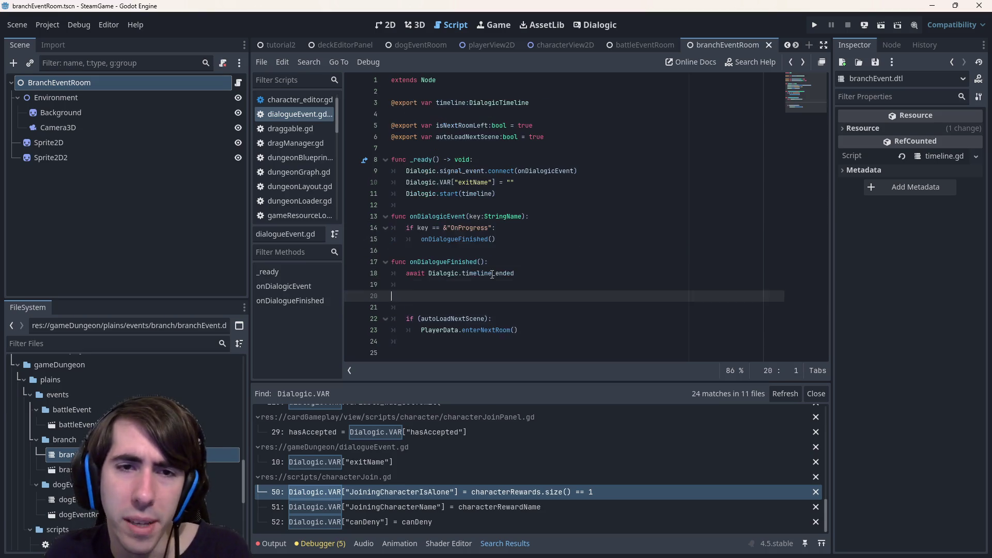
{"action": "key", "text": "BackSpace"}
{"action": "key", "text": "BackSpace"}
{"action": "left_click", "coordinate": [486, 298]}
{"action": "key", "text": "Return"}
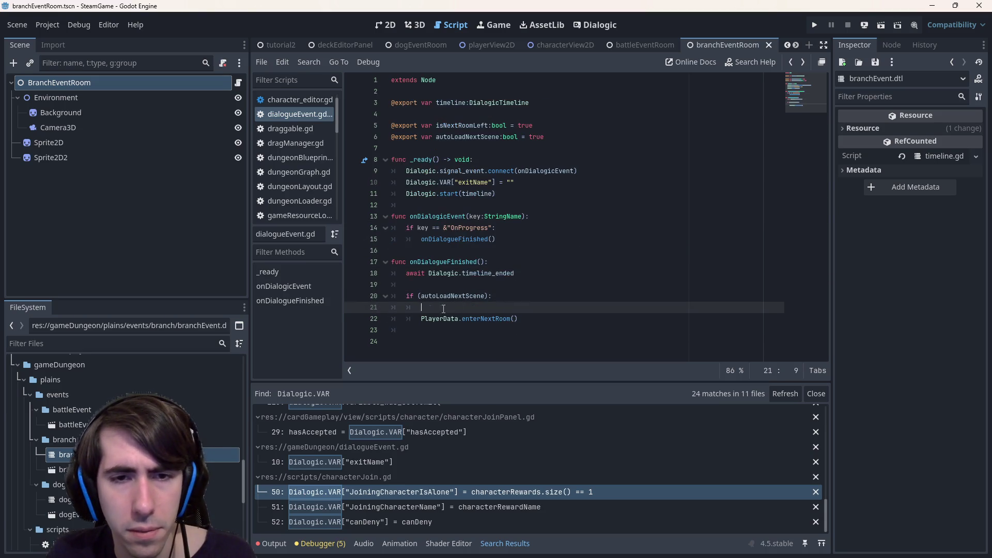
{"action": "key", "text": "ctrl+v"}
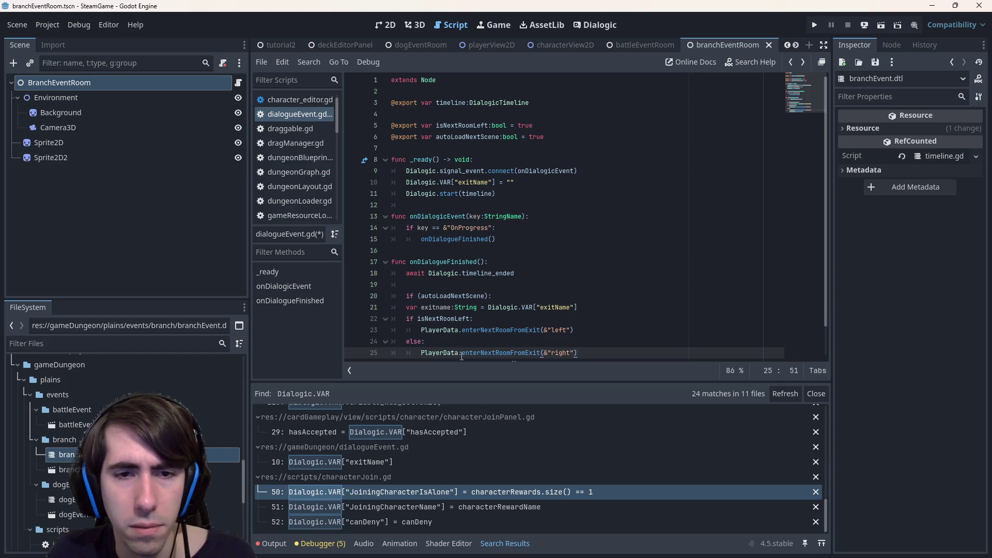
{"action": "scroll", "coordinate": [472, 328], "scroll_direction": "down", "scroll_amount": 1}
{"action": "scroll", "coordinate": [516, 326], "scroll_direction": "up", "scroll_amount": 1}
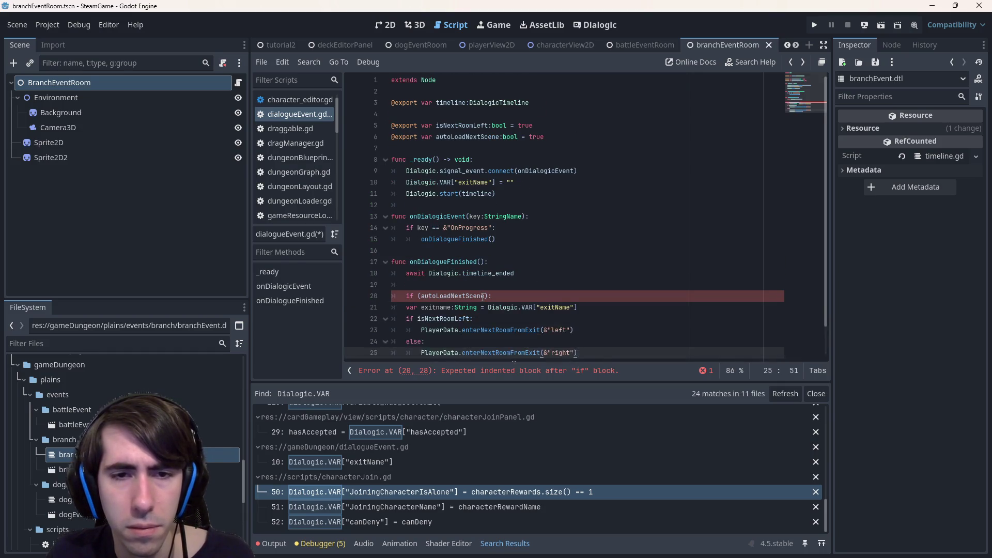
{"action": "scroll", "coordinate": [560, 321], "scroll_direction": "down", "scroll_amount": 1}
{"action": "mouse_move", "coordinate": [560, 321]}
{"action": "left_mouse_down"}
{"action": "mouse_move", "coordinate": [548, 299]}
{"action": "mouse_move", "coordinate": [398, 273]}
{"action": "left_mouse_up"}
{"action": "key", "text": "Tab"}
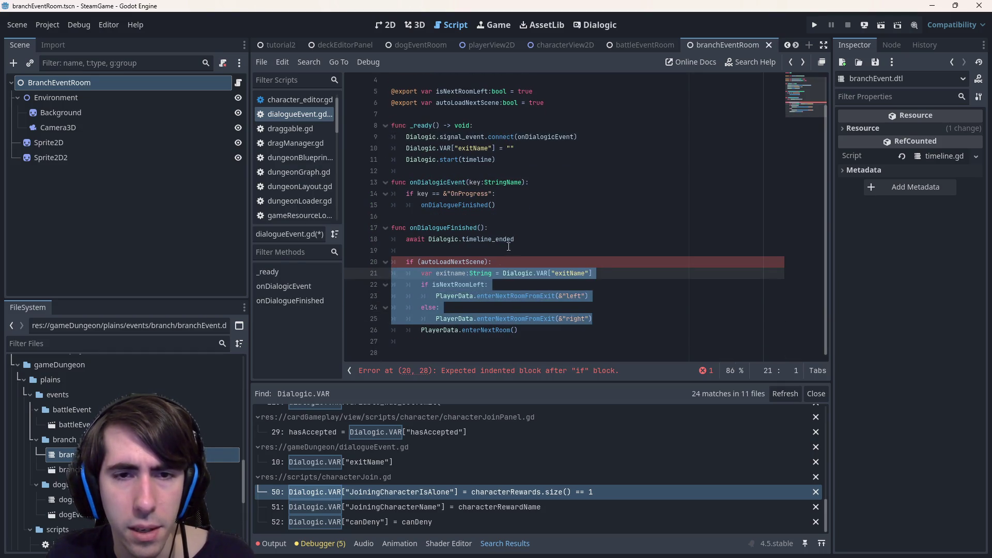
{"action": "left_click", "coordinate": [489, 239]}
{"action": "key", "text": "ctrl+s"}
Add if exitname.is_empty(): with PlayerData.enterNextRoom() beneath it
{"action": "double_click", "coordinate": [455, 274]}
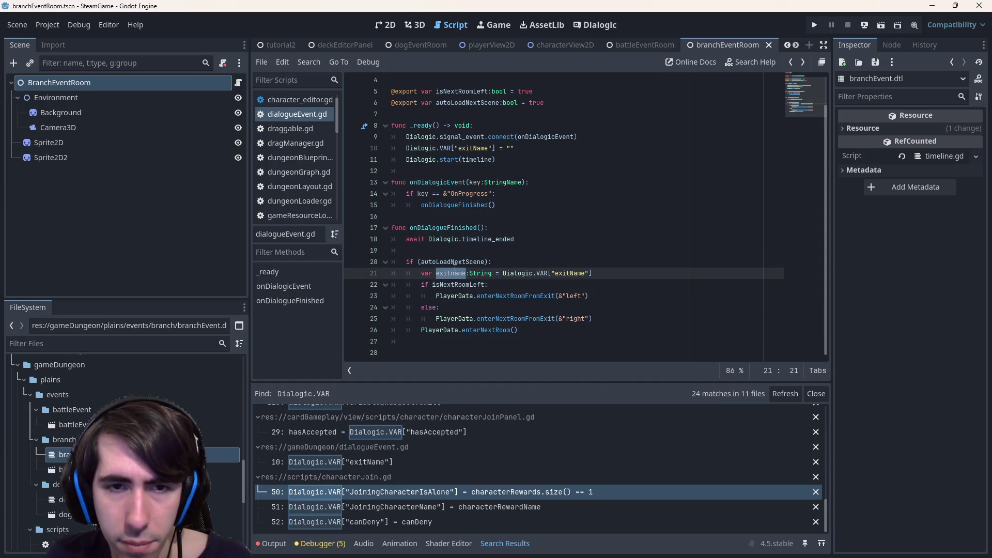
{"action": "left_click", "coordinate": [620, 269]}
{"action": "key", "text": "Return"}
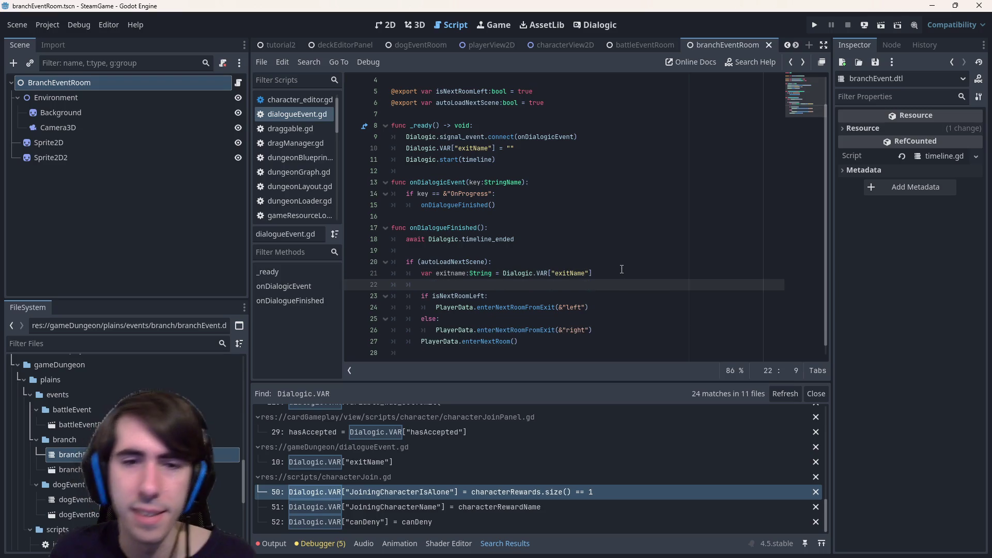
{"action": "type", "text": "if exitname"}
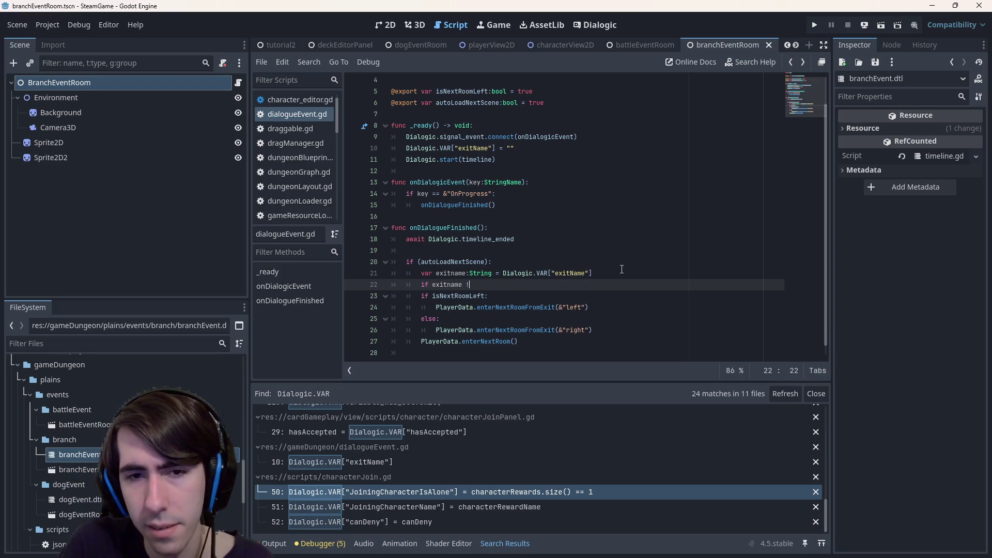
{"action": "type", "text": "."}
{"action": "type", "text": "is_e"}
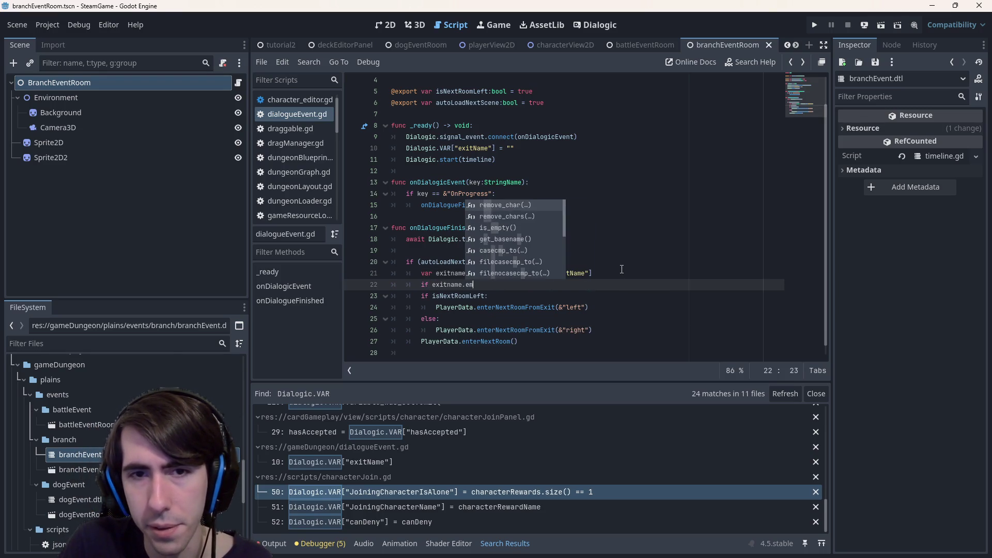
{"action": "key", "text": "Return"}
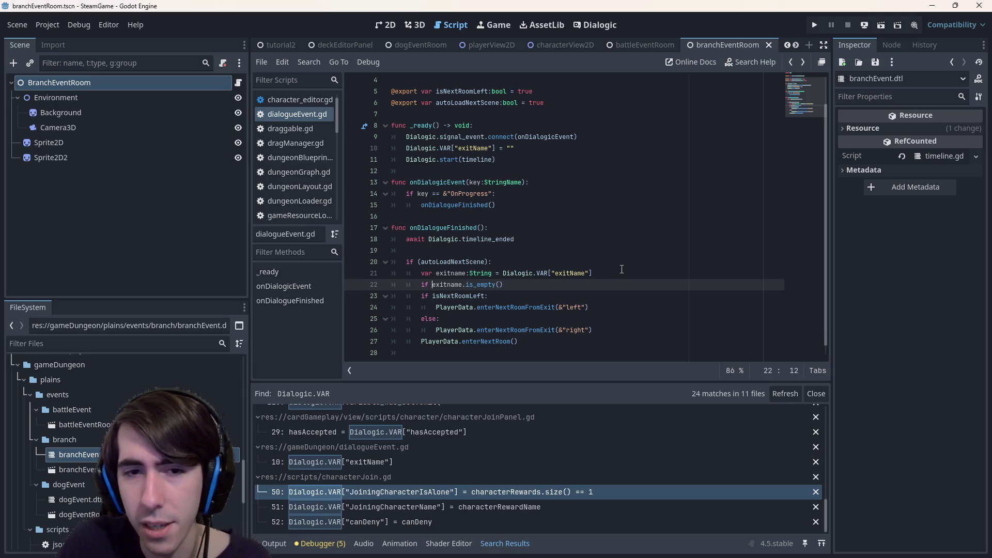
{"action": "key", "text": "Down"}
{"action": "key", "text": "Down"}
{"action": "key", "text": "Down"}
{"action": "key", "text": "alt+Up"}
{"action": "key", "text": "alt+Up"}
{"action": "key", "text": "alt+Up"}
{"action": "key", "text": "Home"}
{"action": "key", "text": "Tab"}
{"action": "key", "text": "ctrl+Right"}
{"action": "key", "text": "ctrl+Right"}
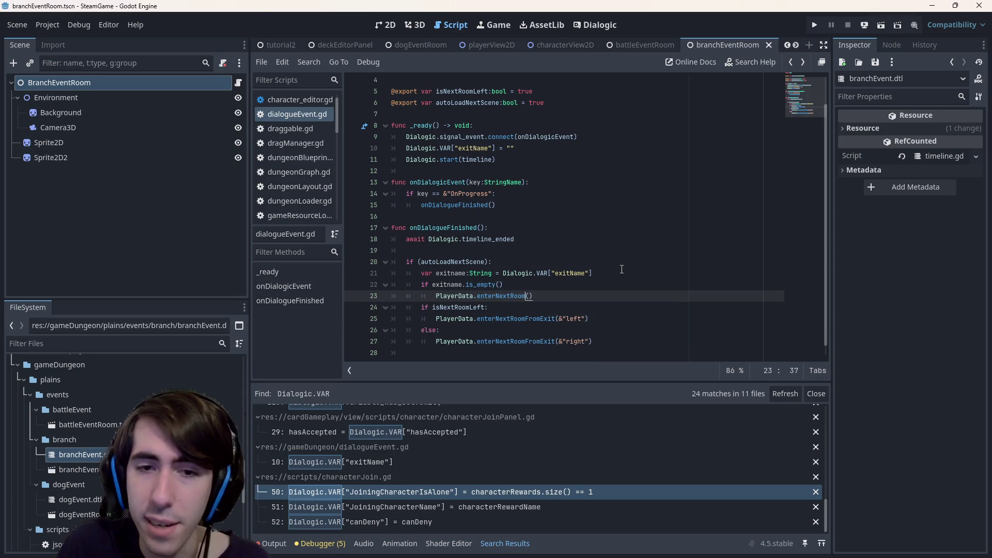
{"action": "key", "text": "Up"}
{"action": "type", "text": ":"}
Start an else: branch below the is_empty check
{"action": "key", "text": "Down"}
{"action": "key", "text": "End"}
{"action": "key", "text": "Return"}
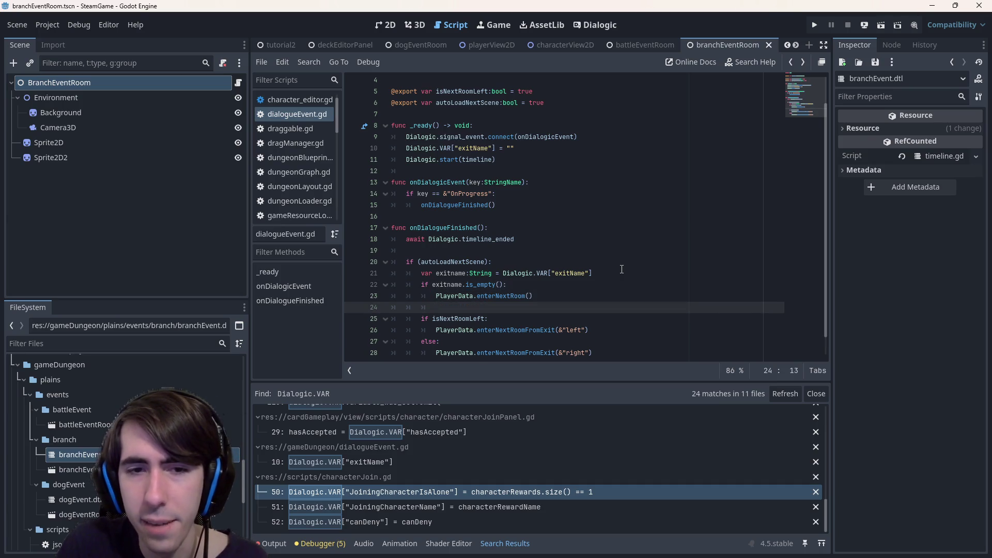
{"action": "type", "text": "lse:"}
{"action": "key", "text": "Return"}
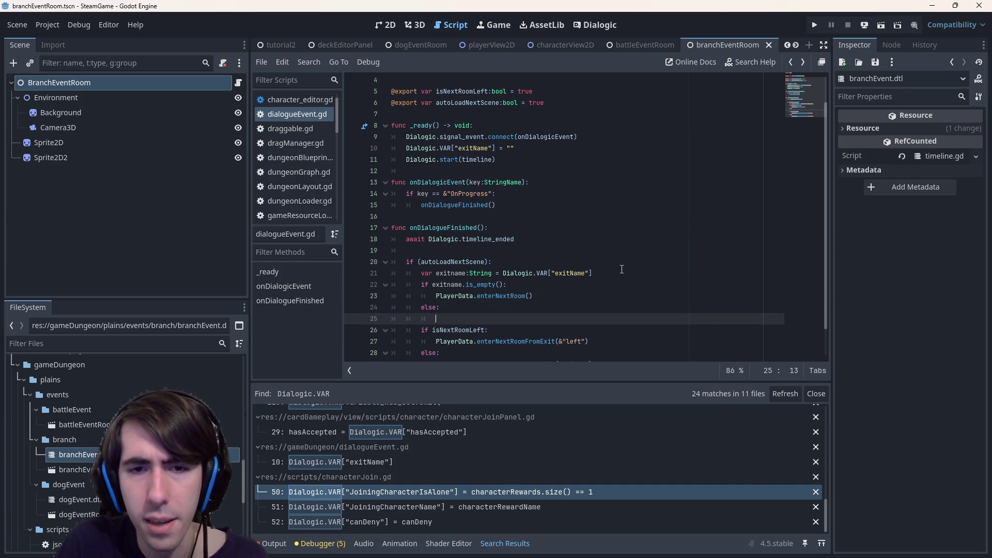
{"action": "type", "text": "layer"}
{"action": "key", "text": "Escape"}
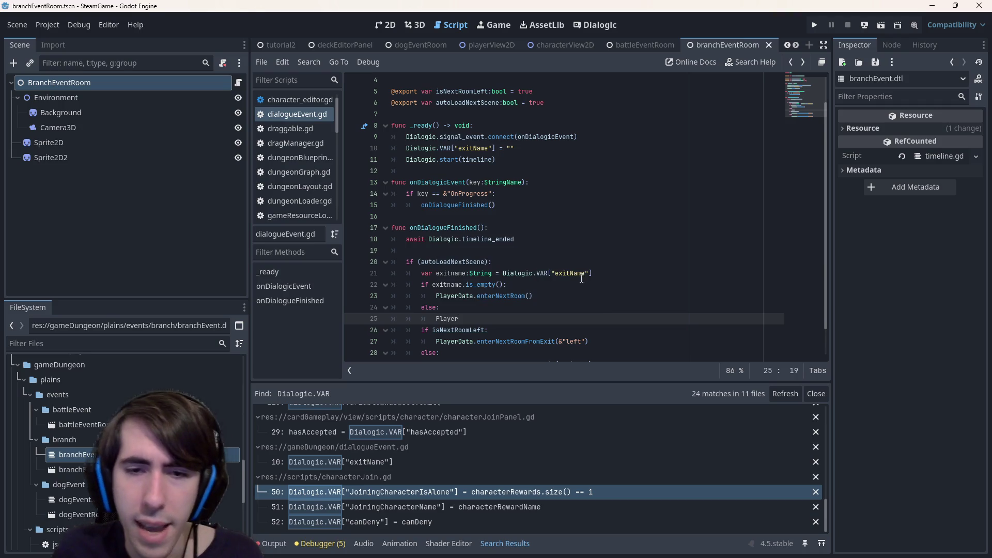
{"action": "mouse_move", "coordinate": [589, 342]}
{"action": "left_mouse_down"}
{"action": "mouse_move", "coordinate": [517, 356]}
{"action": "mouse_move", "coordinate": [439, 285]}
{"action": "mouse_move", "coordinate": [436, 296]}
{"action": "left_mouse_up"}
{"action": "key", "text": "ctrl+c"}
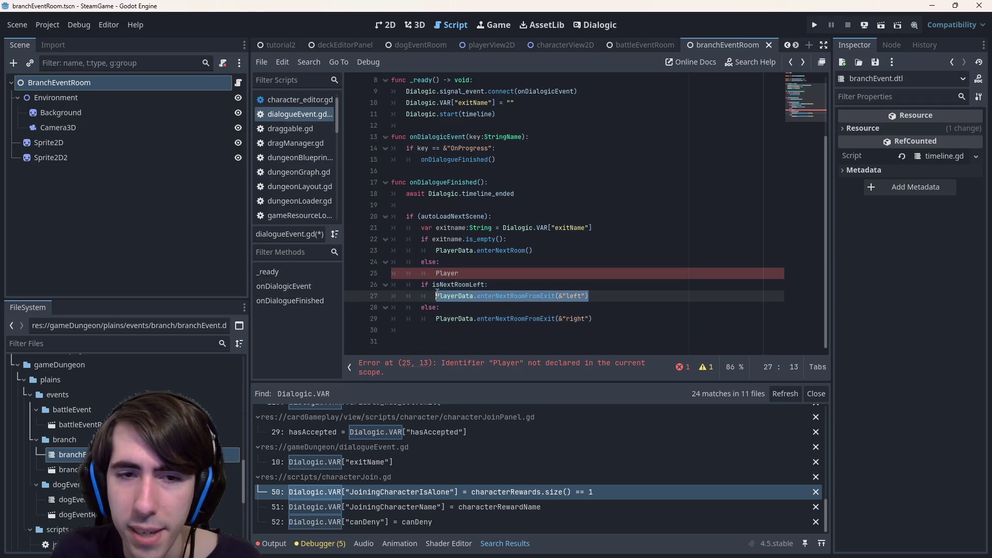
Make the else branch call PlayerData.enterNextRoomFromExit(exitName), renaming exitname to exitName
{"action": "double_click", "coordinate": [453, 276]}
{"action": "key", "text": "ctrl+v"}
{"action": "key", "text": "ctrl+s"}
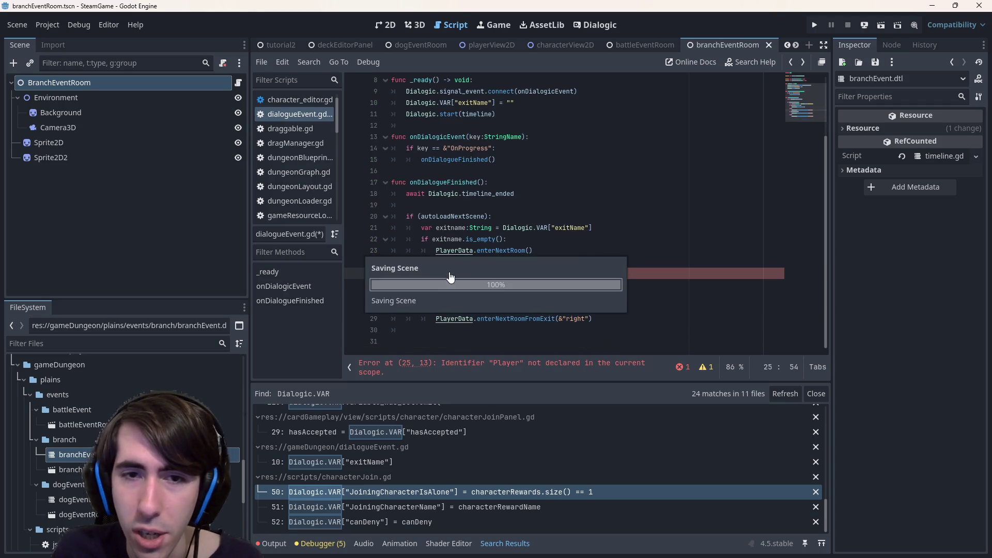
{"action": "left_click", "coordinate": [445, 239]}
{"action": "double_click", "coordinate": [445, 240]}
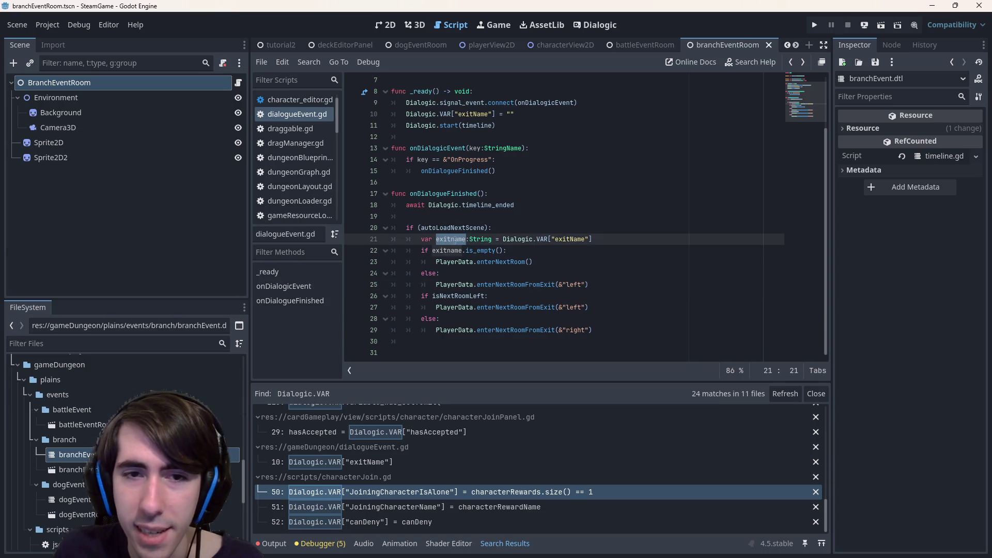
{"action": "key", "text": "ctrl+d"}
{"action": "key", "text": "Left"}
{"action": "key", "text": "Left"}
{"action": "key", "text": "Left"}
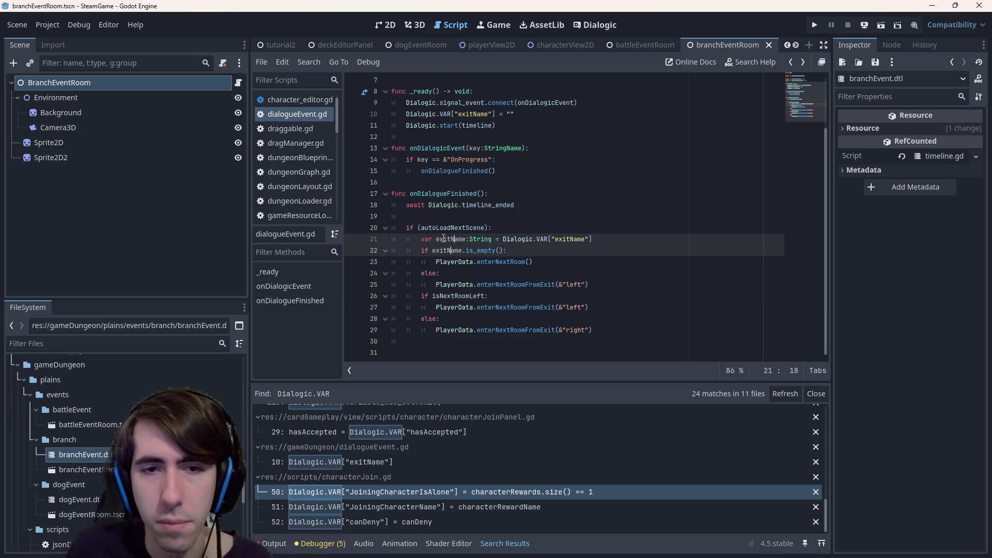
{"action": "double_click", "coordinate": [444, 239]}
{"action": "key", "text": "ctrl+c"}
{"action": "left_click_drag", "start_coordinate": [558, 284], "coordinate": [585, 284]}
{"action": "key", "text": "ctrl+v"}
Delete the old isNextRoomLeft if/else branch
{"action": "left_click_drag", "start_coordinate": [439, 319], "coordinate": [372, 290]}
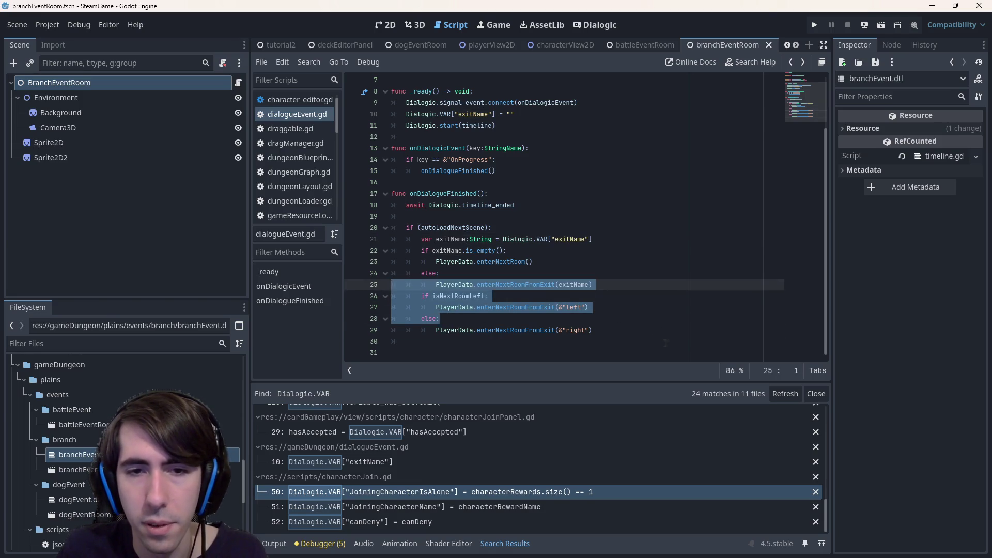
{"action": "key", "text": "End"}
{"action": "key", "text": "shift+Down"}
{"action": "key", "text": "shift+Down"}
{"action": "key", "text": "shift+Down"}
{"action": "key", "text": "Delete"}
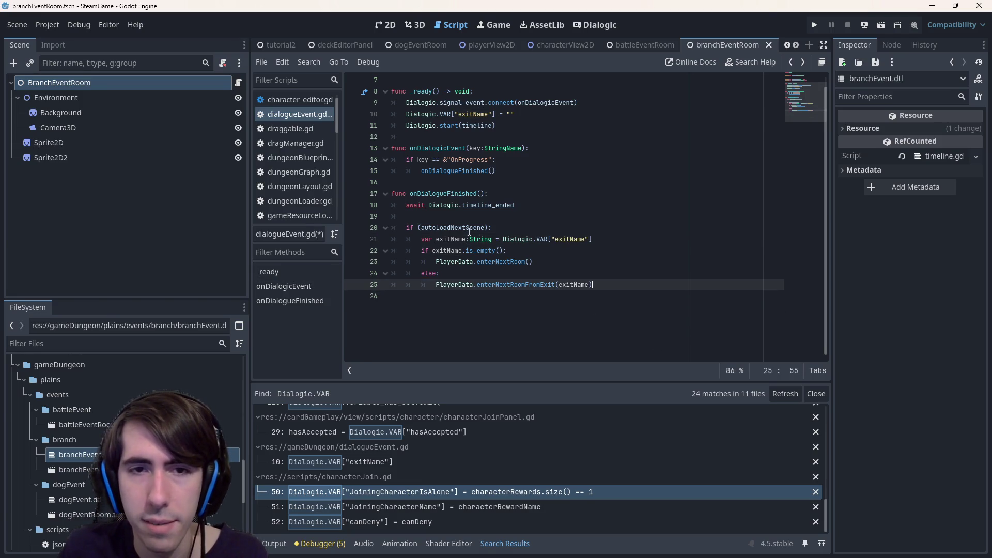
{"action": "left_click", "coordinate": [502, 224]}
{"action": "scroll", "coordinate": [502, 224], "scroll_direction": "up", "scroll_amount": 2}
{"action": "left_click_drag", "start_coordinate": [533, 126], "coordinate": [353, 120]}
{"action": "key", "text": "Delete"}
{"action": "key", "text": "BackSpace"}
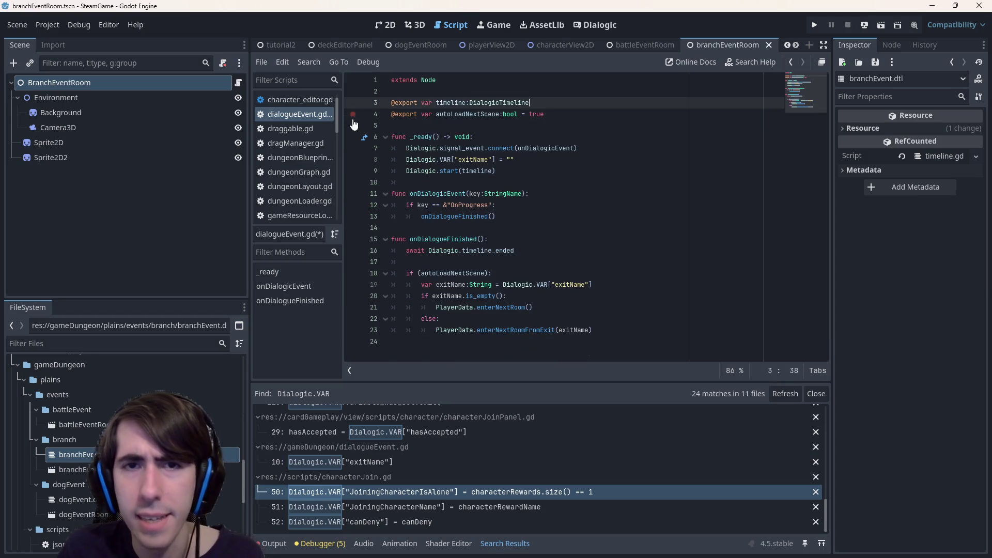
{"action": "key", "text": "ctrl+s"}
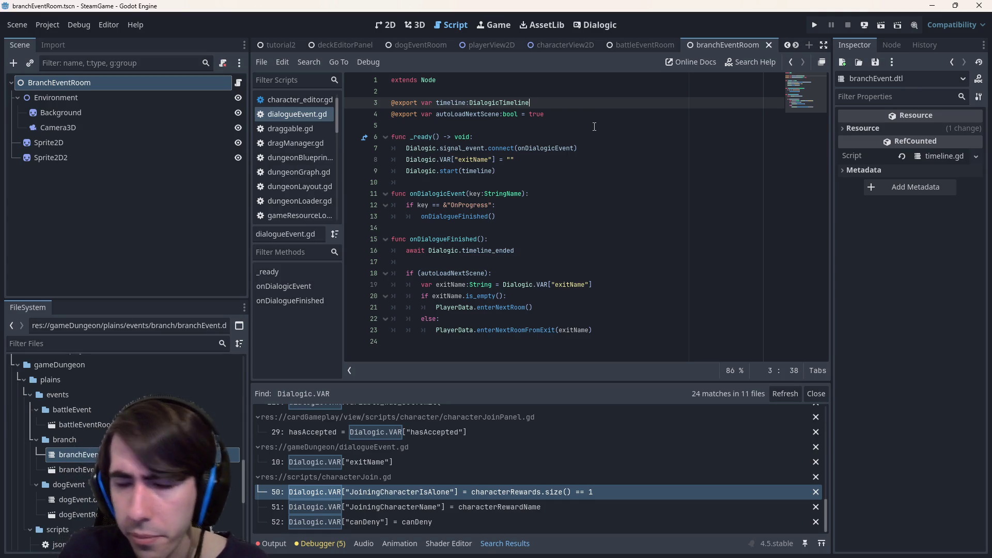
{"action": "left_click", "coordinate": [655, 169]}
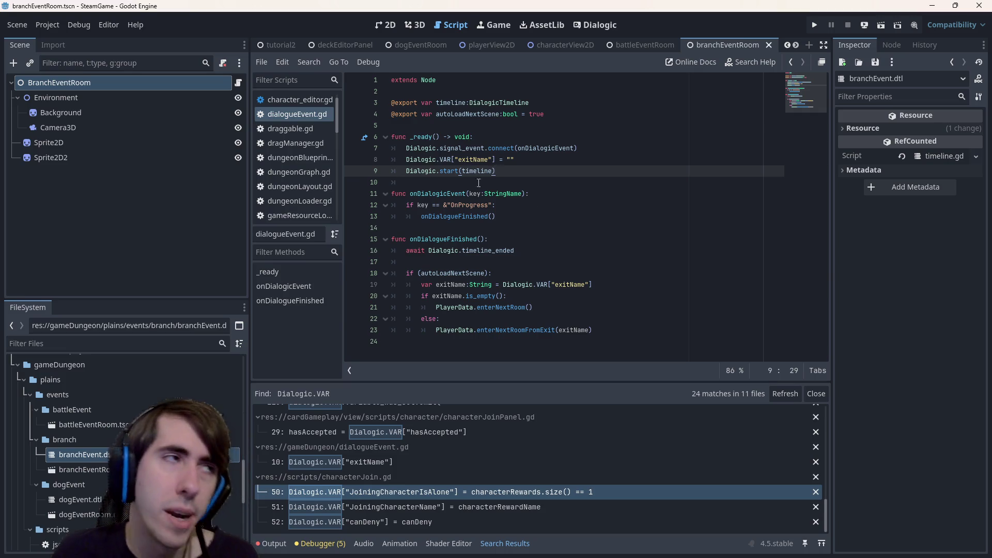
{"action": "mouse_move", "coordinate": [469, 174]}
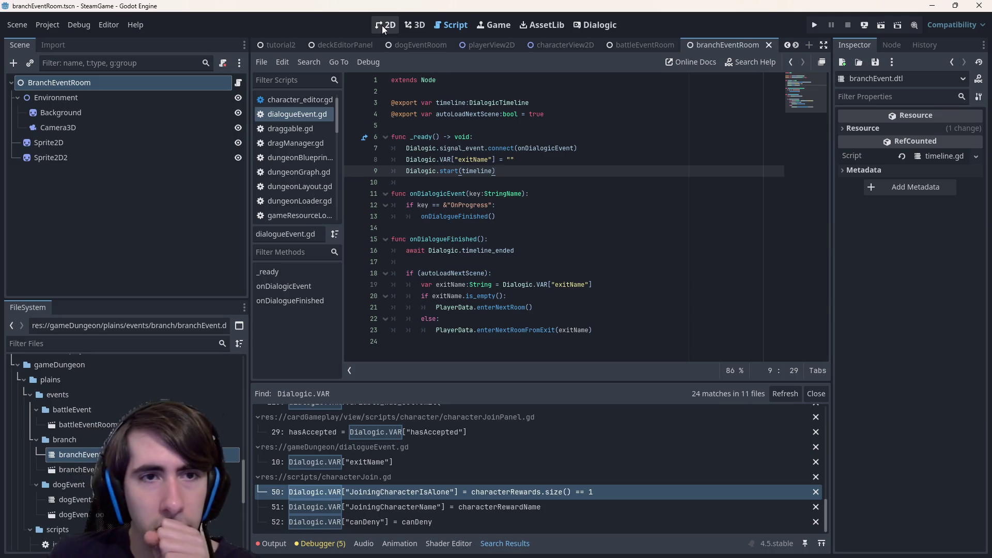
{"action": "left_click", "coordinate": [379, 26]}
{"action": "left_click", "coordinate": [438, 25]}
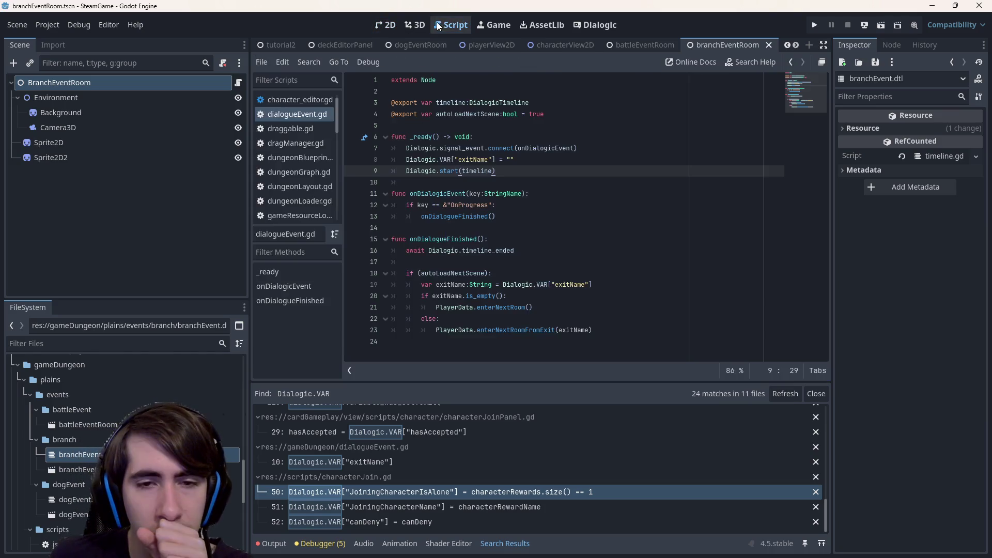
Check the BranchEventRoom root's Timeline (branchEvent) and Auto Load Next Scene settings, then review the script
{"action": "left_click", "coordinate": [386, 27]}
{"action": "left_click", "coordinate": [176, 111]}
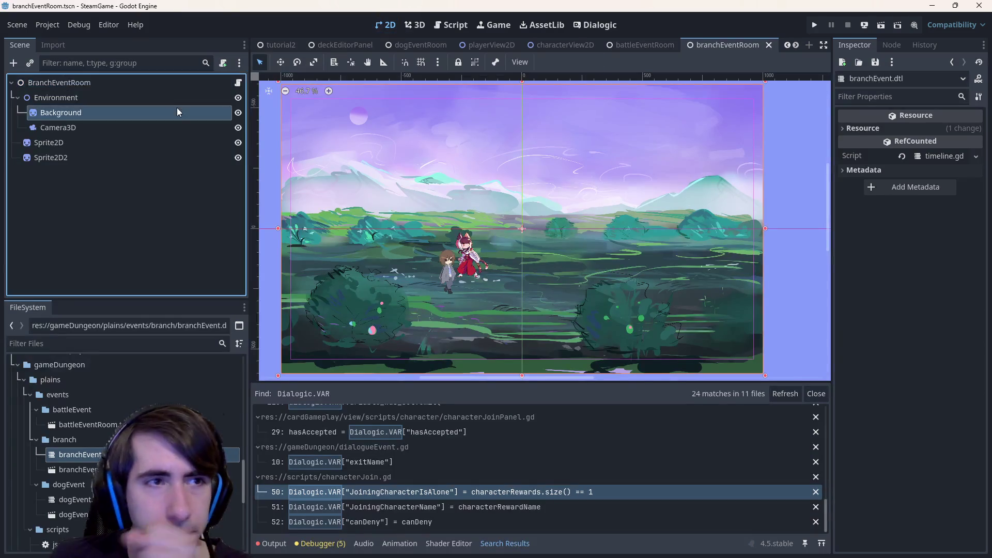
{"action": "left_click", "coordinate": [148, 83]}
{"action": "mouse_move", "coordinate": [830, 144]}
{"action": "left_mouse_down"}
{"action": "mouse_move", "coordinate": [724, 145]}
{"action": "mouse_move", "coordinate": [786, 145]}
{"action": "left_mouse_up"}
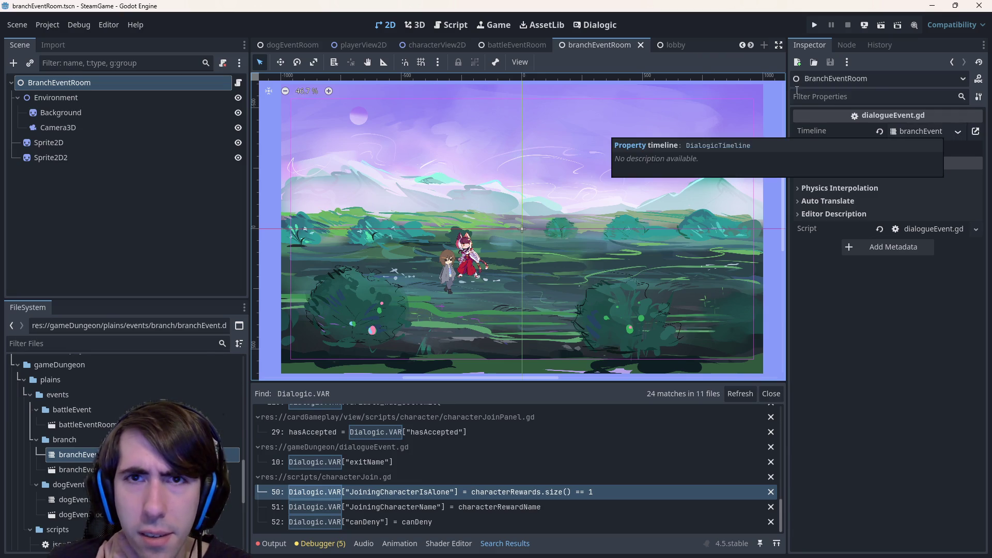
{"action": "left_click", "coordinate": [441, 29]}
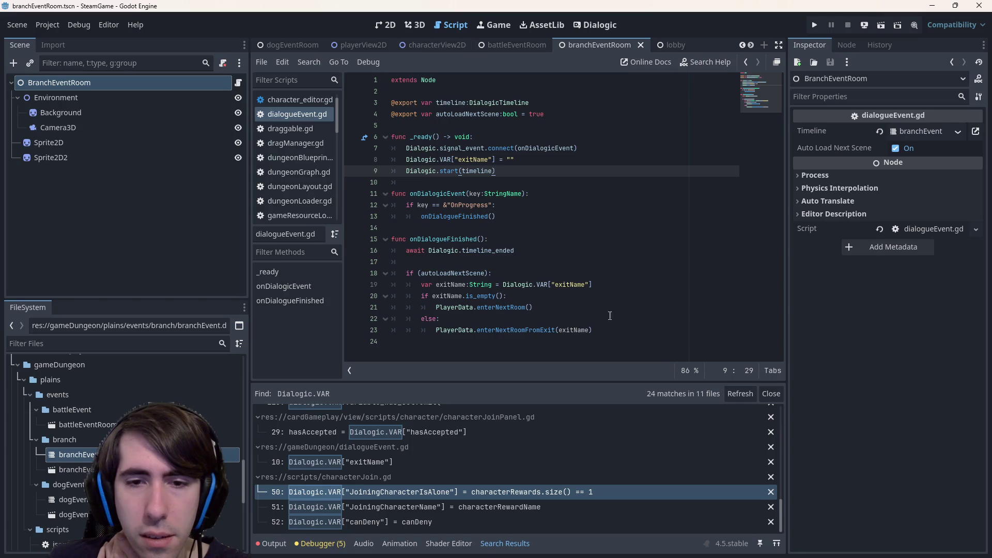
{"action": "mouse_move", "coordinate": [576, 330]}
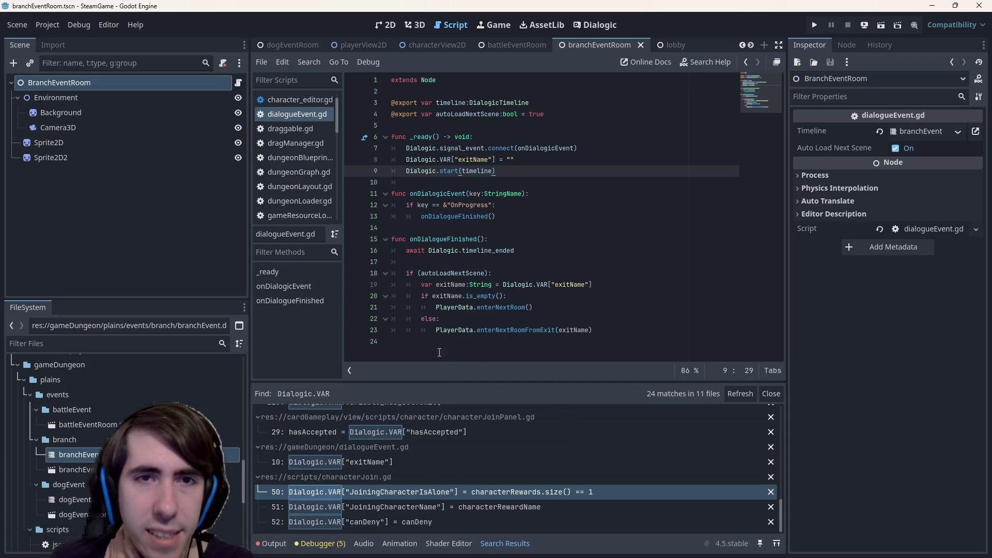
{"action": "scroll", "coordinate": [531, 47], "scroll_direction": "down", "scroll_amount": 2}
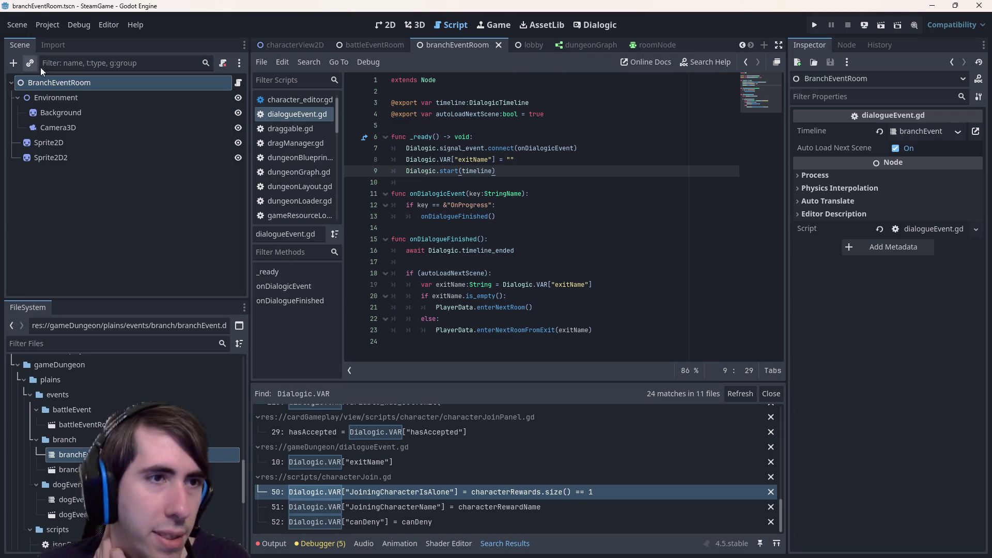
{"action": "scroll", "coordinate": [48, 511], "scroll_direction": "down", "scroll_amount": 3}
Open dogEventRoom.tscn and inspect its DogEventRoom root's dialogueEvent script properties
{"action": "double_click", "coordinate": [83, 416]}
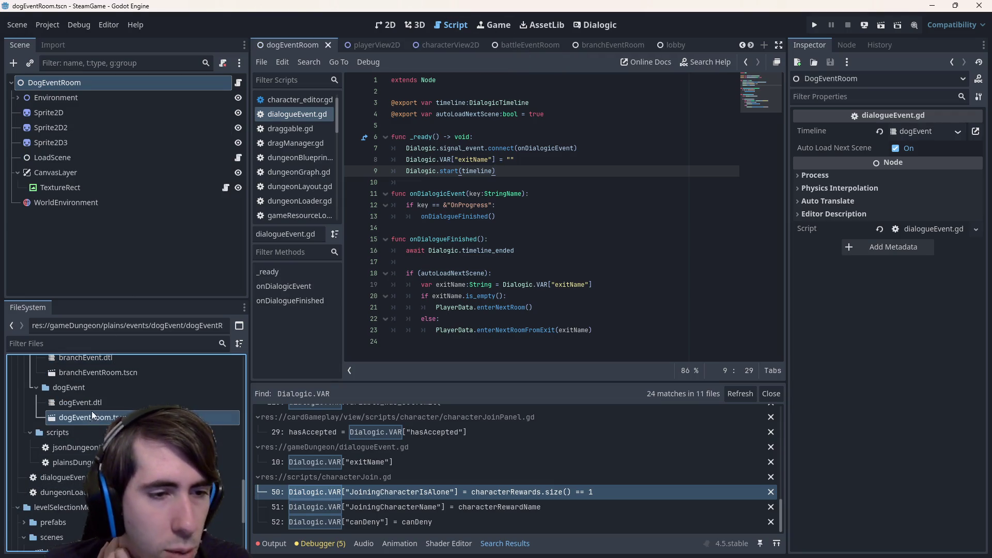
{"action": "left_click", "coordinate": [218, 94]}
{"action": "left_click", "coordinate": [229, 86]}
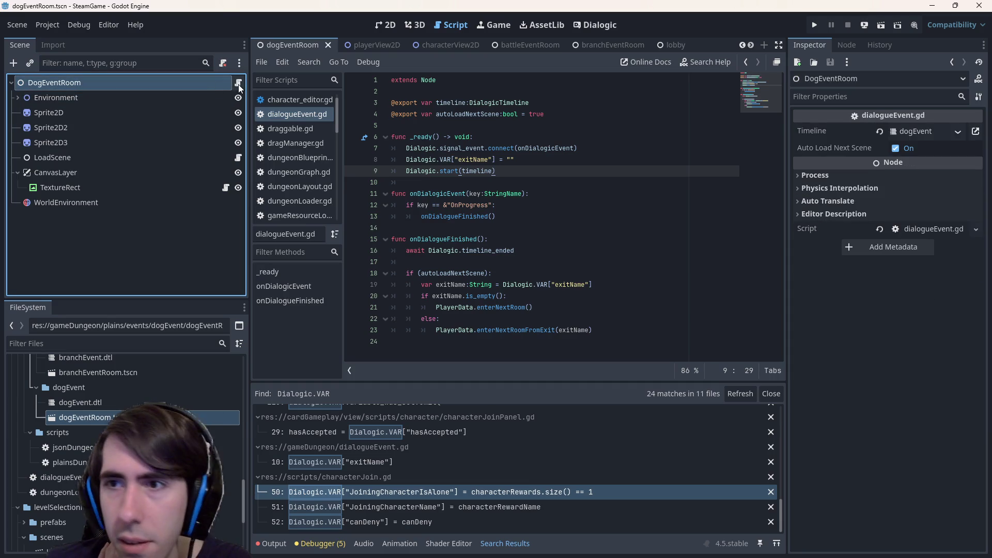
{"action": "left_click", "coordinate": [239, 85]}
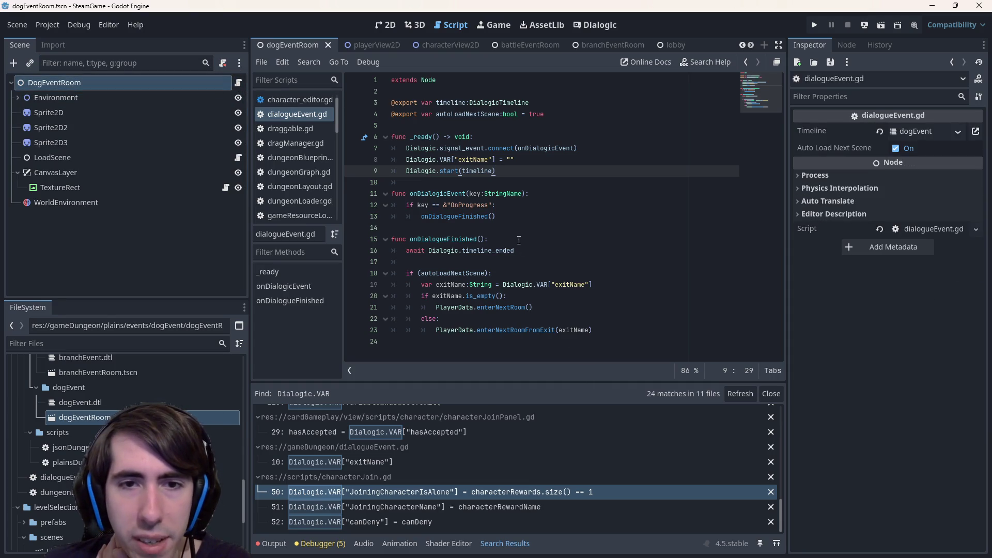
{"action": "mouse_move", "coordinate": [428, 273]}
{"action": "left_mouse_down"}
{"action": "mouse_move", "coordinate": [517, 285]}
{"action": "mouse_move", "coordinate": [554, 316]}
{"action": "mouse_move", "coordinate": [347, 286]}
{"action": "mouse_move", "coordinate": [373, 277]}
{"action": "left_mouse_up"}
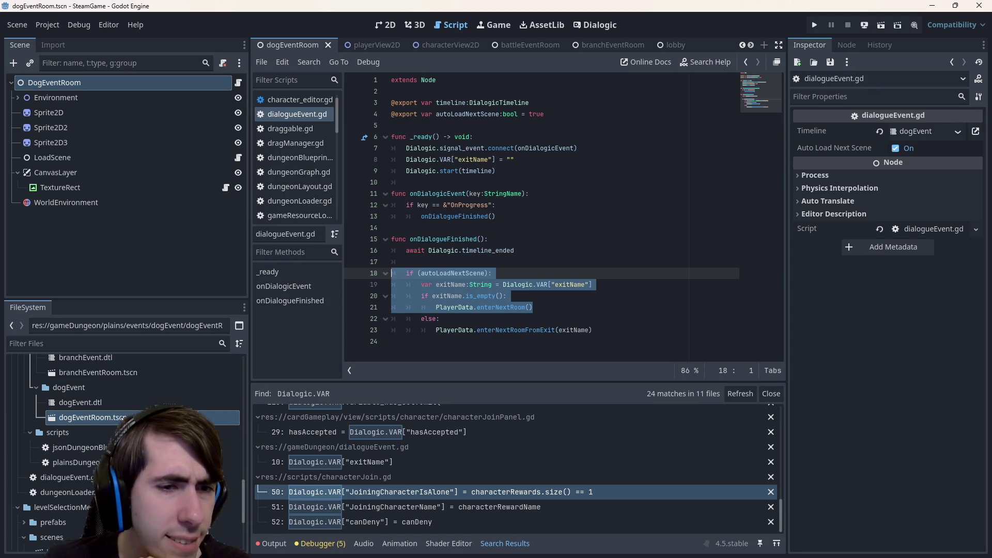
Open battleEventRoom.tscn and check that LoadScene's New Scene is res://scenes/lobby.tscn
{"action": "left_click", "coordinate": [164, 343]}
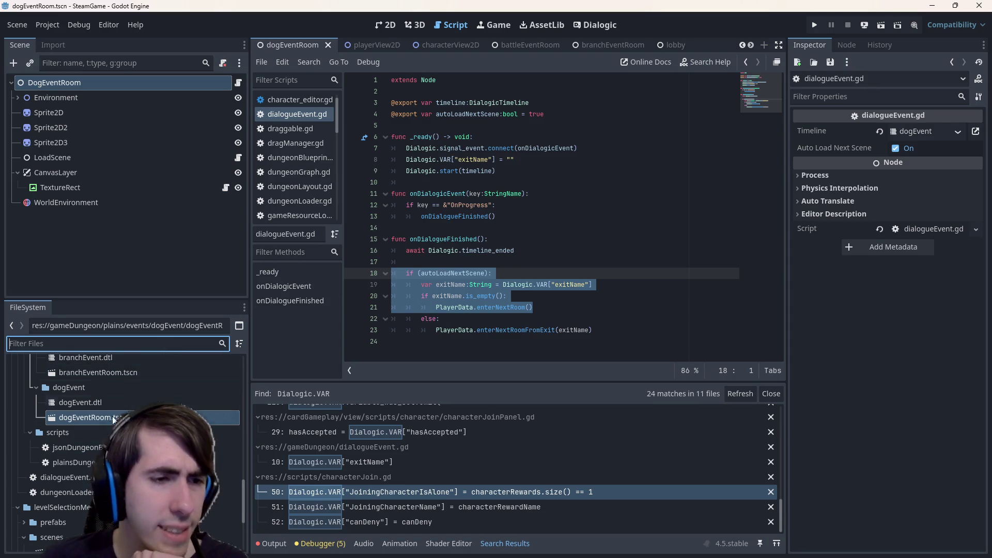
{"action": "scroll", "coordinate": [109, 422], "scroll_direction": "up", "scroll_amount": 3}
{"action": "double_click", "coordinate": [107, 376]}
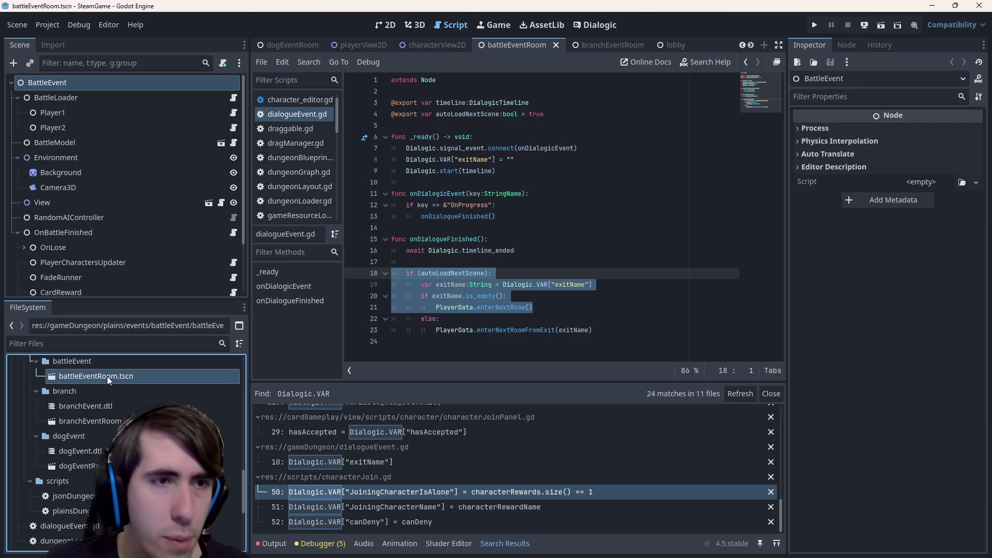
{"action": "scroll", "coordinate": [113, 232], "scroll_direction": "down", "scroll_amount": 3}
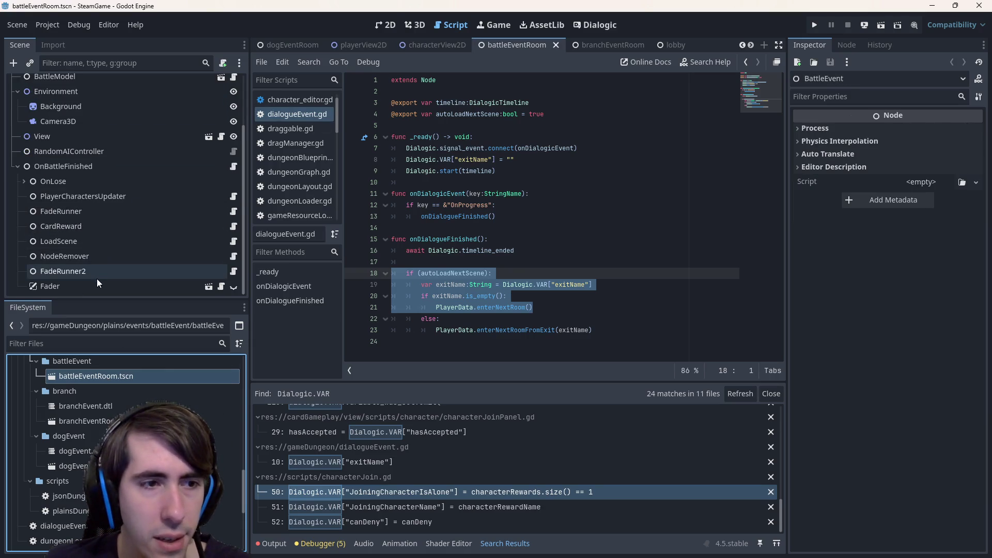
{"action": "left_click", "coordinate": [85, 241]}
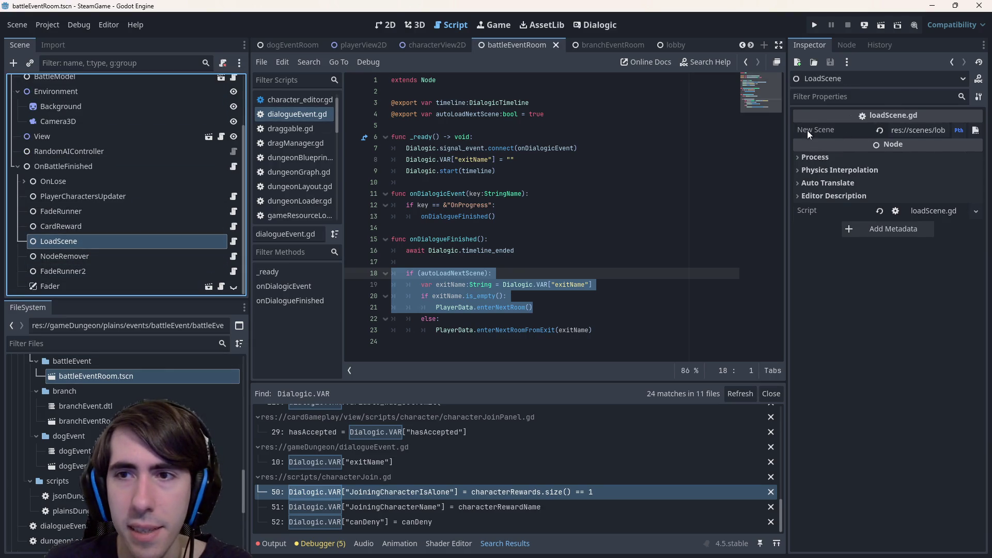
{"action": "left_click_drag", "start_coordinate": [788, 132], "coordinate": [686, 131]}
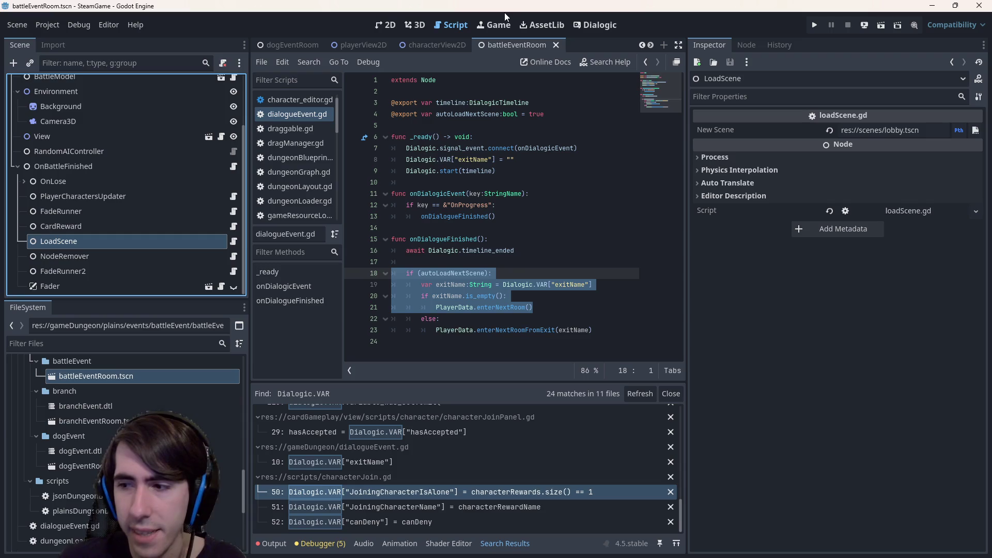
Run the levelSelectionMenu scene, view Misty Herb Fields' quests, then close the game window
{"action": "left_click", "coordinate": [374, 29]}
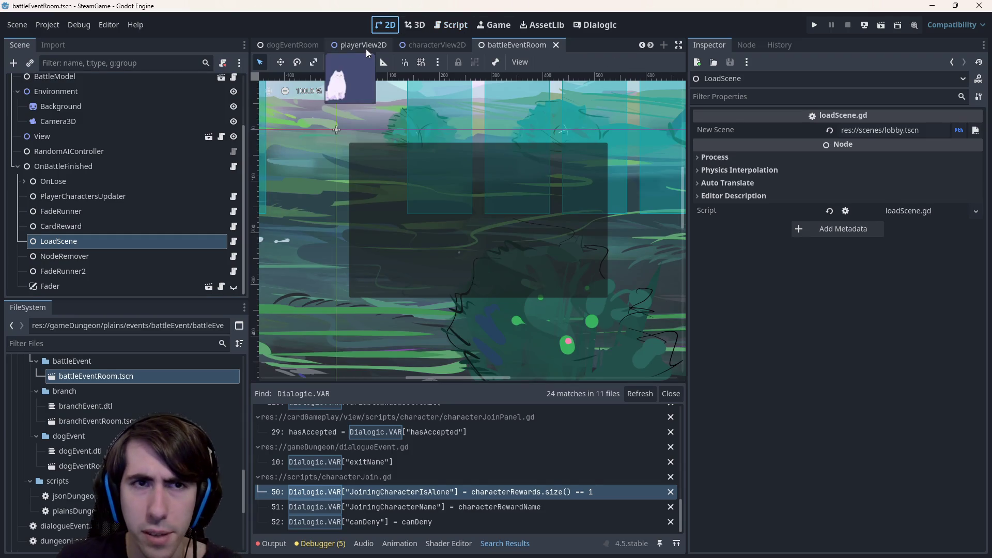
{"action": "scroll", "coordinate": [336, 44], "scroll_direction": "down", "scroll_amount": 3}
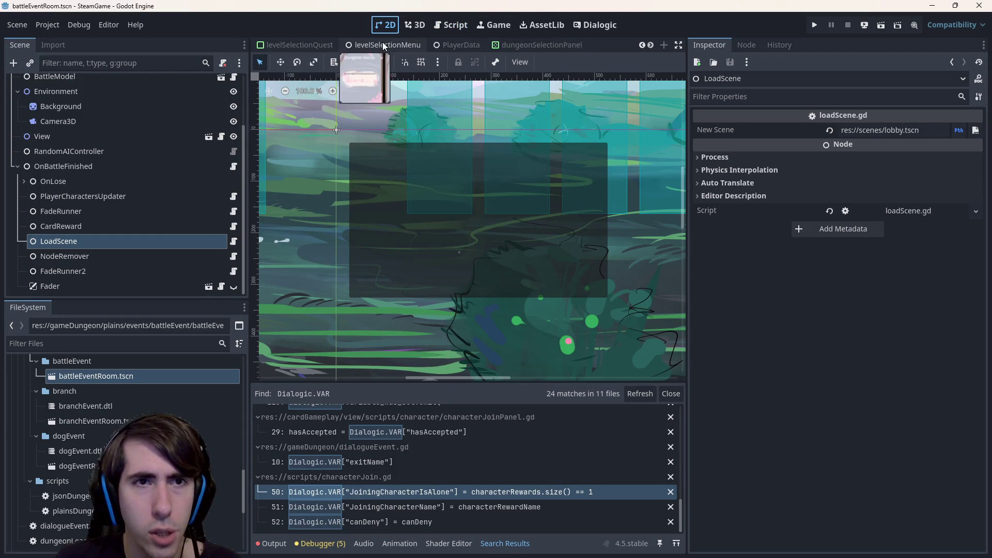
{"action": "left_click", "coordinate": [383, 45]}
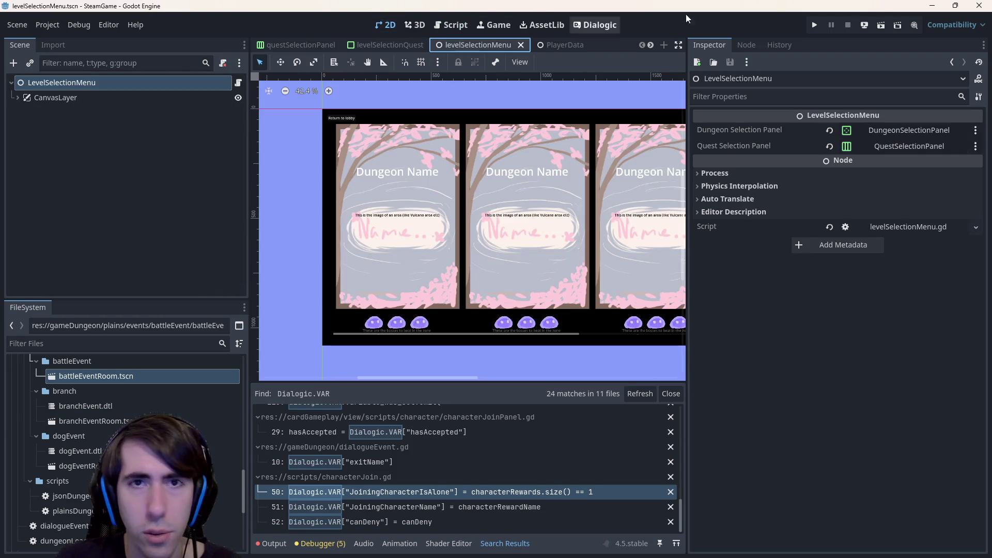
{"action": "left_click", "coordinate": [882, 27]}
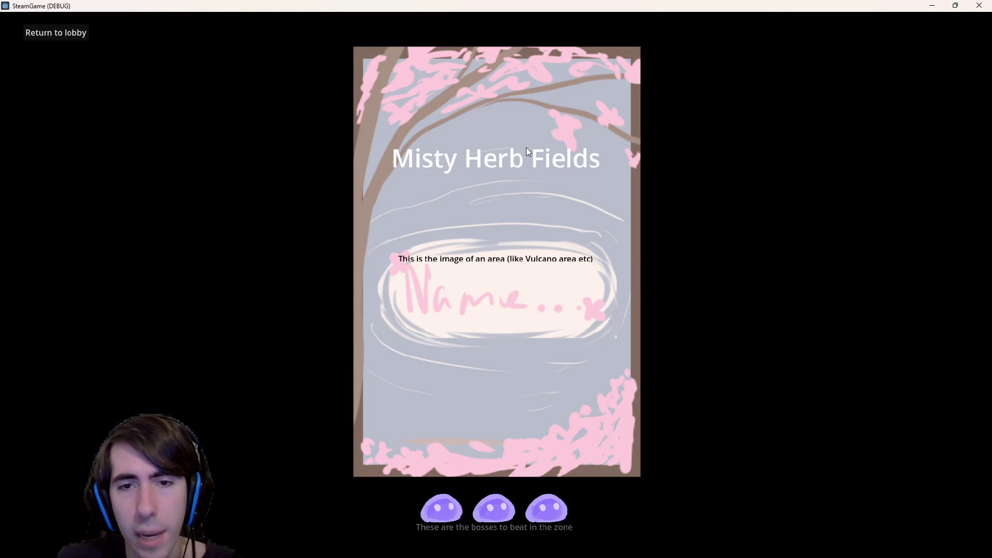
{"action": "left_click", "coordinate": [569, 177]}
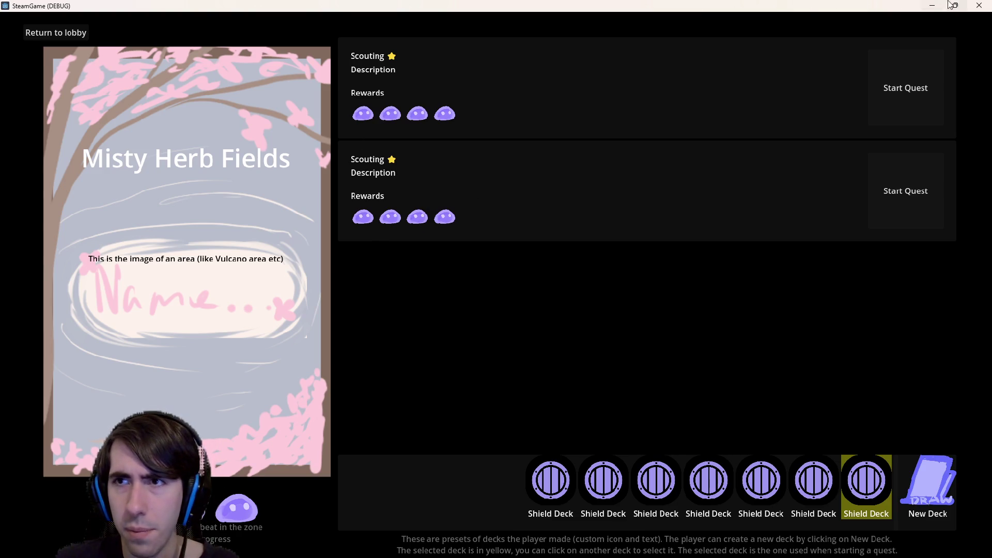
{"action": "left_click", "coordinate": [979, 5]}
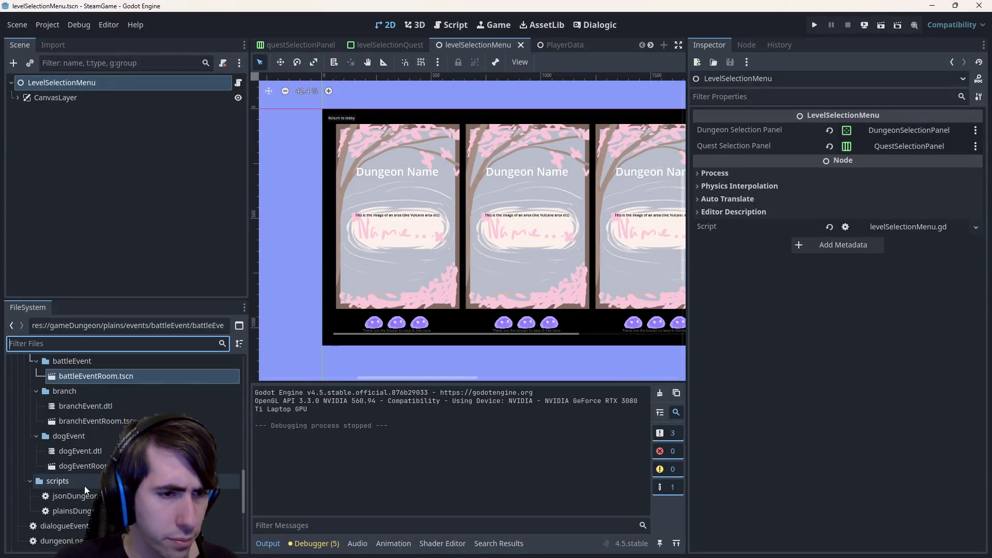
Inspect test.json, typing 'test' over its quest1 generator value, then open quest1.json
{"action": "scroll", "coordinate": [83, 465], "scroll_direction": "up", "scroll_amount": 10}
{"action": "scroll", "coordinate": [86, 490], "scroll_direction": "down", "scroll_amount": 3}
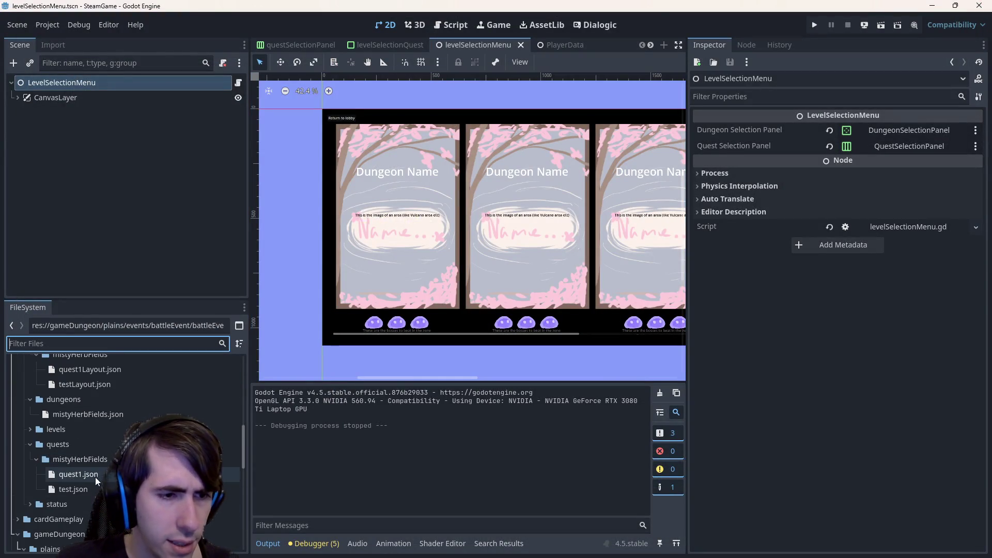
{"action": "double_click", "coordinate": [72, 489]}
{"action": "left_click", "coordinate": [424, 91]}
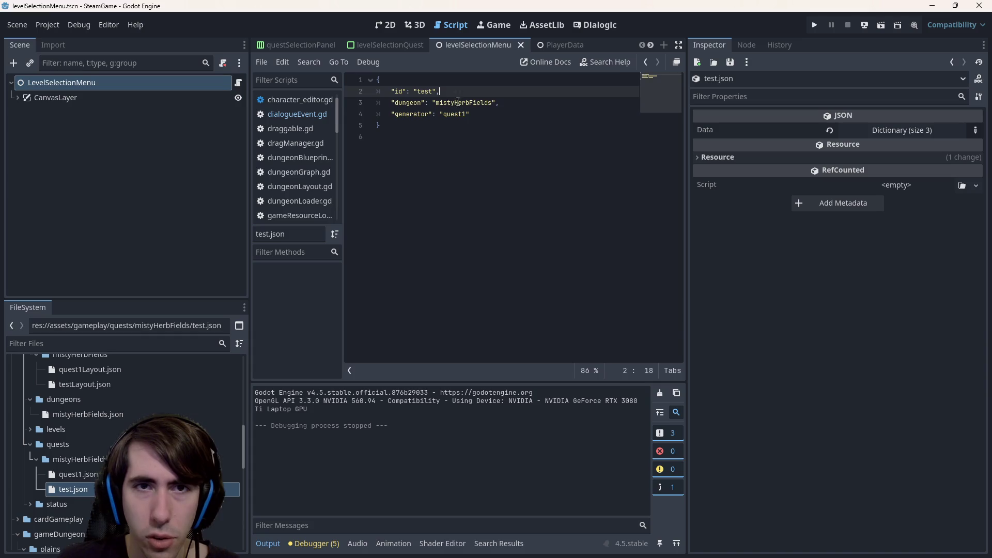
{"action": "double_click", "coordinate": [464, 102]}
{"action": "left_click", "coordinate": [425, 92]}
{"action": "double_click", "coordinate": [455, 114]}
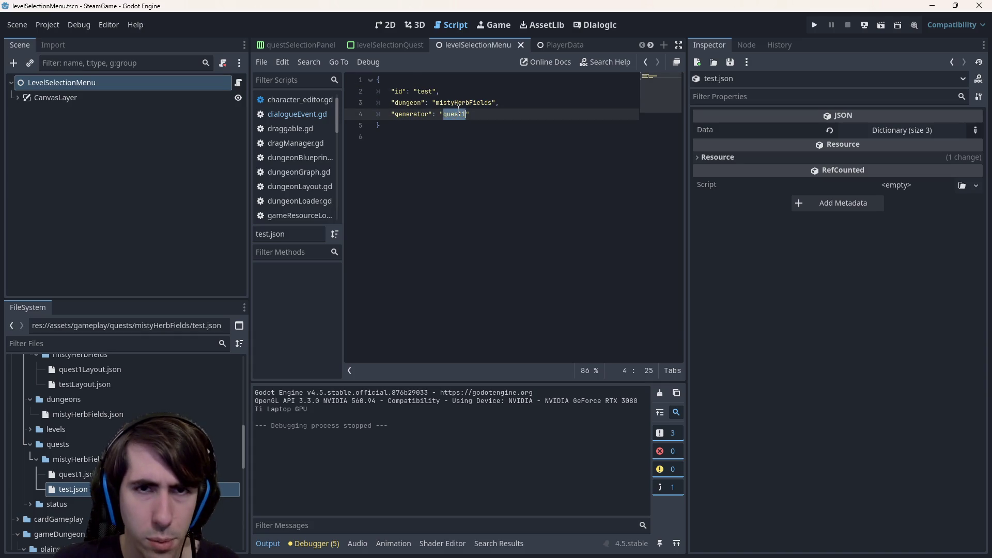
{"action": "type", "text": "test"}
{"action": "left_click", "coordinate": [413, 137]}
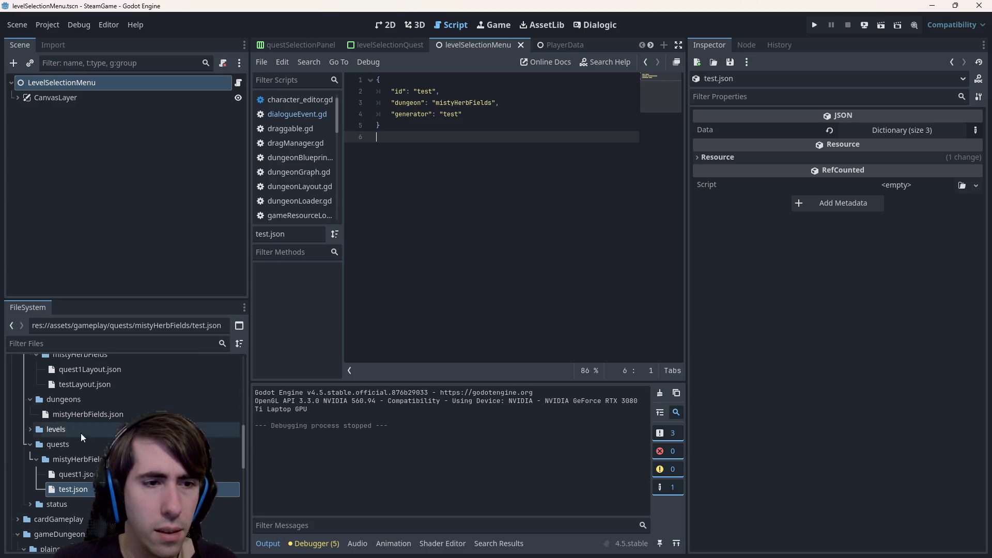
{"action": "double_click", "coordinate": [76, 474]}
{"action": "left_click", "coordinate": [73, 489]}
{"action": "left_click", "coordinate": [76, 475]}
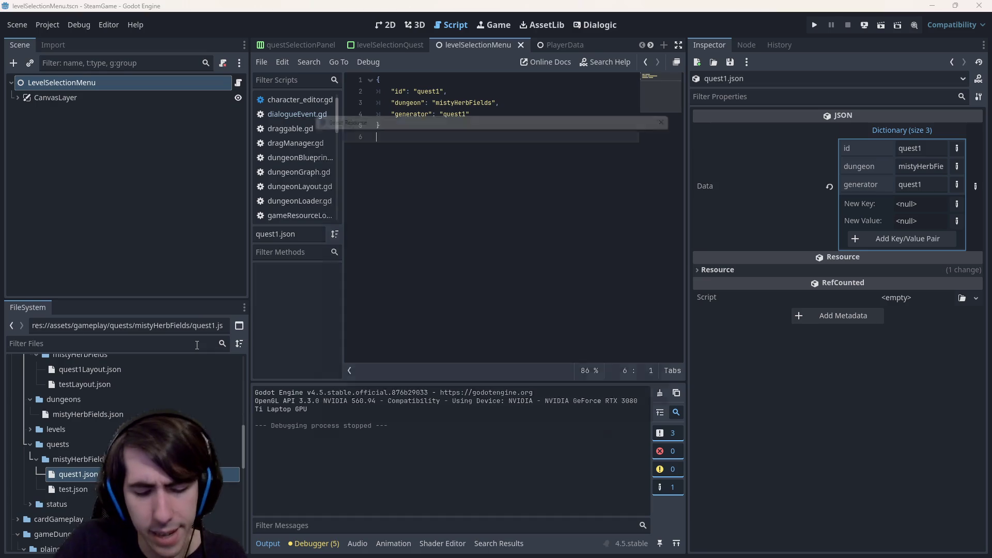
Open questView.gd through the quick file search
{"action": "key", "text": "ctrl+alt+o"}
{"action": "type", "text": "questview"}
{"action": "key", "text": "Return"}
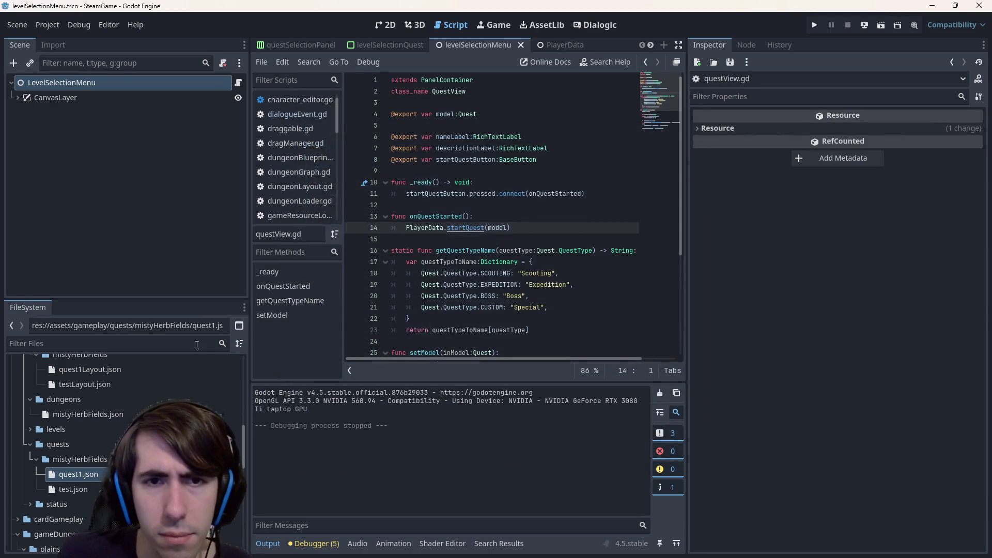
Show the levelSelectionMenu scene with its three Dungeon Name cards on the 2D canvas
{"action": "left_click", "coordinate": [382, 29]}
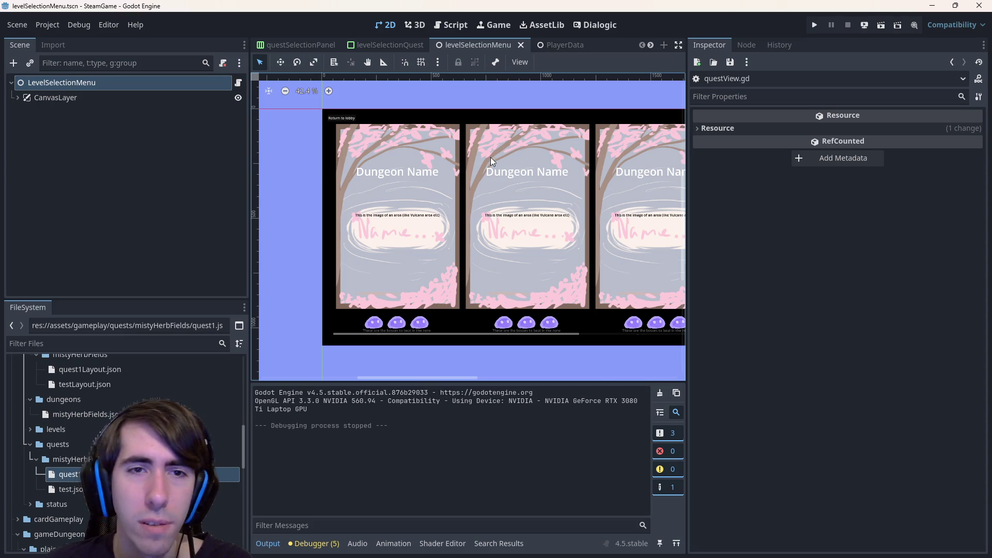
Select DungeonSelectionPanel on the canvas and open the QuestSelectionPanel scene in the editor
{"action": "scroll", "coordinate": [509, 279], "scroll_direction": "right", "scroll_amount": 2}
{"action": "scroll", "coordinate": [458, 255], "scroll_direction": "down", "scroll_amount": 2}
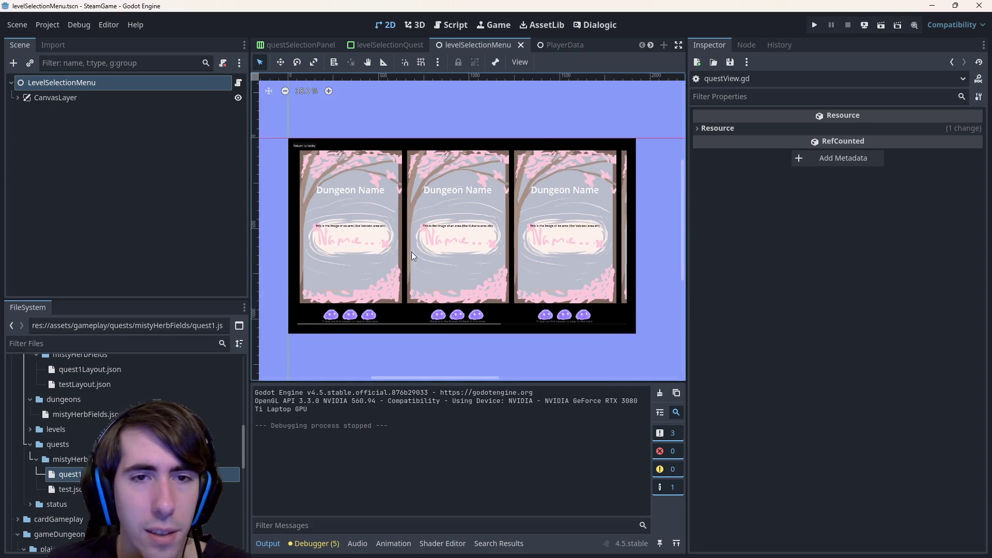
{"action": "scroll", "coordinate": [414, 262], "scroll_direction": "up", "scroll_amount": 3}
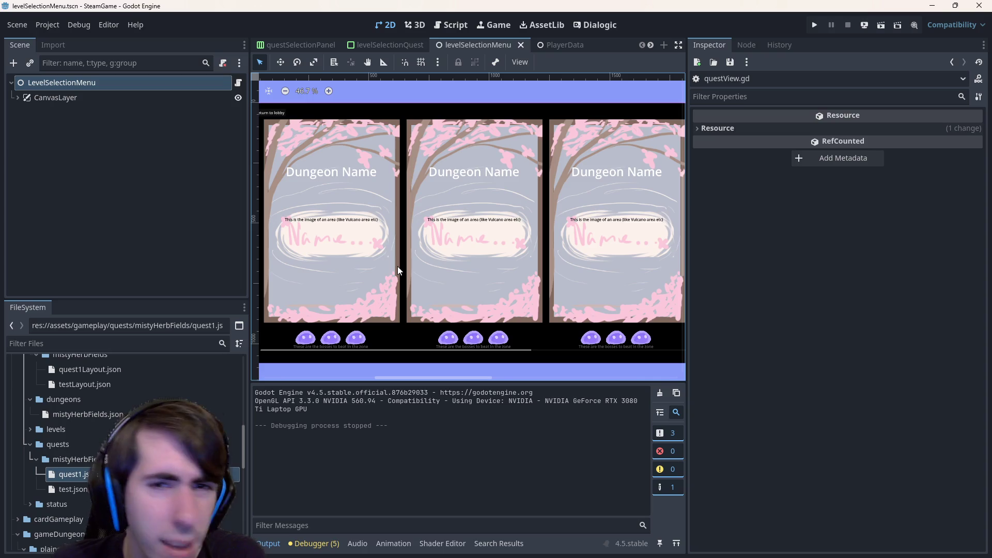
{"action": "scroll", "coordinate": [398, 269], "scroll_direction": "down", "scroll_amount": 1}
{"action": "left_click", "coordinate": [464, 223]}
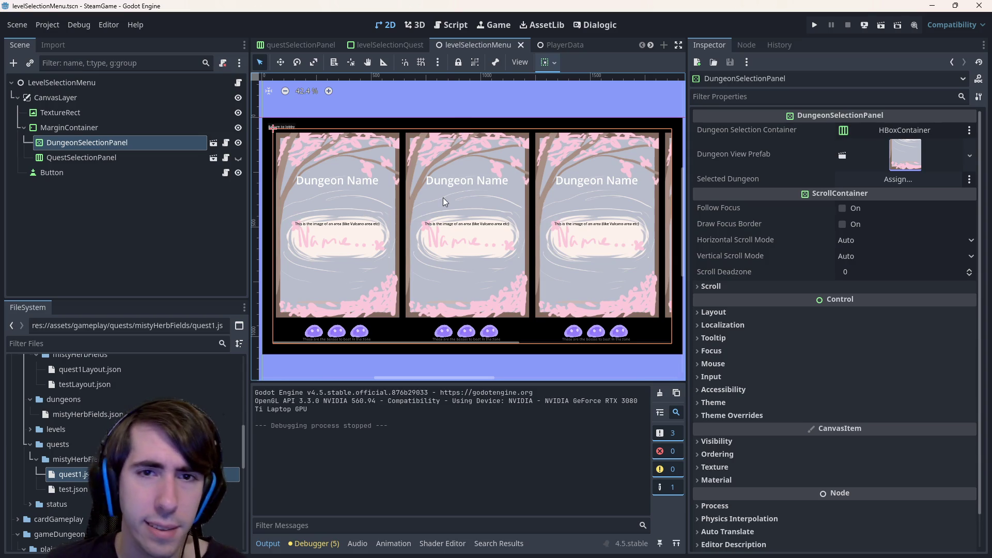
{"action": "left_click", "coordinate": [214, 156]}
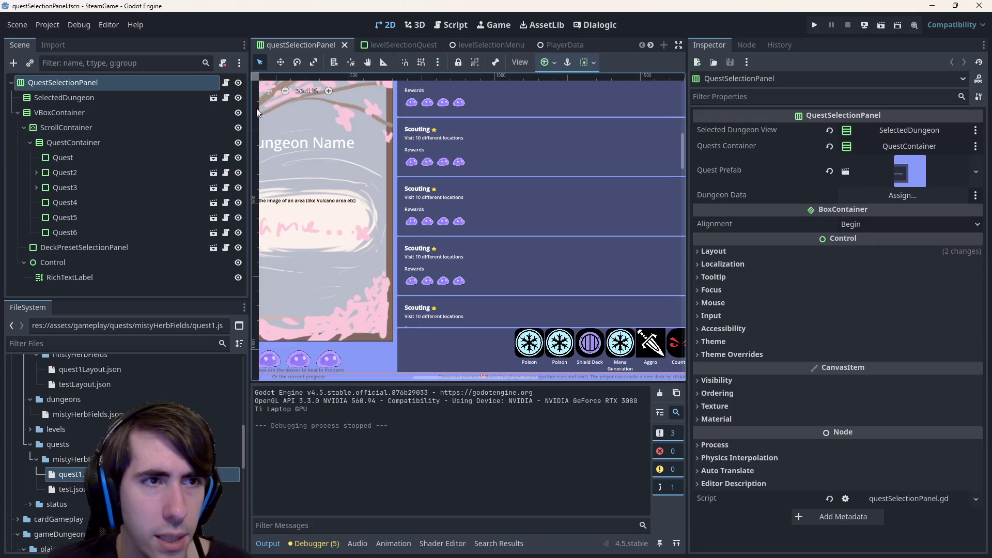
Open the first quest card's scene and its QuestView script
{"action": "scroll", "coordinate": [547, 159], "scroll_direction": "up", "scroll_amount": 3}
{"action": "left_click", "coordinate": [371, 102]}
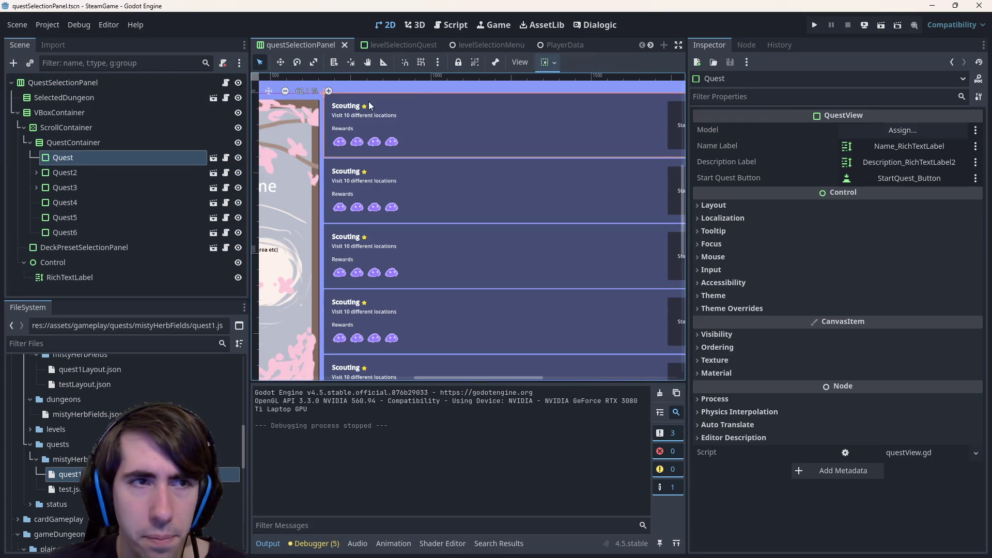
{"action": "left_click", "coordinate": [214, 157]}
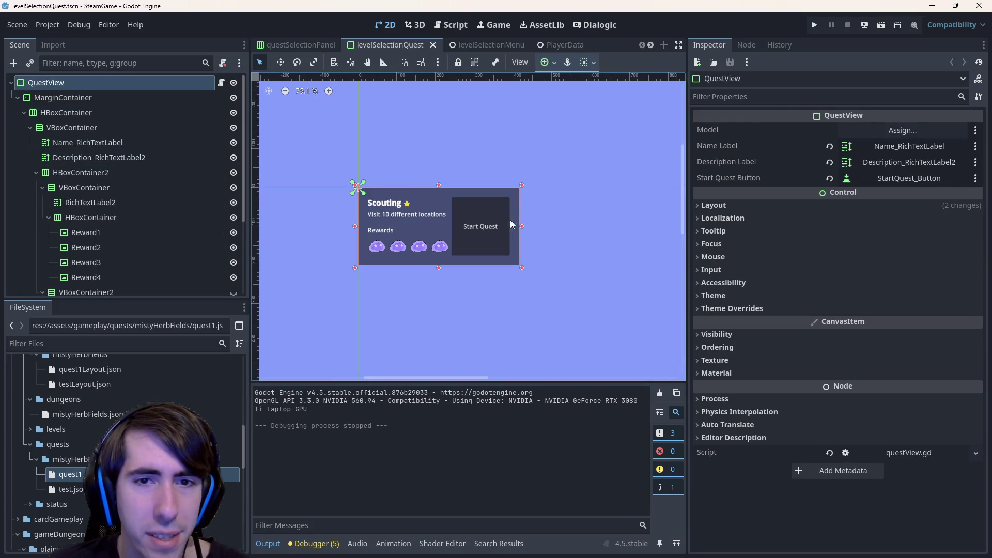
{"action": "left_click", "coordinate": [221, 83]}
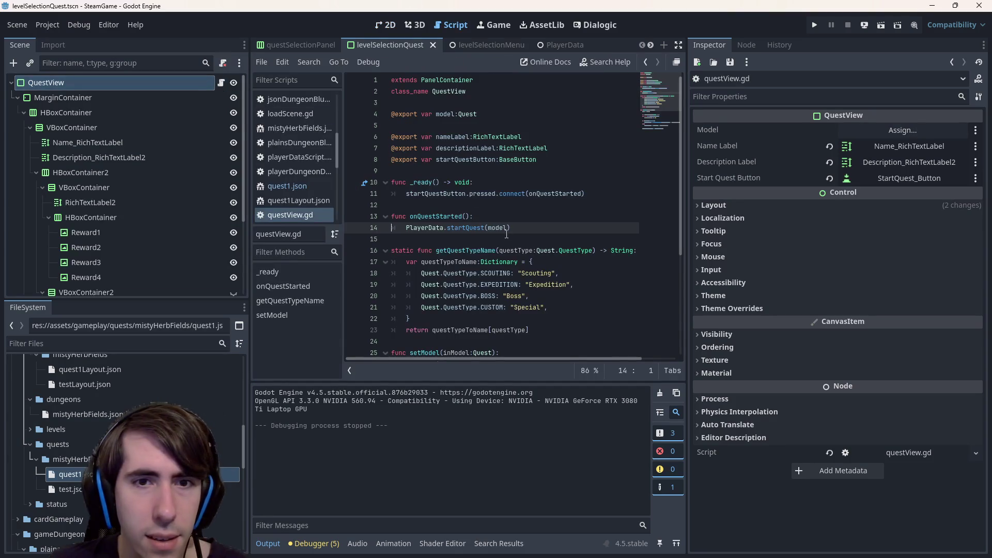
Study setModel's difficulty-star and name-label code, then open the Quest script quest.gd
{"action": "double_click", "coordinate": [451, 113]}
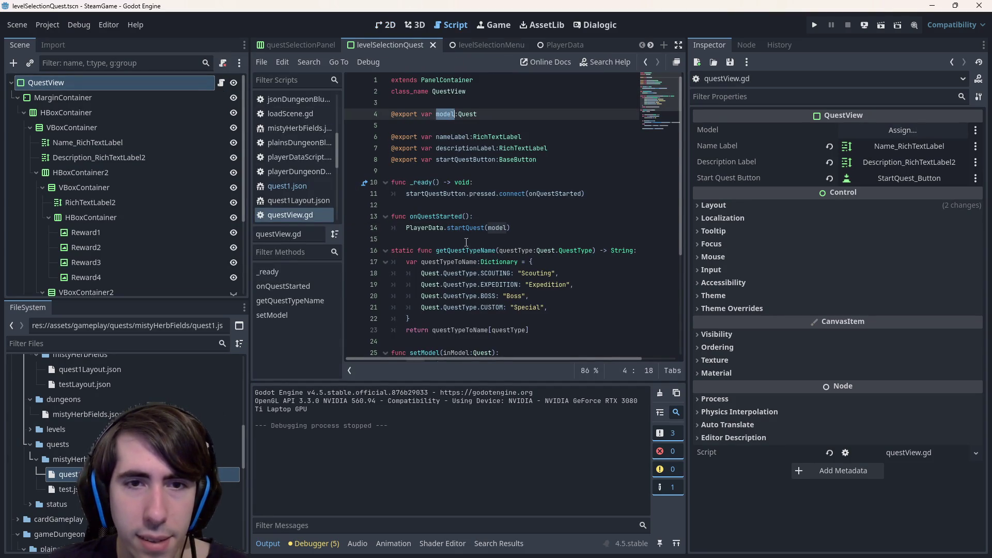
{"action": "scroll", "coordinate": [457, 212], "scroll_direction": "down", "scroll_amount": 2}
{"action": "scroll", "coordinate": [455, 253], "scroll_direction": "down", "scroll_amount": 2}
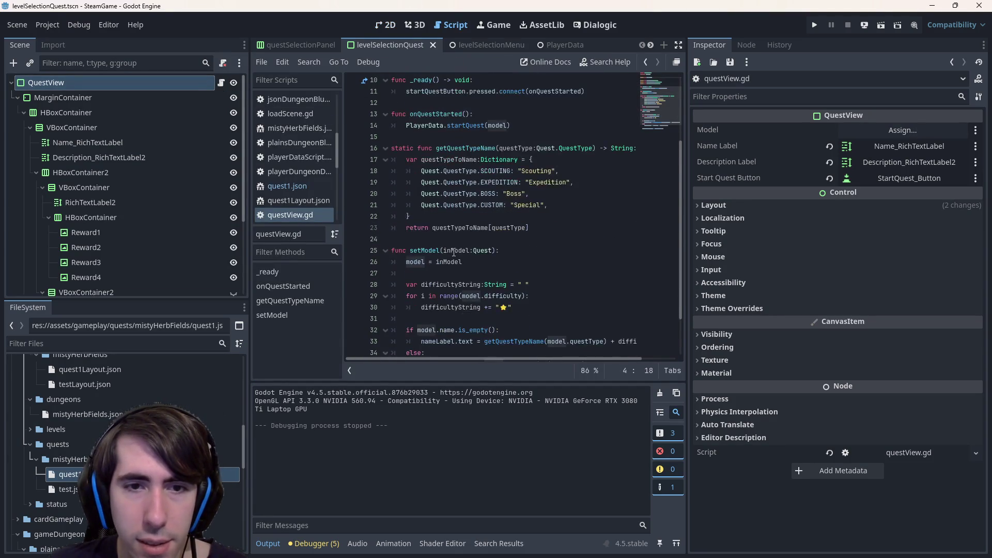
{"action": "scroll", "coordinate": [454, 257], "scroll_direction": "down", "scroll_amount": 1}
{"action": "mouse_move", "coordinate": [433, 241]}
{"action": "left_mouse_down"}
{"action": "mouse_move", "coordinate": [529, 239]}
{"action": "mouse_move", "coordinate": [534, 249]}
{"action": "left_mouse_up"}
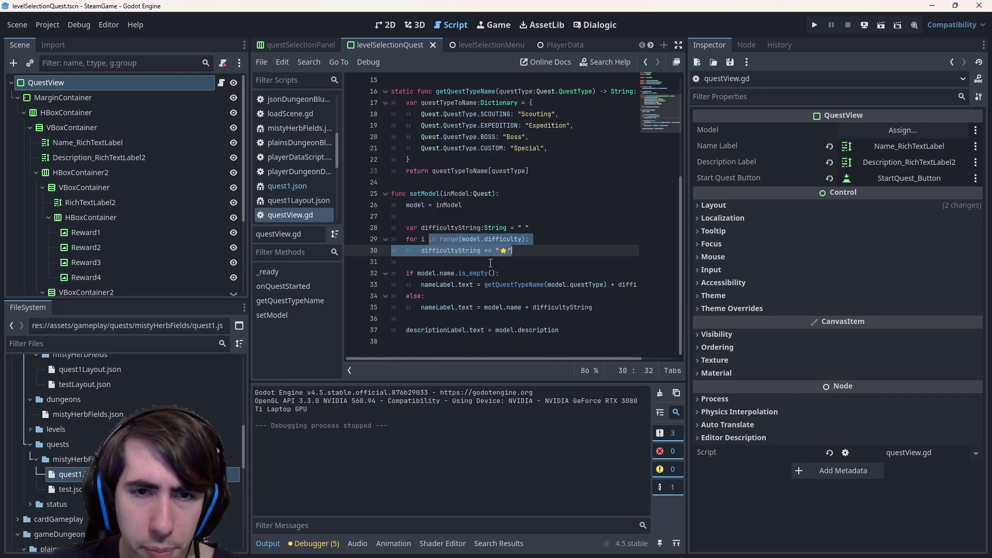
{"action": "double_click", "coordinate": [447, 273]}
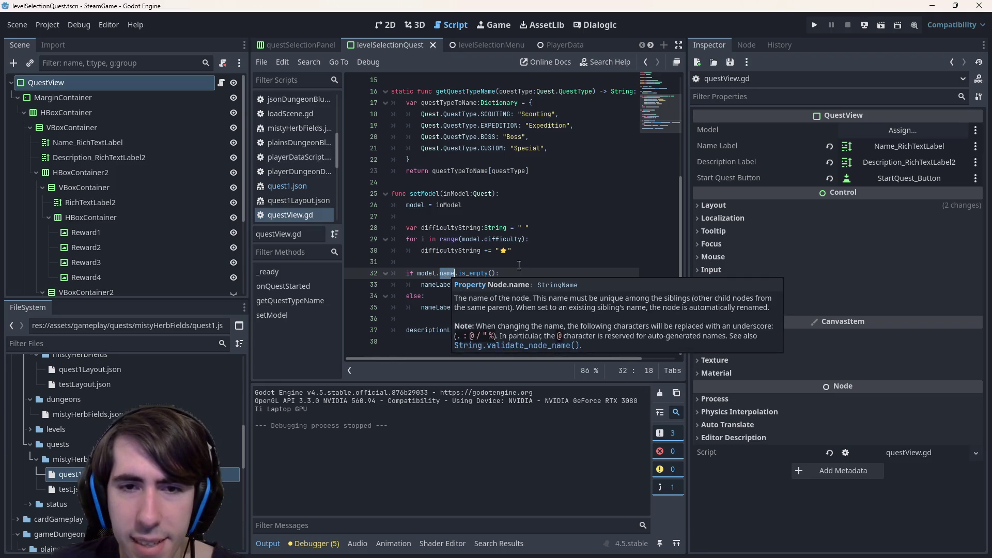
{"action": "left_click_drag", "start_coordinate": [486, 285], "coordinate": [635, 284]}
{"action": "left_click", "coordinate": [567, 318]}
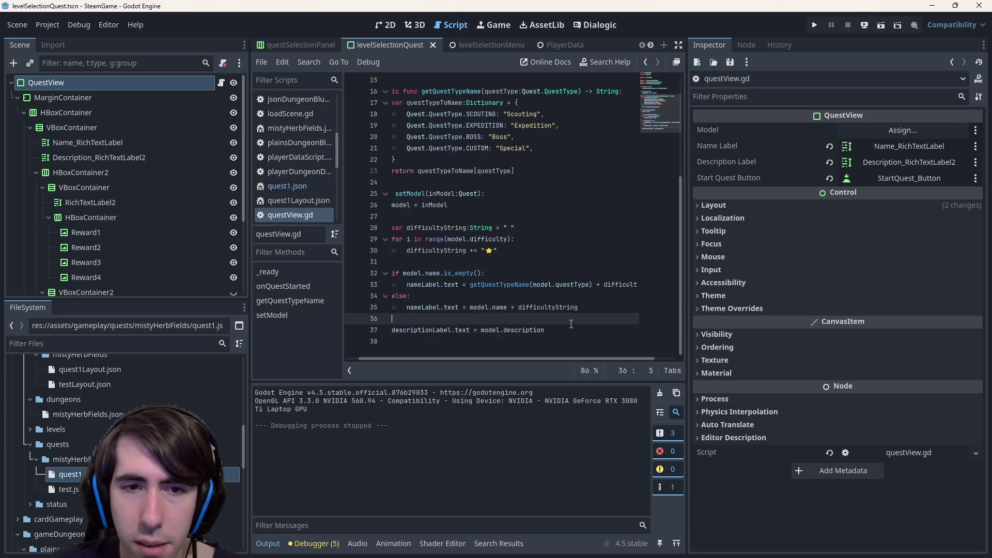
{"action": "left_click_drag", "start_coordinate": [567, 321], "coordinate": [393, 282]}
{"action": "left_click", "coordinate": [439, 263]}
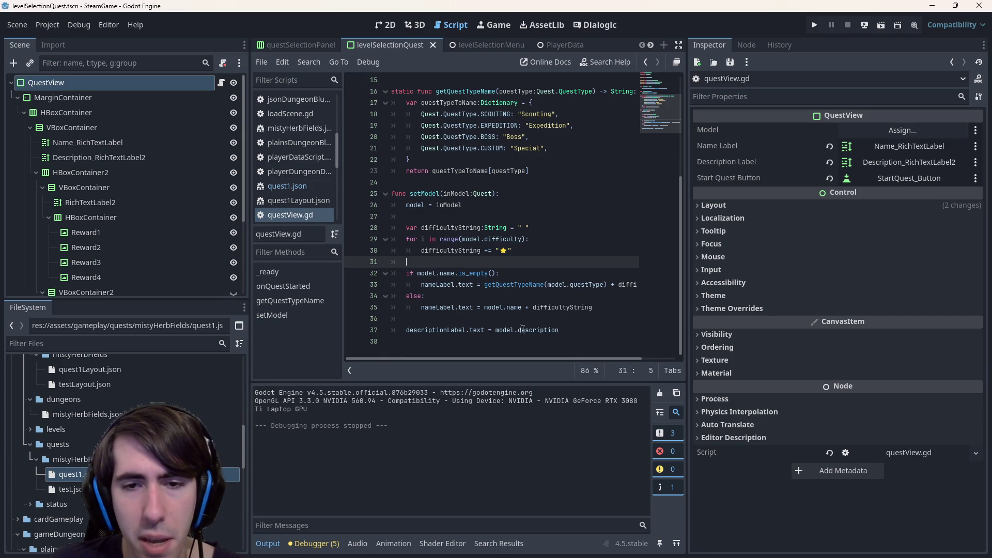
{"action": "left_click", "coordinate": [476, 195], "text": "ctrl"}
{"action": "scroll", "coordinate": [476, 205], "scroll_direction": "down", "scroll_amount": 2}
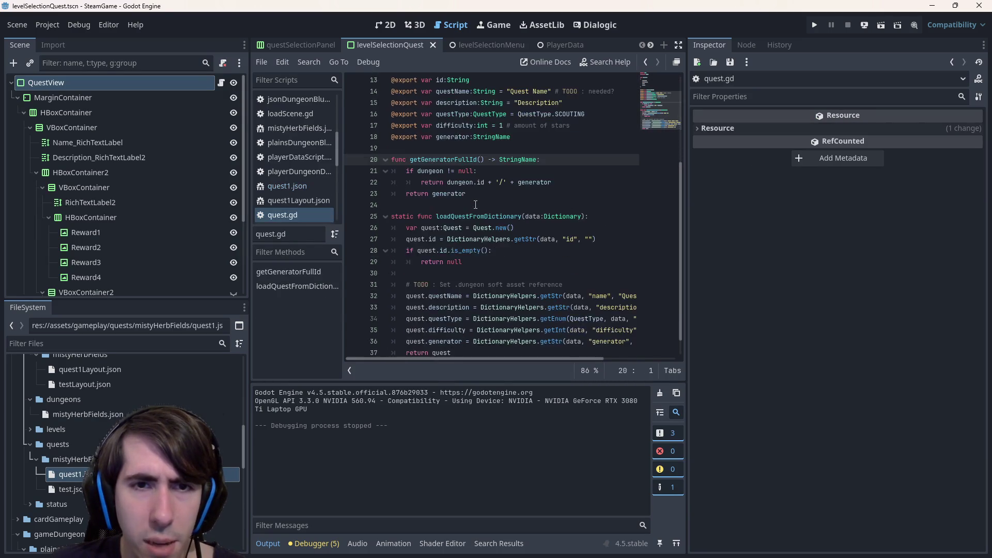
Widen the script editor, select quest.gd lines 32–35, and open quest1.json
{"action": "mouse_move", "coordinate": [684, 197]}
{"action": "left_mouse_down"}
{"action": "mouse_move", "coordinate": [853, 204]}
{"action": "mouse_move", "coordinate": [814, 207]}
{"action": "left_mouse_up"}
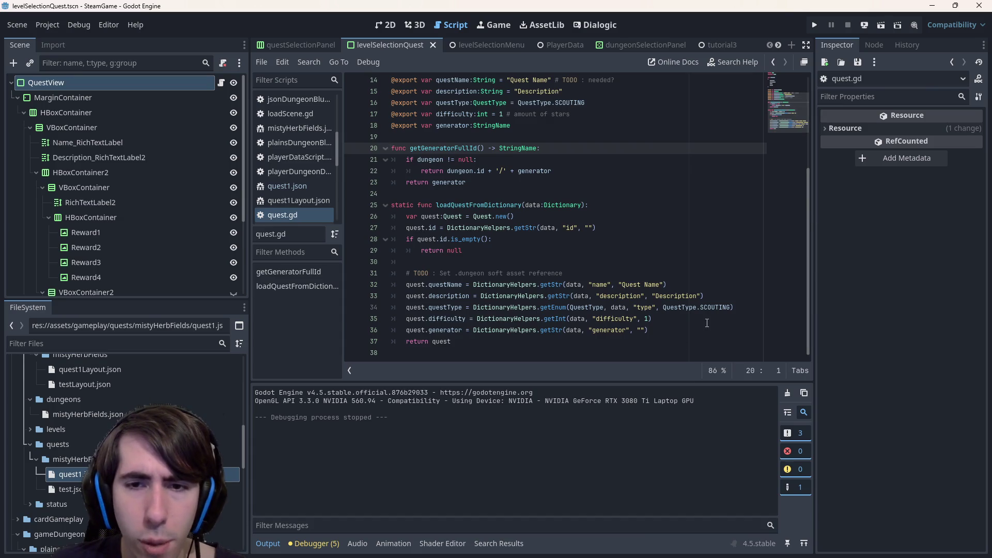
{"action": "left_click_drag", "start_coordinate": [658, 319], "coordinate": [392, 285]}
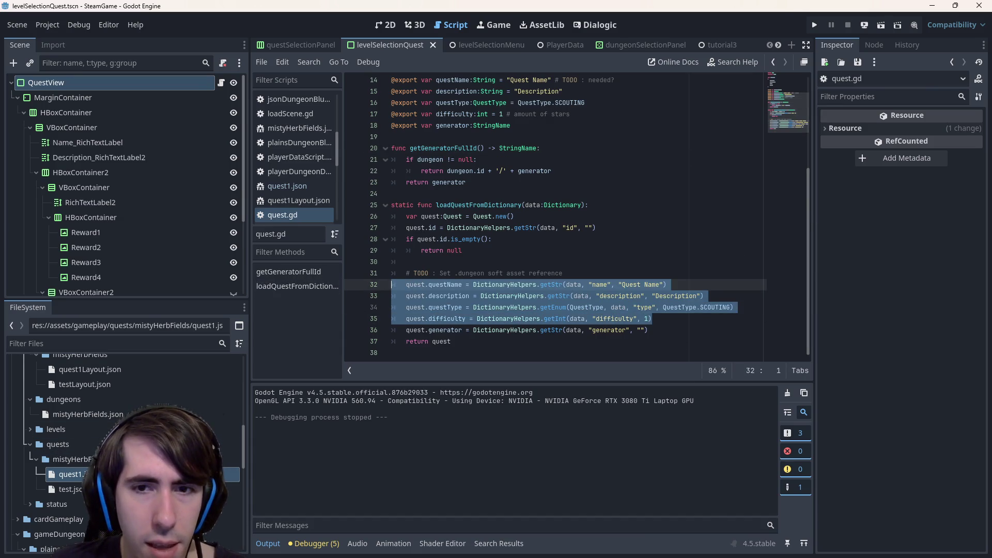
{"action": "double_click", "coordinate": [73, 473]}
{"action": "left_click", "coordinate": [475, 125]}
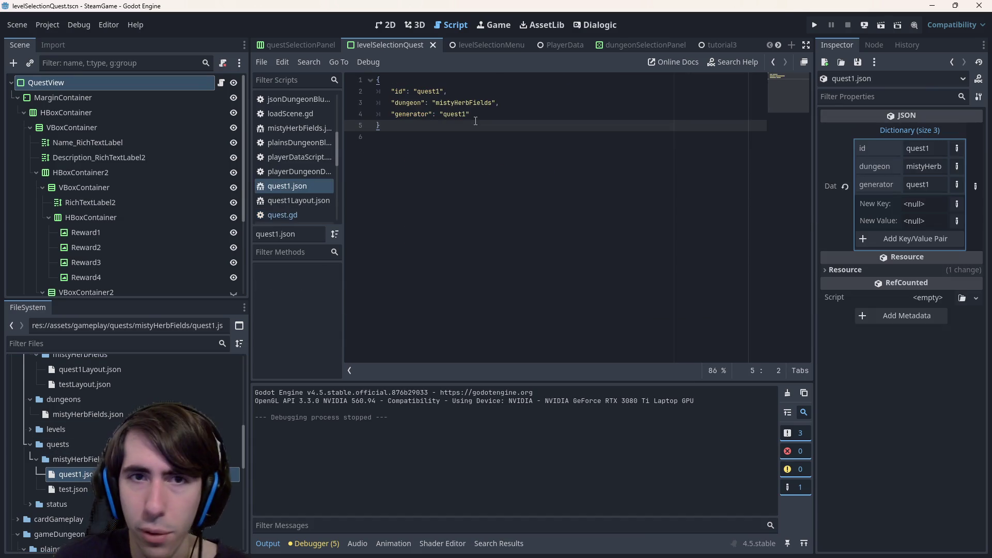
Compare quest.gd with quest1.json, then add a blank line after the id entry
{"action": "key", "text": "alt+Left"}
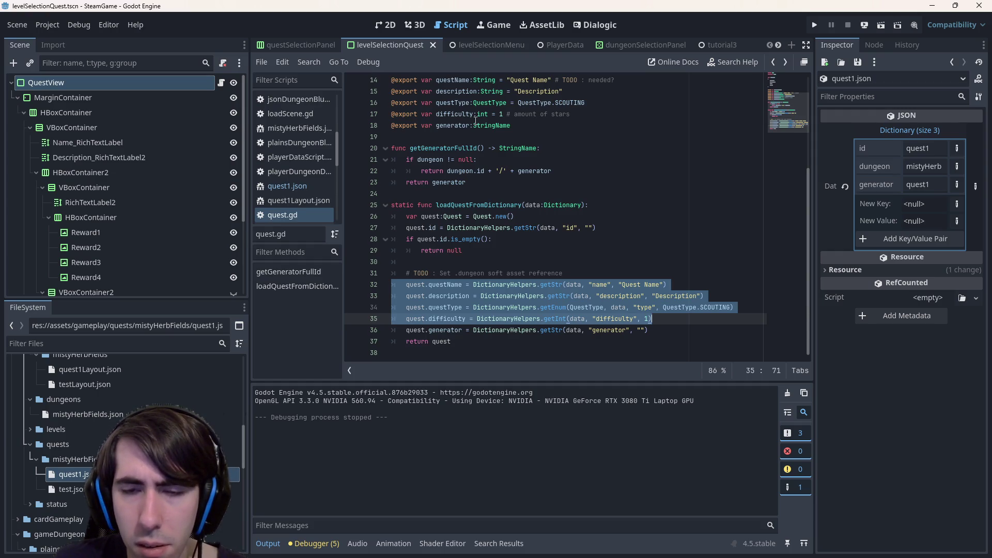
{"action": "key", "text": "alt+Right"}
{"action": "key", "text": "alt+Left"}
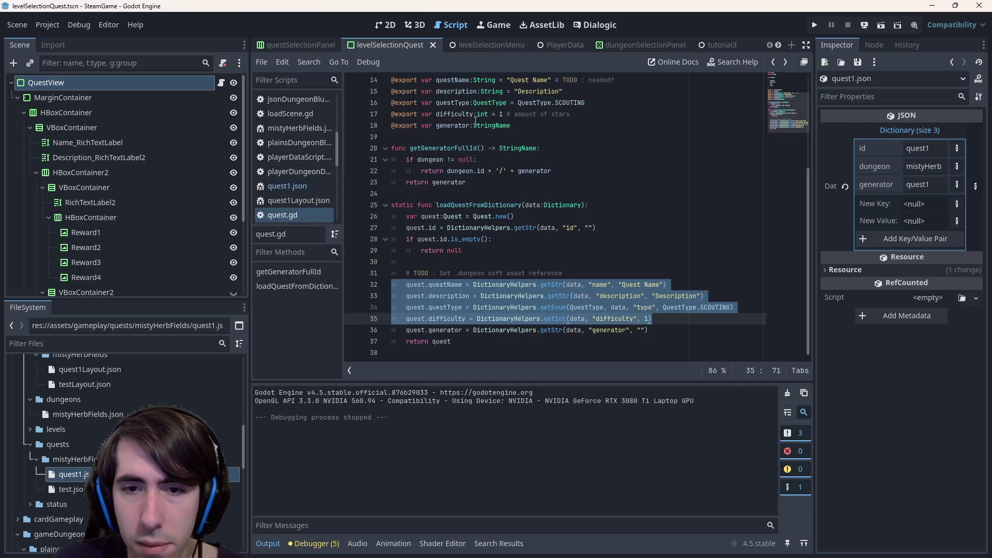
{"action": "key", "text": "alt+Right"}
{"action": "key", "text": "alt+Left"}
{"action": "key", "text": "alt+Right"}
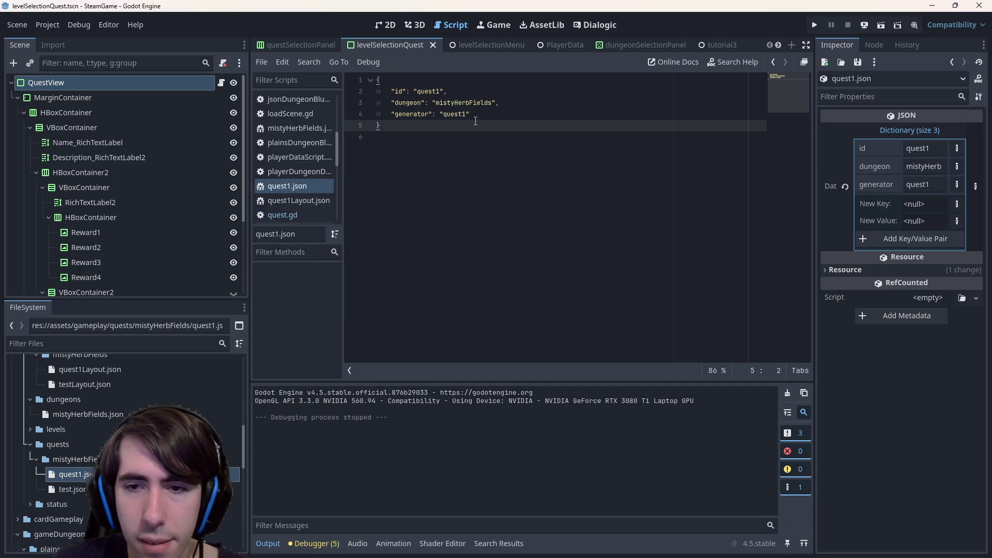
{"action": "left_click", "coordinate": [489, 94]}
{"action": "key", "text": "Return"}
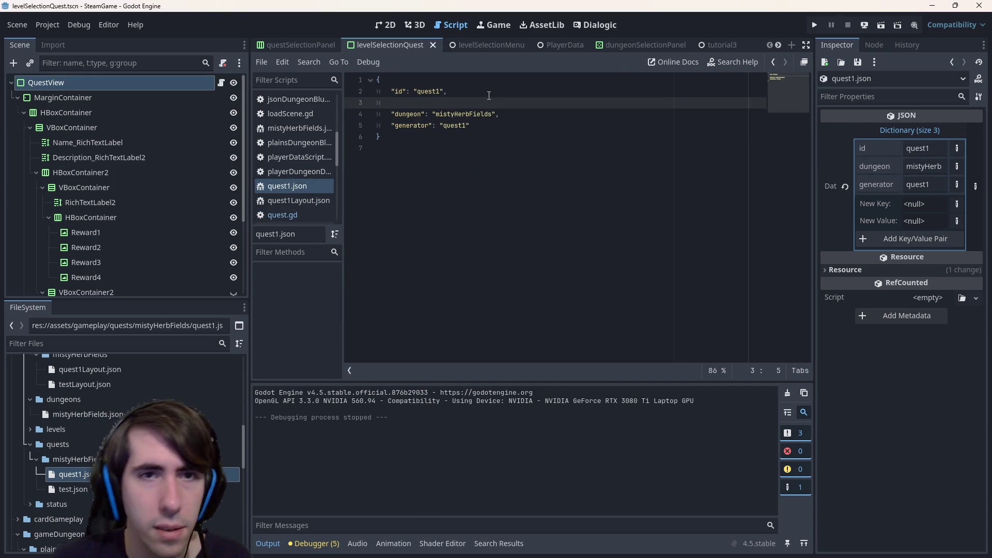
Copy quest1.json's id entry onto four new lines below it
{"action": "key", "text": "Up"}
{"action": "key", "text": "ctrl+shift+Right"}
{"action": "key", "text": "ctrl+shift+Right"}
{"action": "key", "text": "ctrl+shift+Right"}
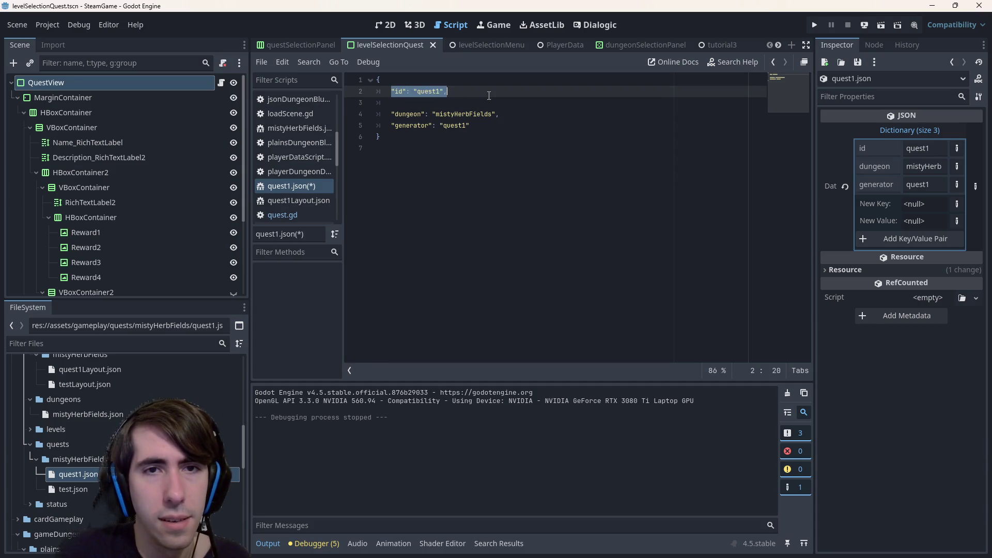
{"action": "key", "text": "ctrl+c"}
{"action": "key", "text": "Down"}
{"action": "key", "text": "ctrl+v"}
{"action": "key", "text": "Return"}
{"action": "key", "text": "ctrl+v"}
{"action": "key", "text": "Return"}
{"action": "key", "text": "ctrl+v"}
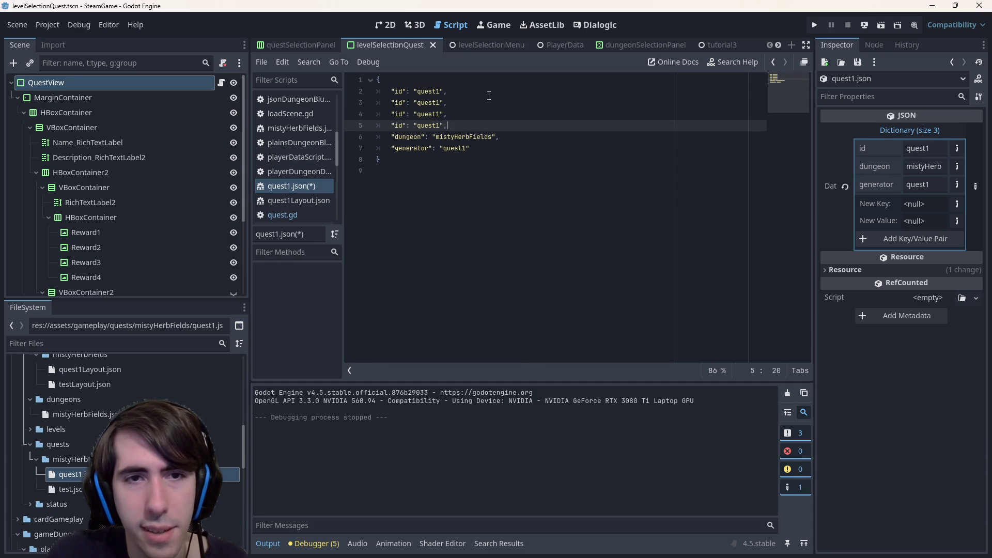
{"action": "key", "text": "Return"}
{"action": "key", "text": "ctrl+v"}
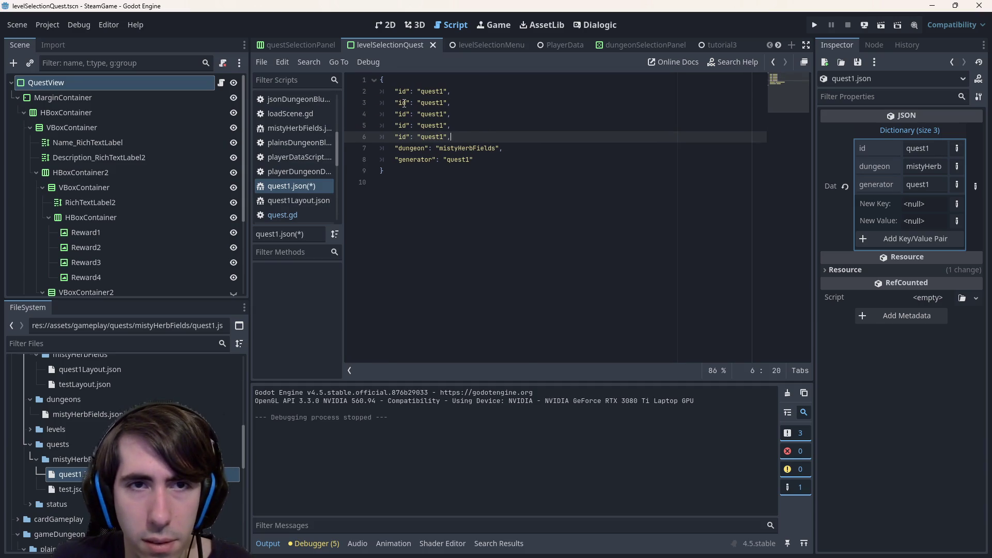
Rename the duplicated keys to name, description, difficulty and type, and save
{"action": "double_click", "coordinate": [404, 102]}
{"action": "type", "text": "name"}
{"action": "key", "text": "Down"}
{"action": "key", "text": "ctrl+shift+Left"}
{"action": "type", "text": "description"}
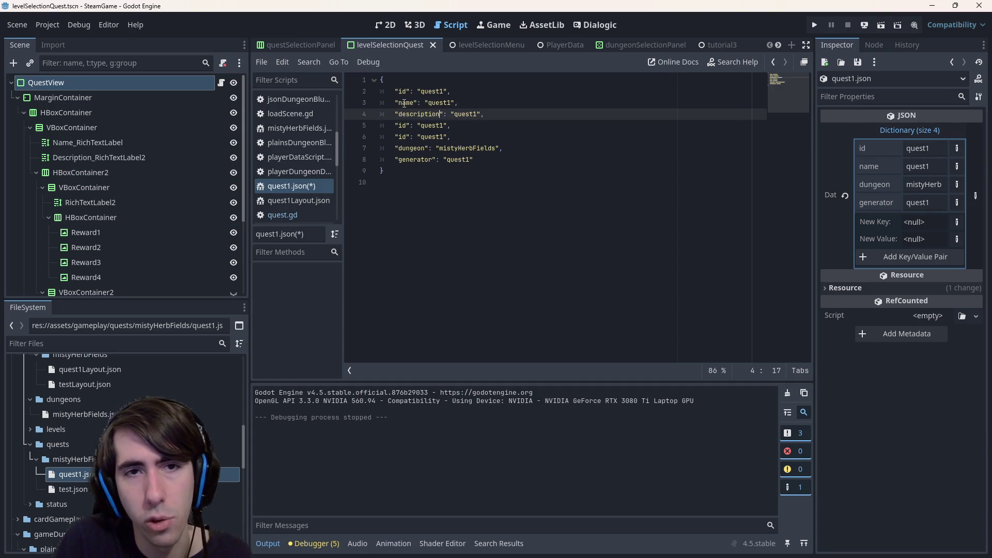
{"action": "key", "text": "Down"}
{"action": "key", "text": "ctrl+shift+Right"}
{"action": "type", "text": "difficulty"}
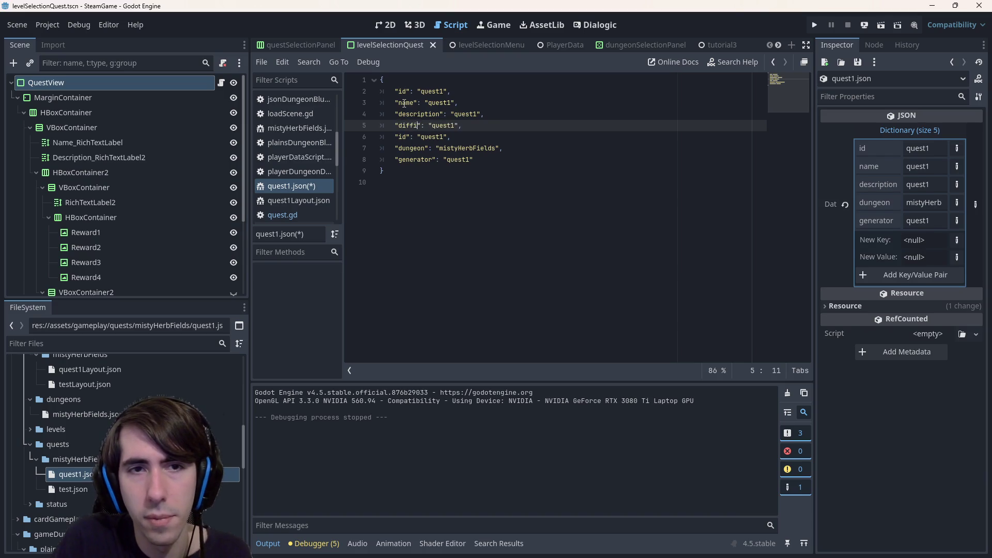
{"action": "key", "text": "Down"}
{"action": "key", "text": "ctrl+shift+Right"}
{"action": "type", "text": "type"}
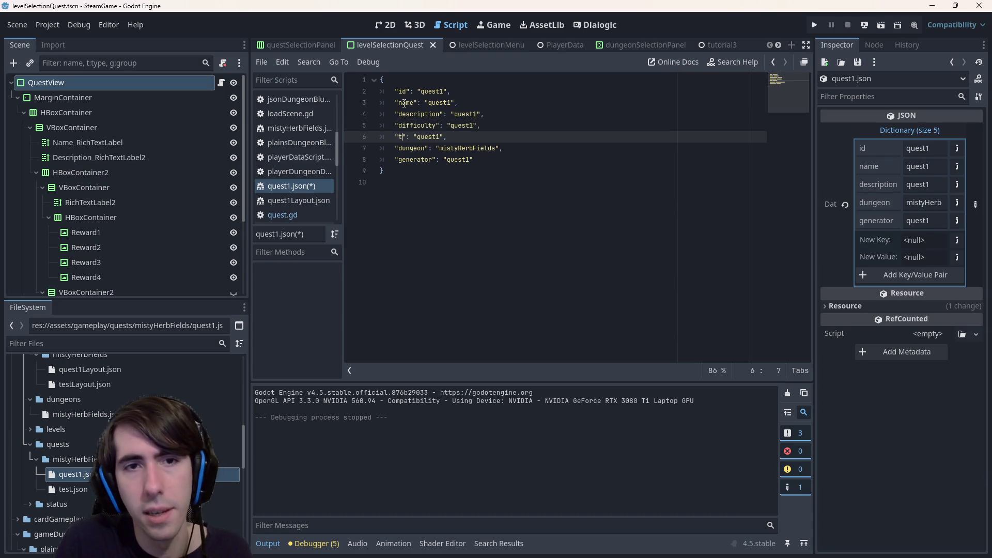
{"action": "key", "text": "ctrl+s"}
Set type to Scouting and make difficulty the unquoted number 1, then save
{"action": "left_click", "coordinate": [400, 185]}
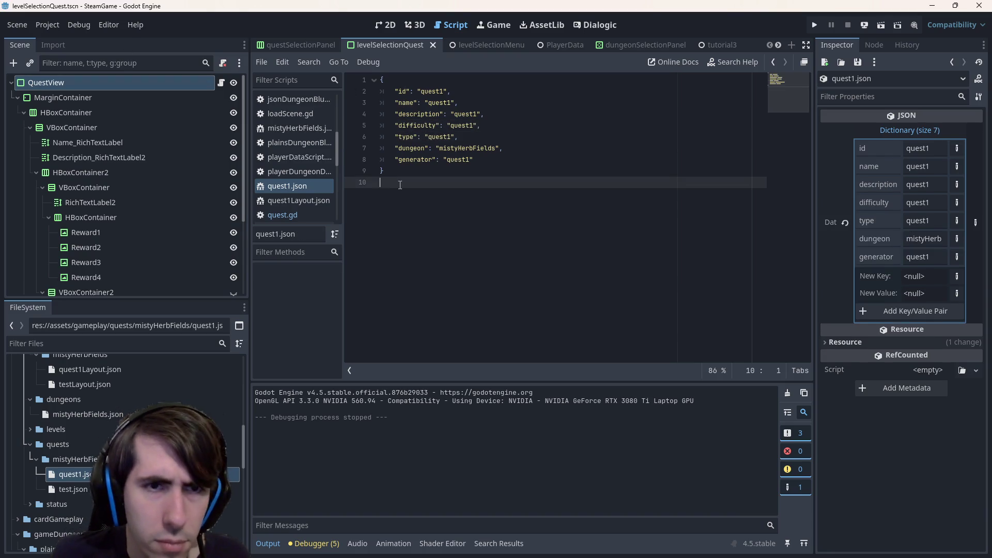
{"action": "key", "text": "alt+Left"}
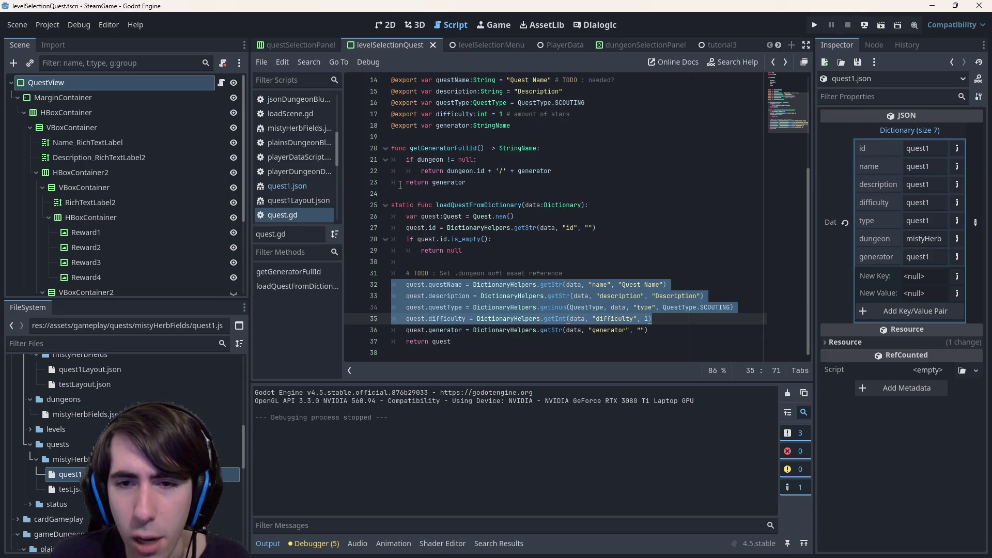
{"action": "key", "text": "alt+Right"}
{"action": "key", "text": "Up"}
{"action": "key", "text": "Up"}
{"action": "key", "text": "Up"}
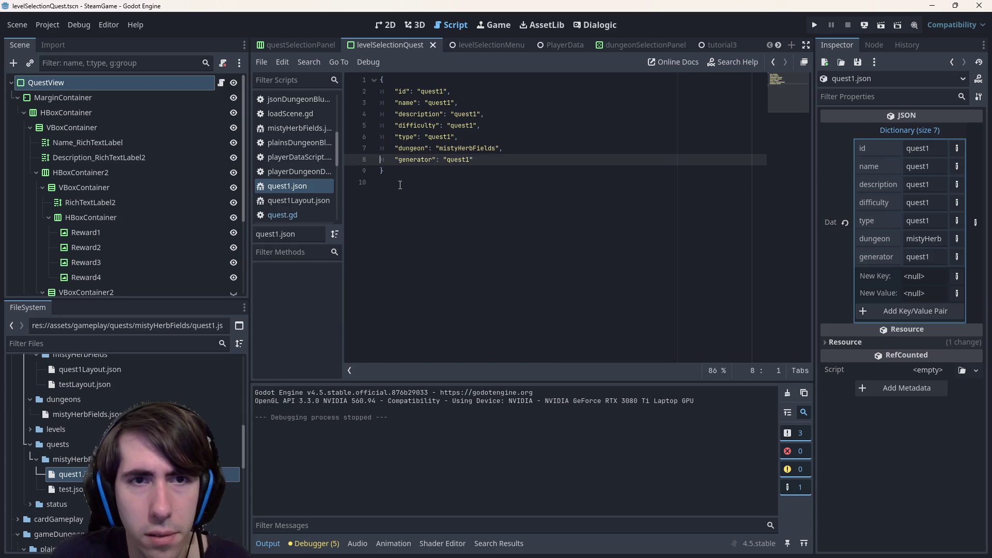
{"action": "key", "text": "Down"}
{"action": "key", "text": "ctrl+shift+Left"}
{"action": "type", "text": "Scouting"}
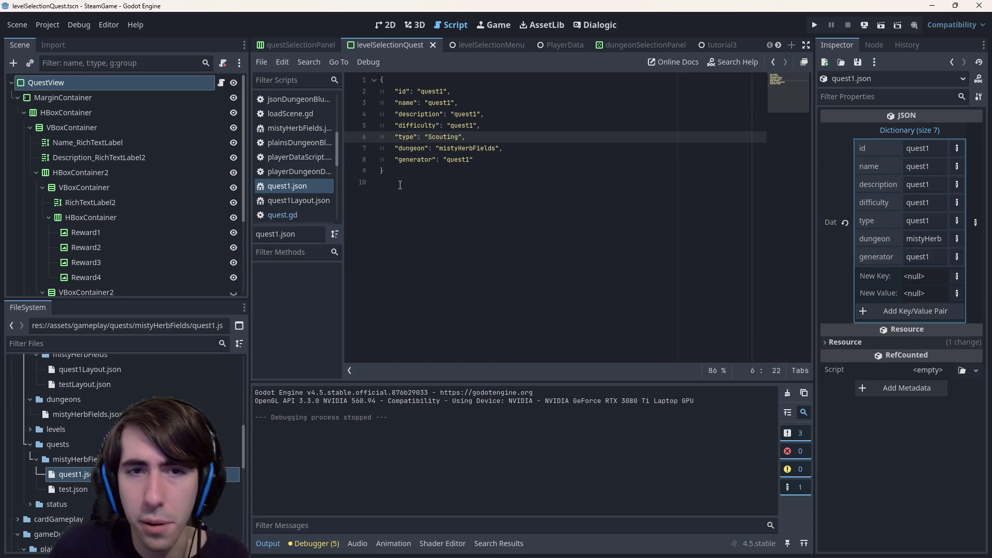
{"action": "key", "text": "Up"}
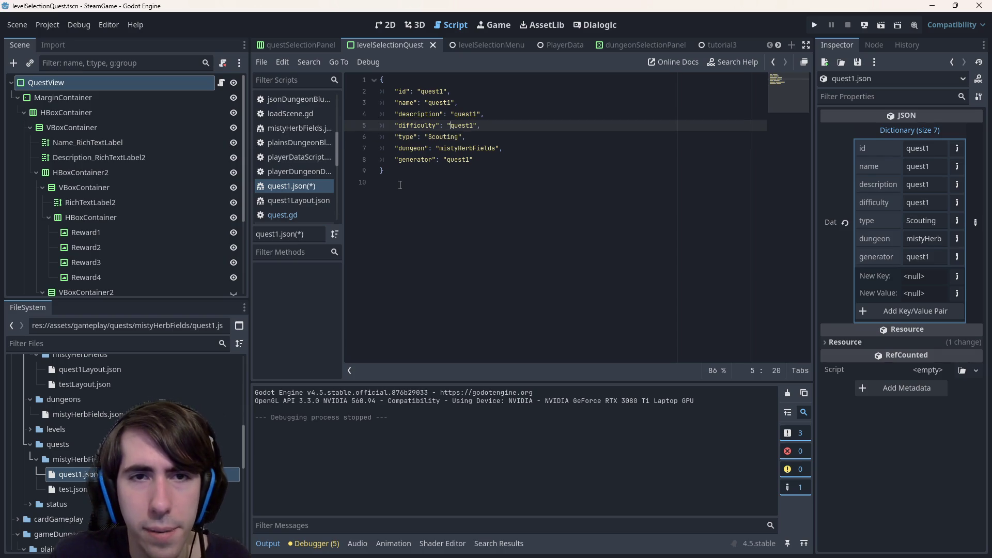
{"action": "key", "text": "ctrl+shift+Right"}
{"action": "key", "text": "Delete"}
{"action": "key", "text": "ctrl+s"}
Start replacing the placeholder description value with new text
{"action": "key", "text": "Up"}
{"action": "key", "text": "Right"}
{"action": "key", "text": "ctrl+shift+Right"}
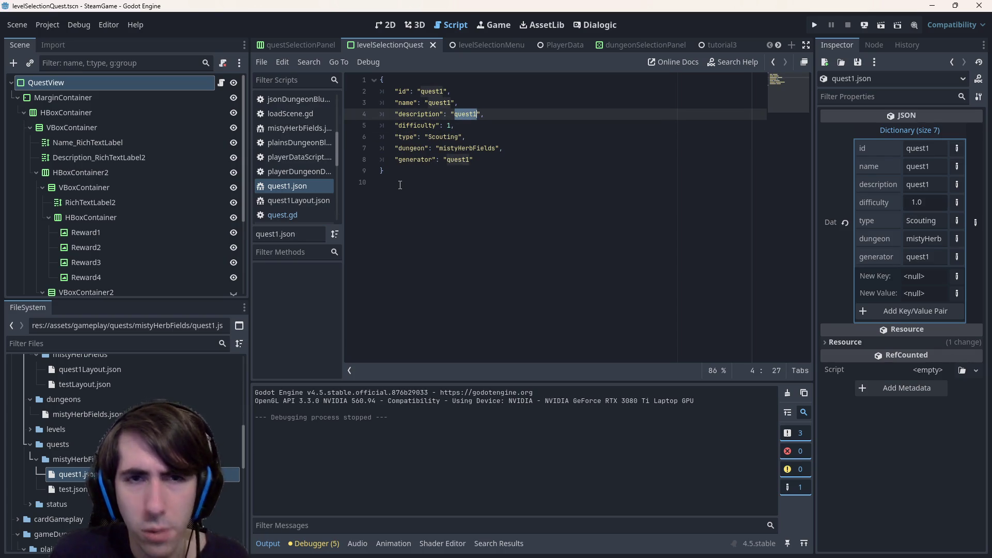
{"action": "type", "text": "T"}
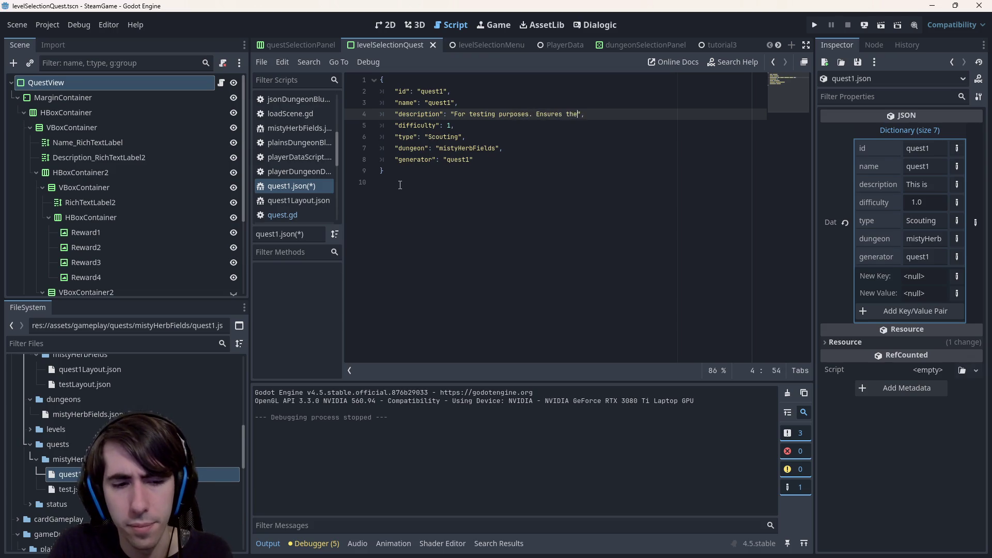
Finish the pipeline-testing description ending 'correctly.', rename the quest to 'Quest', and save
{"action": "type", "text": "pie"}
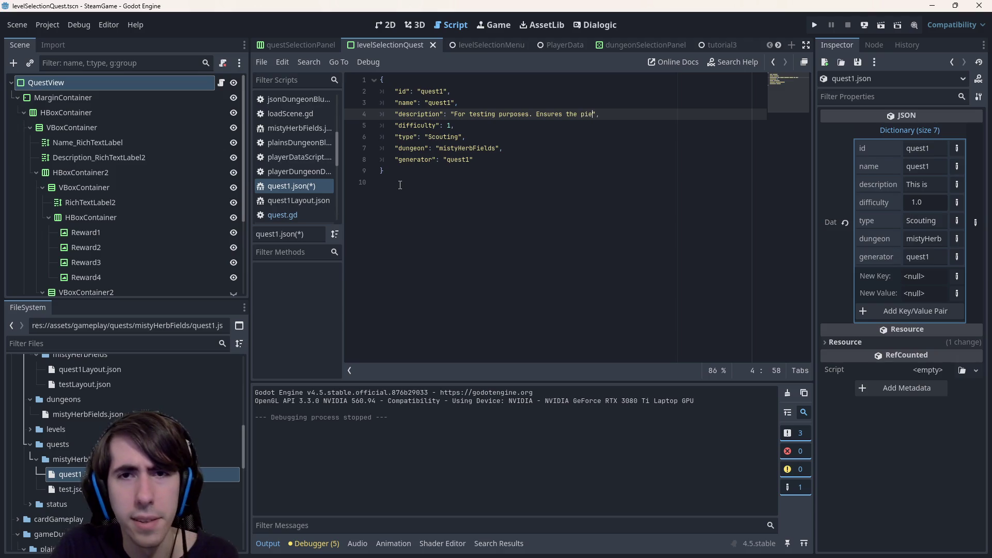
{"action": "type", "text": "dungeon pipeli"}
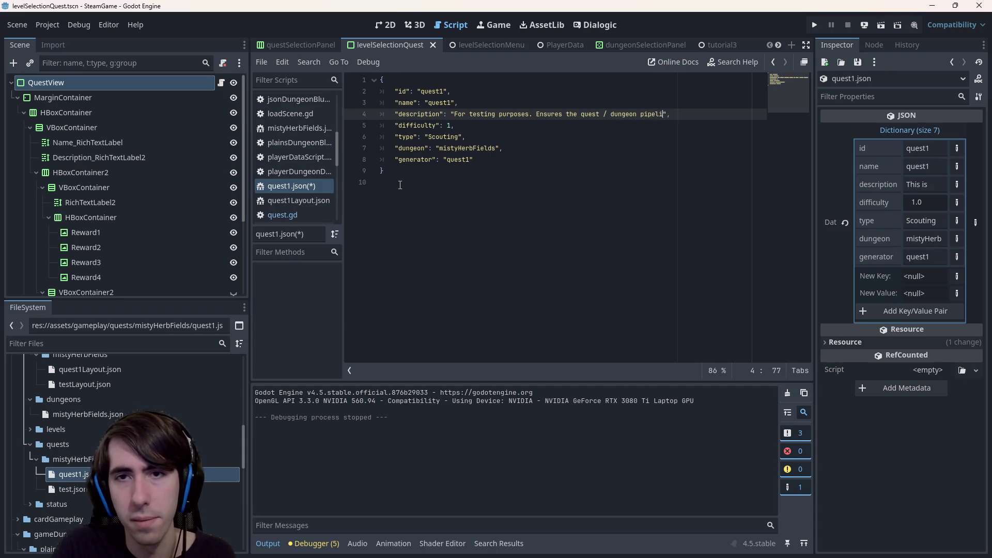
{"action": "type", "text": "correctly."}
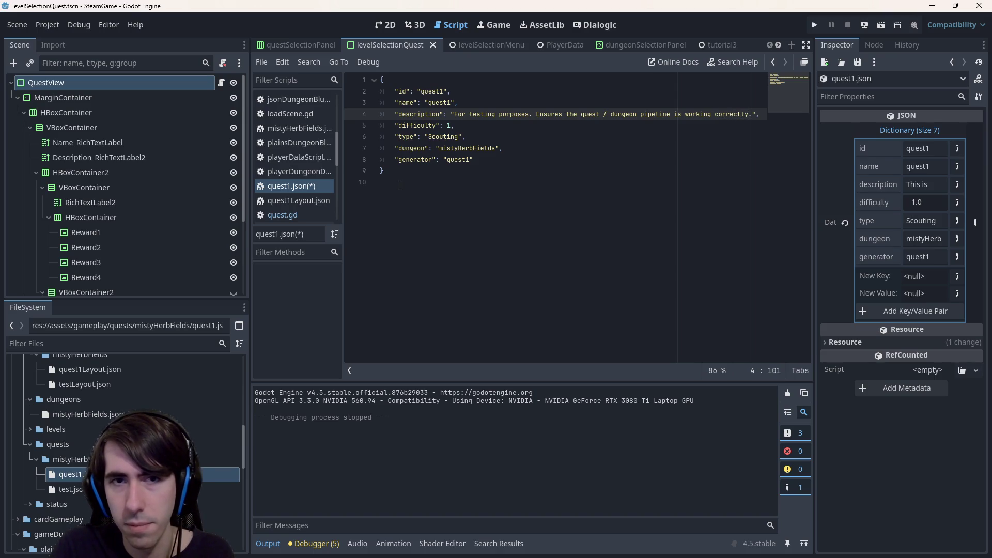
{"action": "key", "text": "Up"}
{"action": "key", "text": "Left"}
{"action": "key", "text": "BackSpace"}
{"action": "key", "text": "BackSpace"}
{"action": "key", "text": "BackSpace"}
{"action": "key", "text": "BackSpace"}
{"action": "type", "text": "Quest"}
{"action": "key", "text": "ctrl+s"}
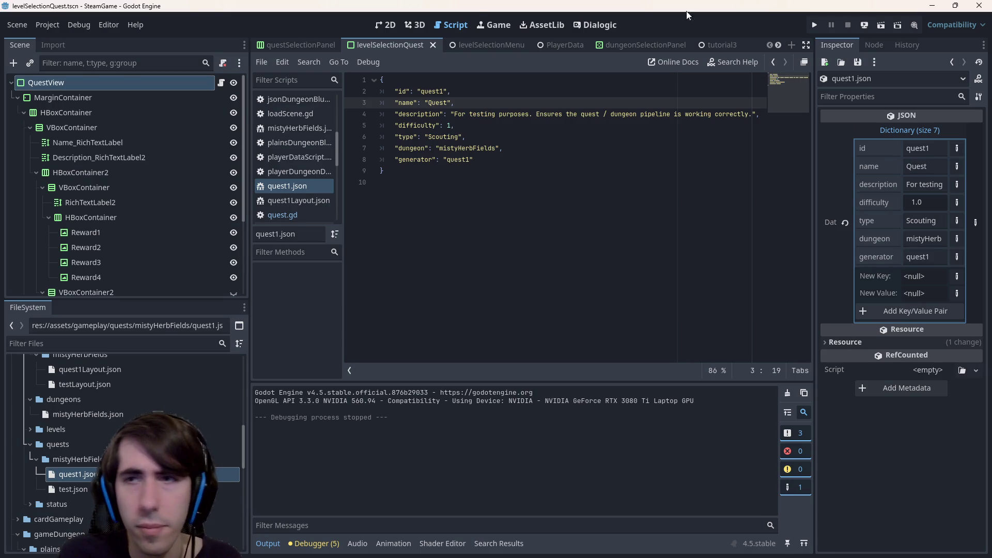
Test-run the scene briefly, copy the whole quest1 entry, and open test.json
{"action": "left_click", "coordinate": [879, 26]}
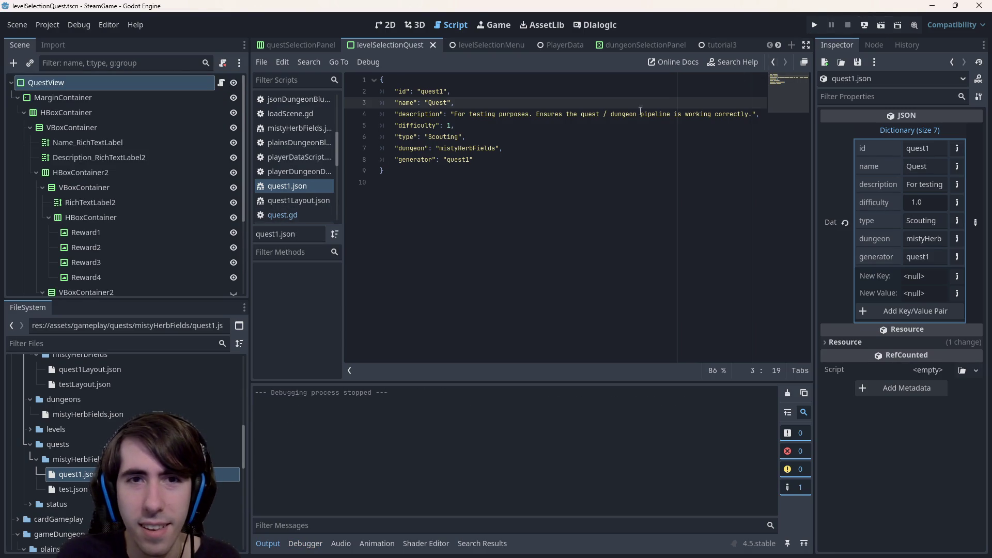
{"action": "left_click", "coordinate": [514, 181]}
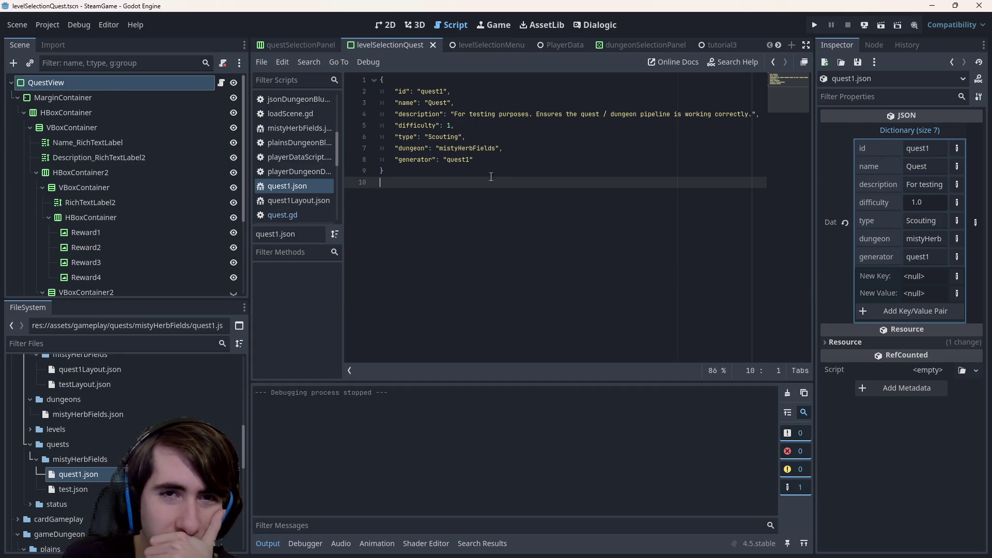
{"action": "left_click_drag", "start_coordinate": [513, 179], "coordinate": [381, 79]}
{"action": "double_click", "coordinate": [61, 491]}
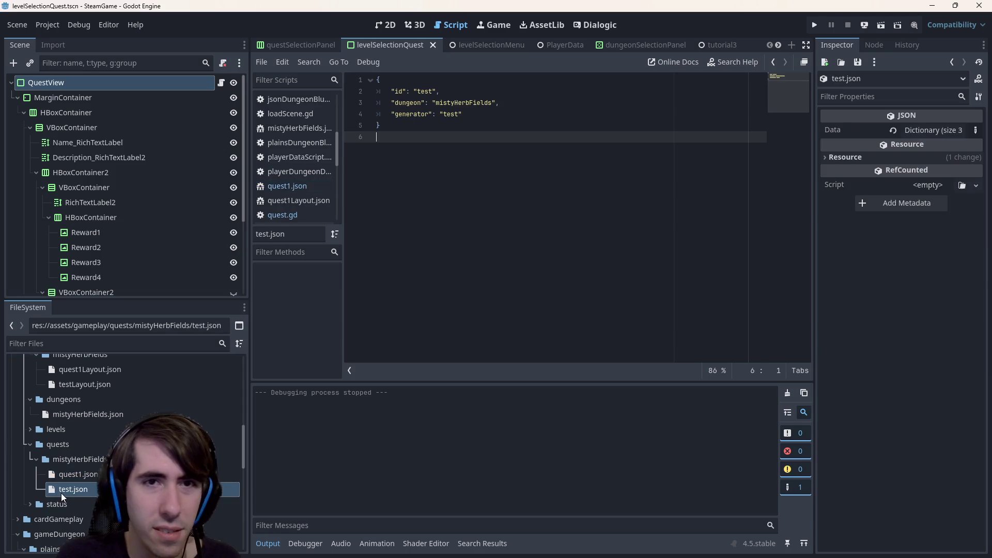
Paste quest1's entry into test.json, set id and generator to 'test', delete the old entry, save
{"action": "left_click", "coordinate": [483, 231]}
{"action": "key", "text": "ctrl+v"}
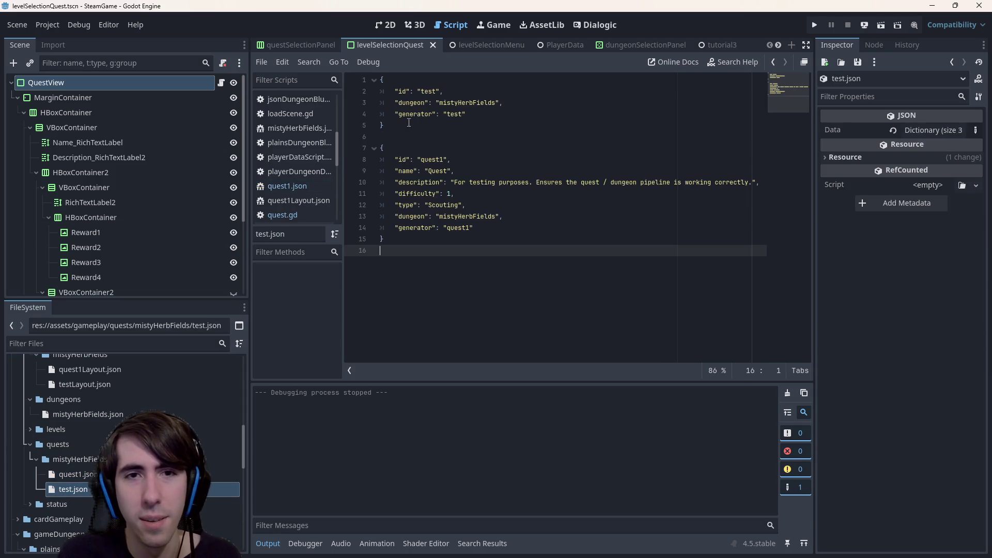
{"action": "double_click", "coordinate": [429, 91]}
{"action": "double_click", "coordinate": [428, 159]}
{"action": "key", "text": "ctrl+v"}
{"action": "double_click", "coordinate": [458, 227]}
{"action": "key", "text": "ctrl+v"}
{"action": "left_click", "coordinate": [475, 138]}
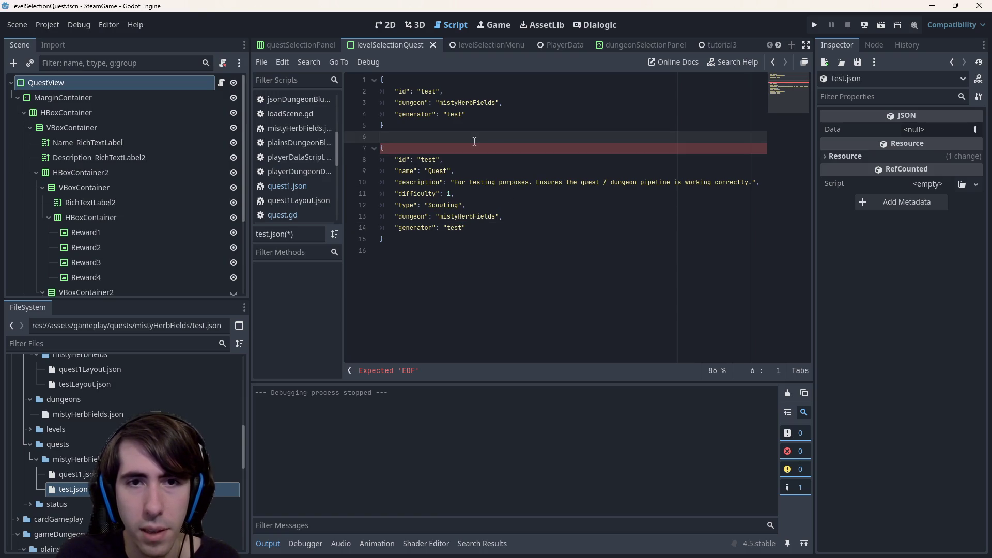
{"action": "key", "text": "ctrl+shift+Home"}
{"action": "key", "text": "BackSpace"}
{"action": "key", "text": "BackSpace"}
{"action": "left_click", "coordinate": [553, 220]}
{"action": "key", "text": "ctrl+s"}
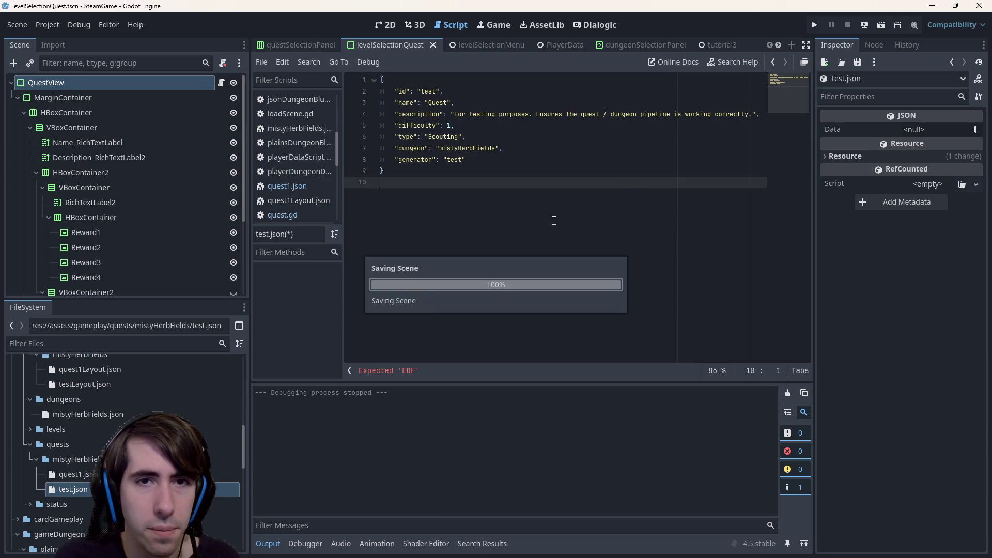
Rename test.json's quest to 'Test' and save
{"action": "double_click", "coordinate": [435, 103]}
{"action": "type", "text": "Test"}
{"action": "key", "text": "ctrl+s"}
Change quest1.json's description to 'Explore your surroundings.' and run the game
{"action": "double_click", "coordinate": [72, 474]}
{"action": "key", "text": "ctrl+a"}
{"action": "left_click", "coordinate": [454, 114]}
{"action": "left_click_drag", "start_coordinate": [455, 115], "coordinate": [751, 114]}
{"action": "type", "text": "E"}
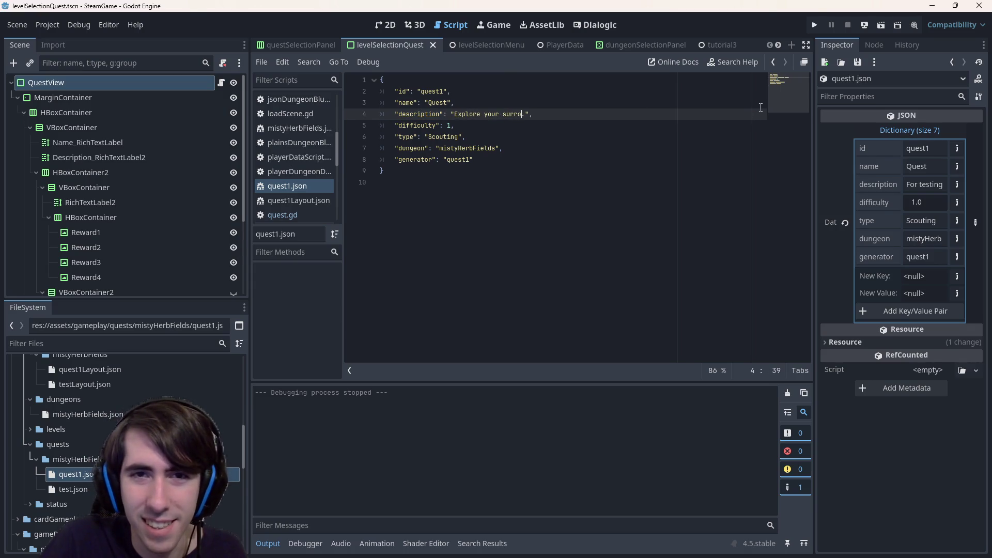
{"action": "key", "text": "ctrl+BackSpace"}
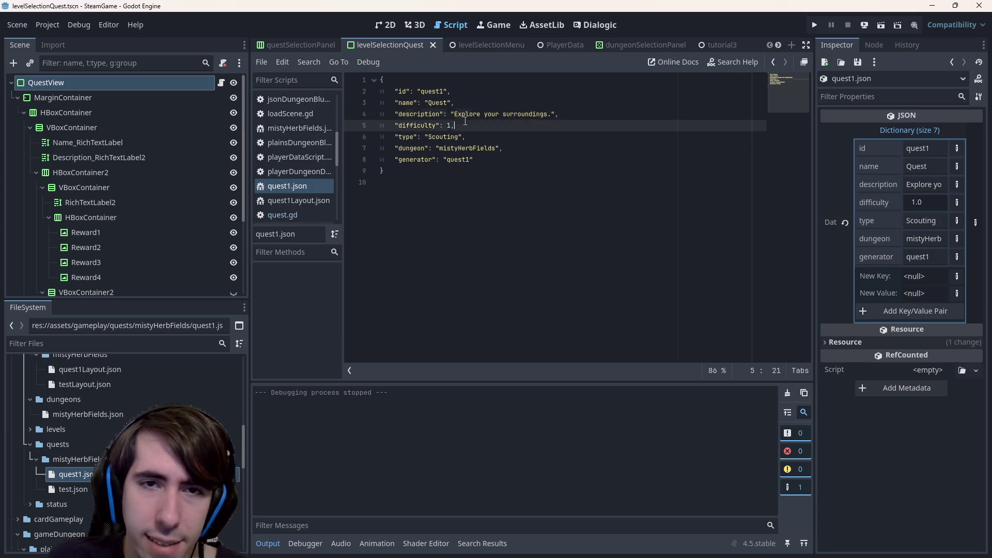
{"action": "left_click_drag", "start_coordinate": [456, 126], "coordinate": [541, 113]}
{"action": "left_click", "coordinate": [541, 113]}
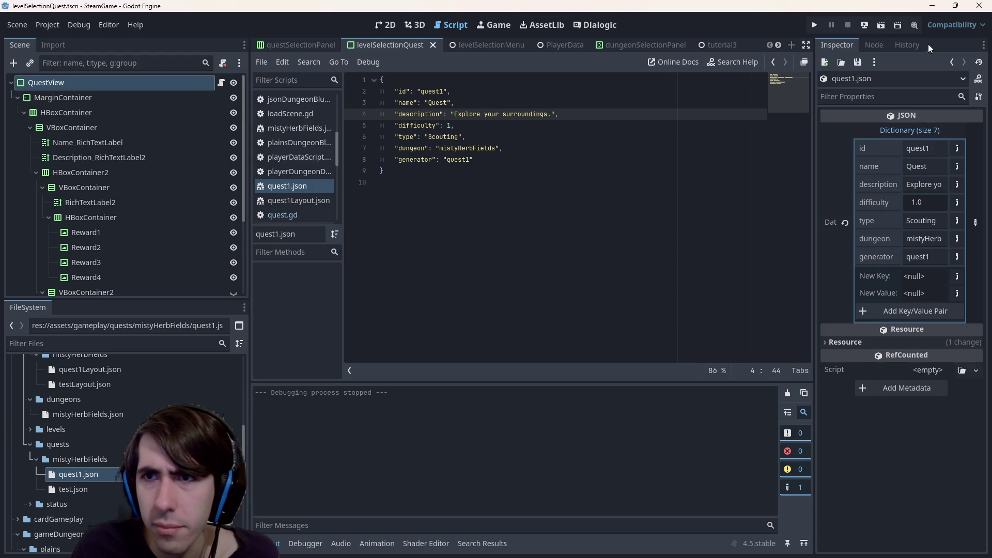
{"action": "left_click", "coordinate": [881, 26]}
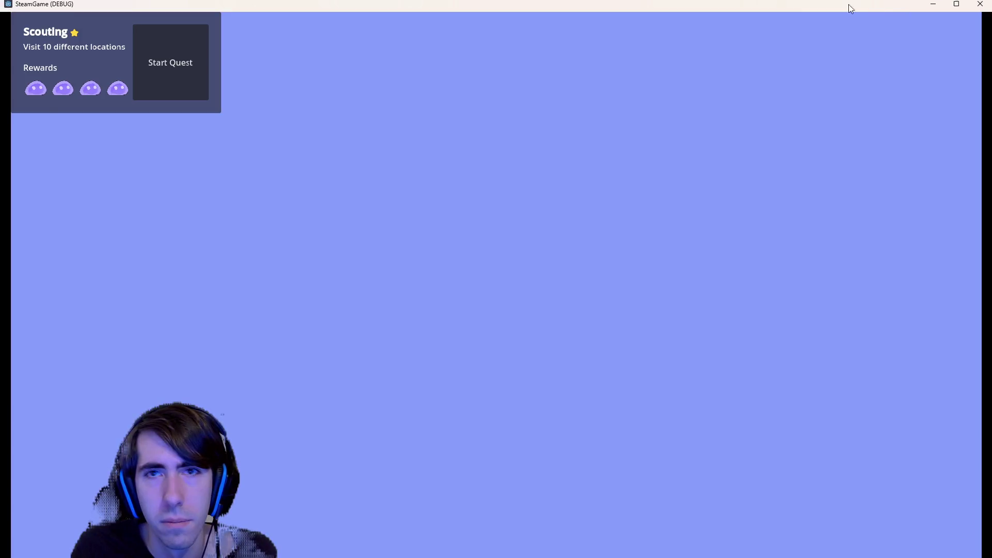
Close the running game and open test.json for editing
{"action": "mouse_move", "coordinate": [848, 4]}
{"action": "left_mouse_down"}
{"action": "mouse_move", "coordinate": [848, 348]}
{"action": "mouse_move", "coordinate": [695, 312]}
{"action": "mouse_move", "coordinate": [314, 336]}
{"action": "mouse_move", "coordinate": [298, 303]}
{"action": "mouse_move", "coordinate": [299, 1]}
{"action": "left_mouse_up"}
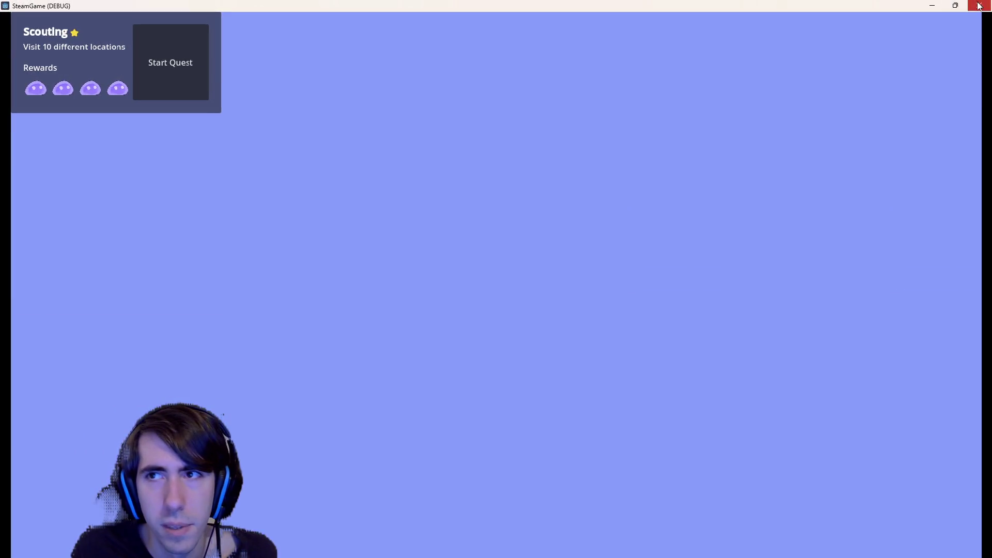
{"action": "left_click", "coordinate": [979, 5]}
{"action": "double_click", "coordinate": [104, 488]}
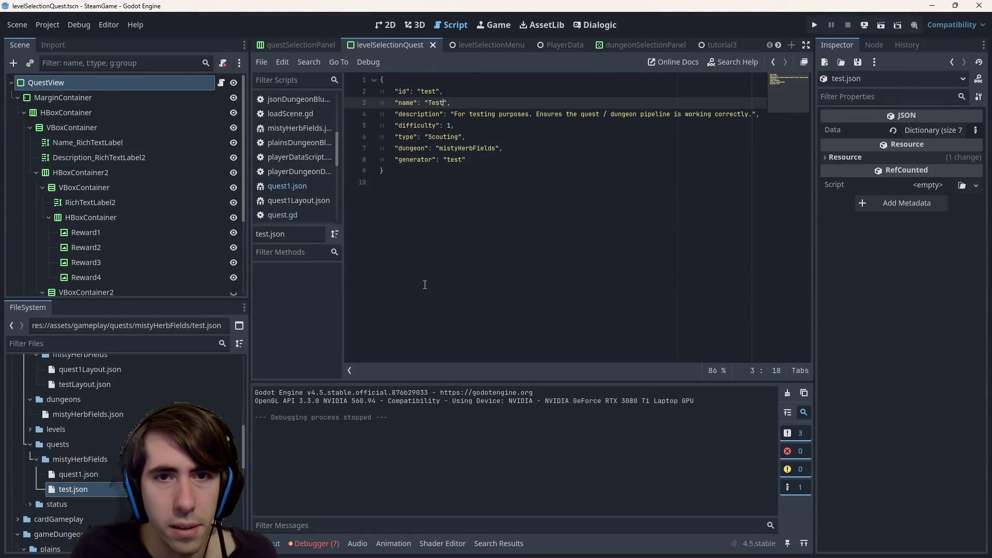
Run the levelSelectionMenu scene again
{"action": "scroll", "coordinate": [101, 438], "scroll_direction": "up", "scroll_amount": 3}
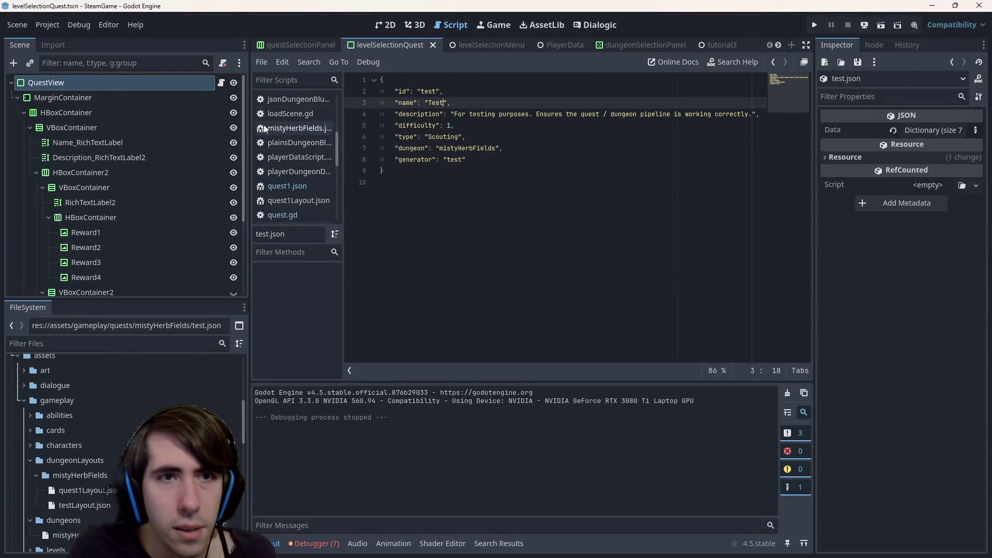
{"action": "left_click", "coordinate": [471, 45]}
{"action": "left_click", "coordinate": [881, 24]}
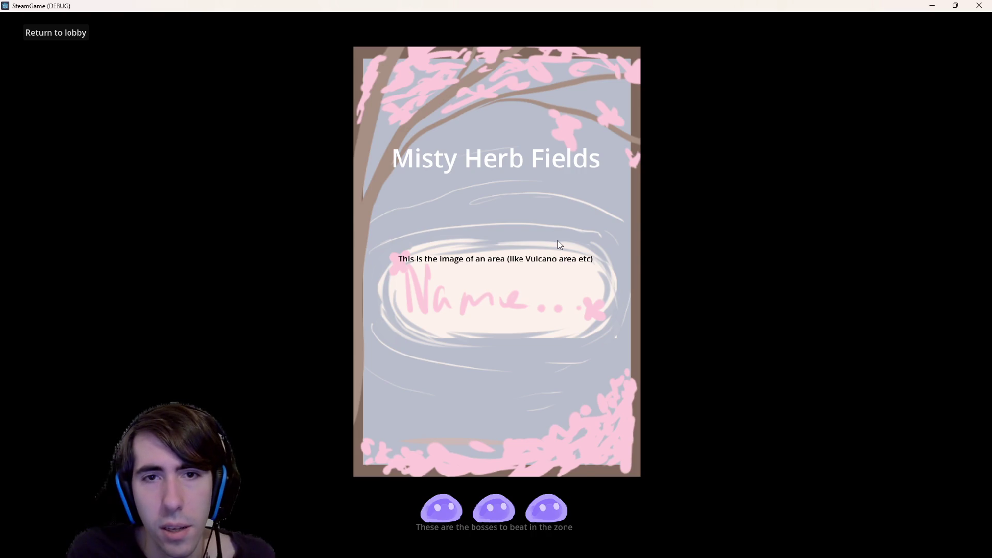
Start the first Misty Herb Fields test quest, take the small-footsteps path, and shrink the game window
{"action": "left_click", "coordinate": [557, 240]}
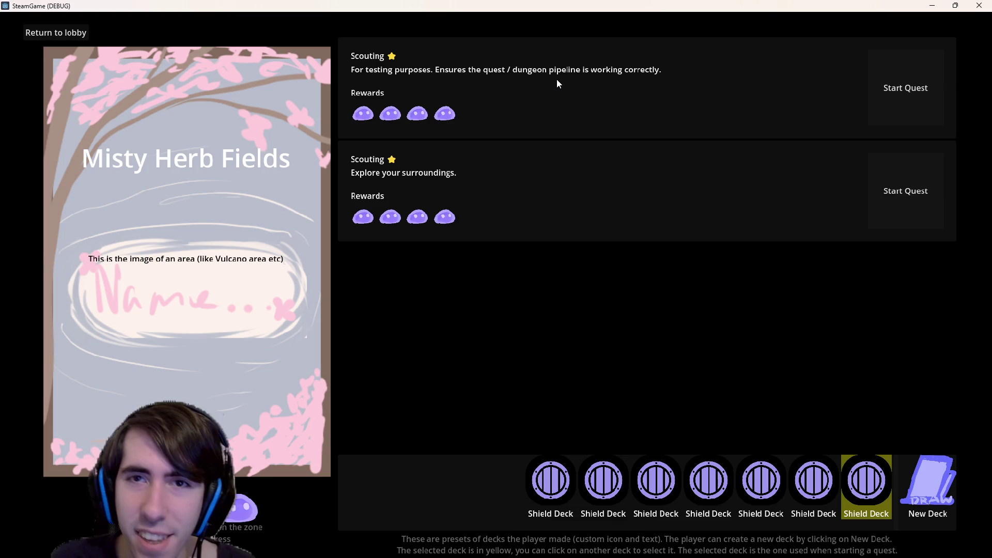
{"action": "left_click", "coordinate": [891, 92]}
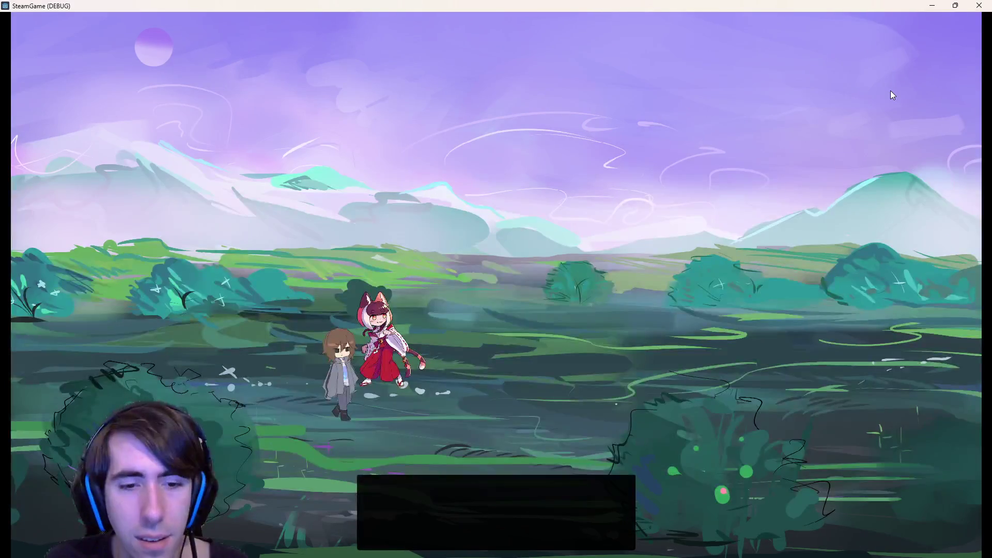
{"action": "left_click", "coordinate": [510, 185]}
{"action": "left_click", "coordinate": [509, 184]}
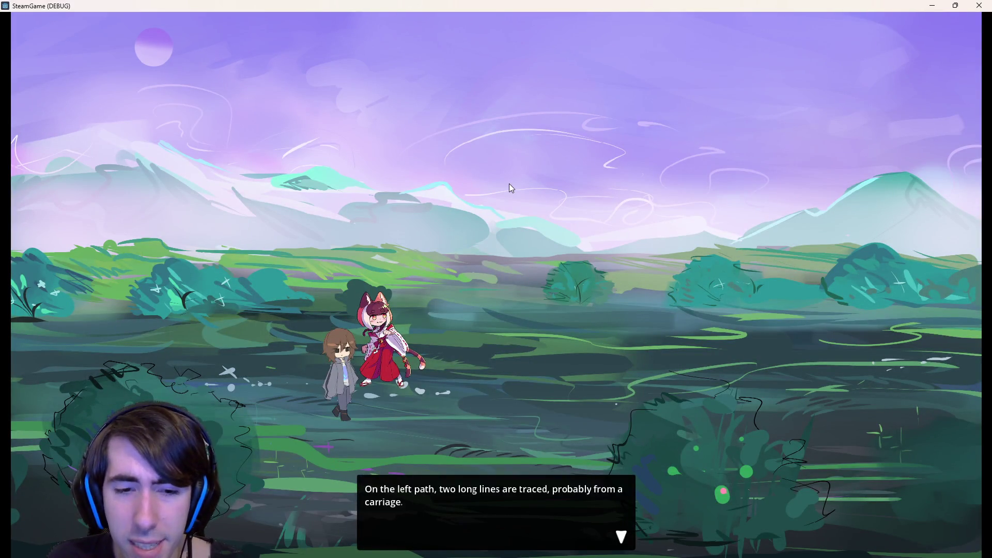
{"action": "left_click", "coordinate": [509, 184]}
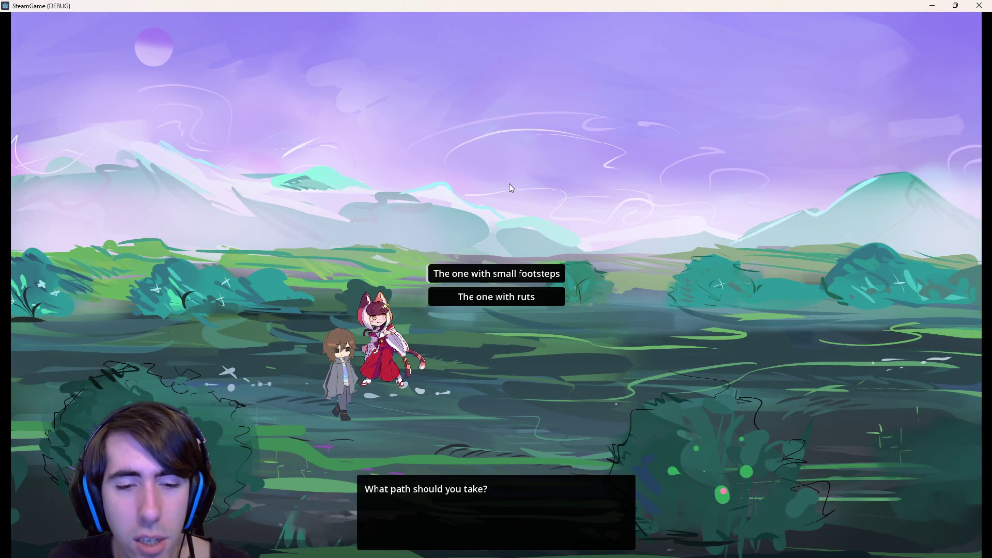
{"action": "left_click", "coordinate": [534, 278]}
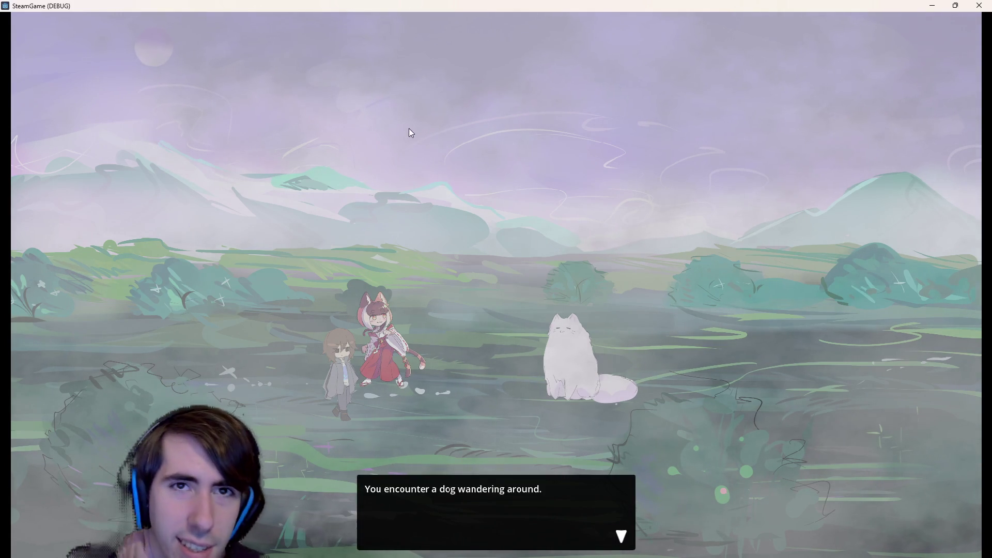
{"action": "mouse_move", "coordinate": [450, 4]}
{"action": "left_mouse_down"}
{"action": "mouse_move", "coordinate": [557, 112]}
{"action": "mouse_move", "coordinate": [633, 120]}
{"action": "mouse_move", "coordinate": [594, 365]}
{"action": "mouse_move", "coordinate": [500, 78]}
{"action": "left_mouse_up"}
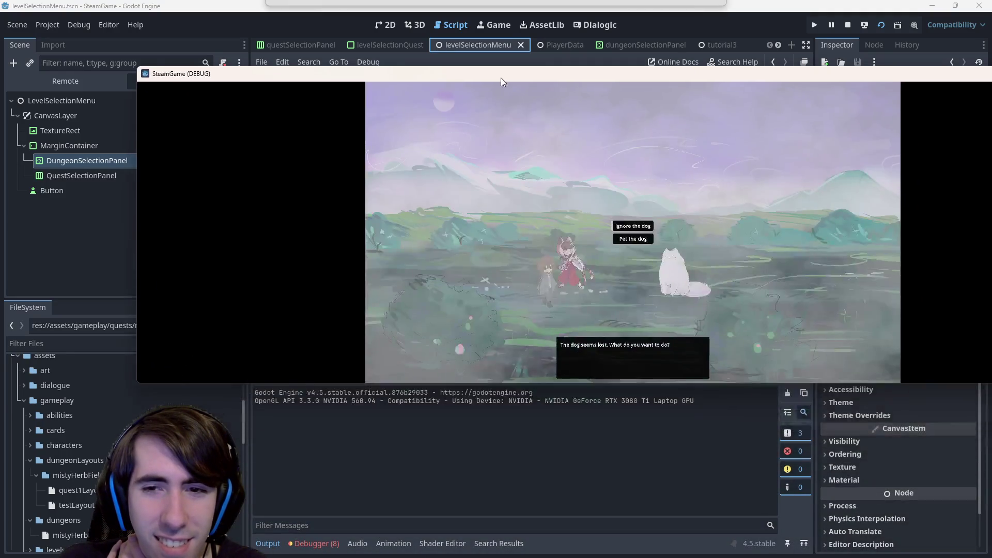
Open the code behind the difficulty integer error and read its check on line 9
{"action": "left_click", "coordinate": [315, 544]}
{"action": "scroll", "coordinate": [355, 485], "scroll_direction": "down", "scroll_amount": 1}
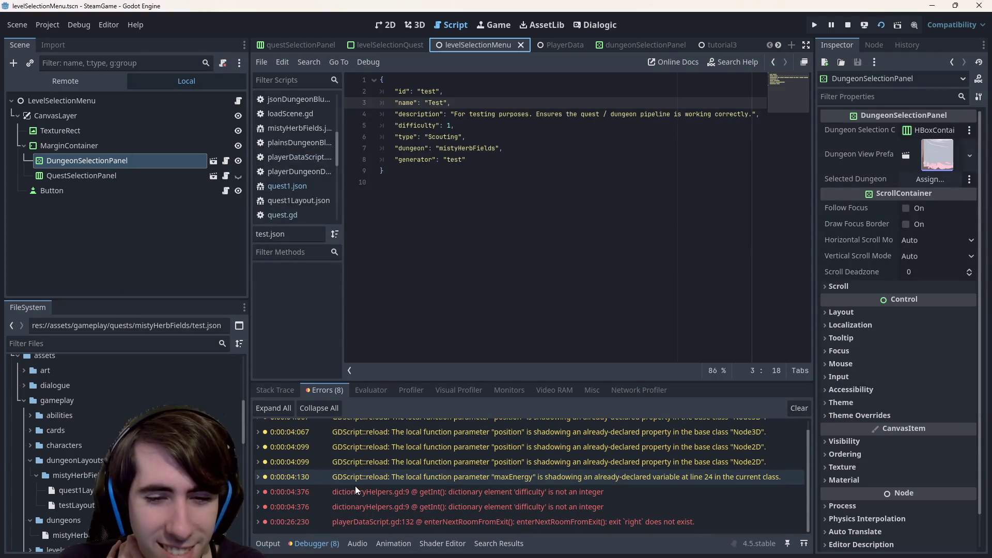
{"action": "double_click", "coordinate": [431, 497]}
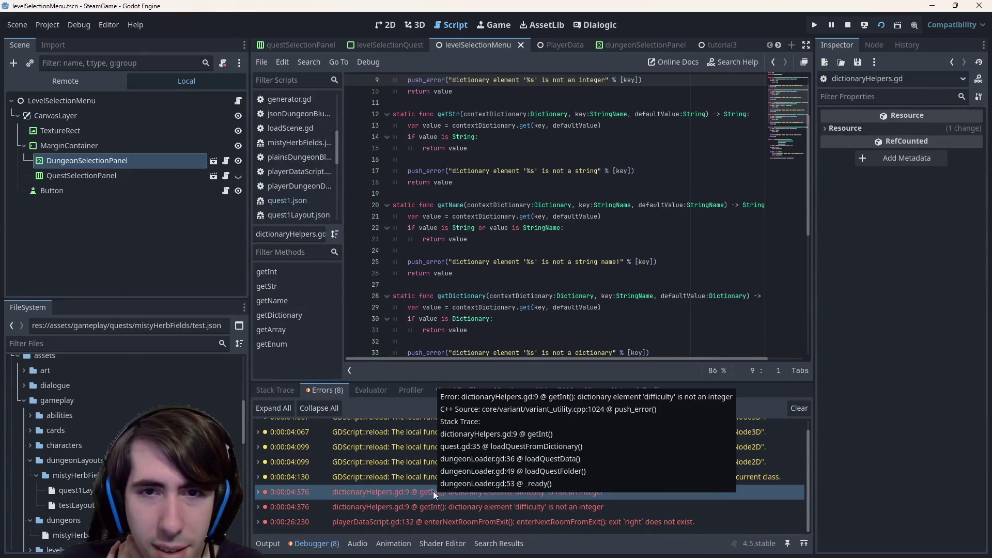
{"action": "left_click", "coordinate": [491, 171]}
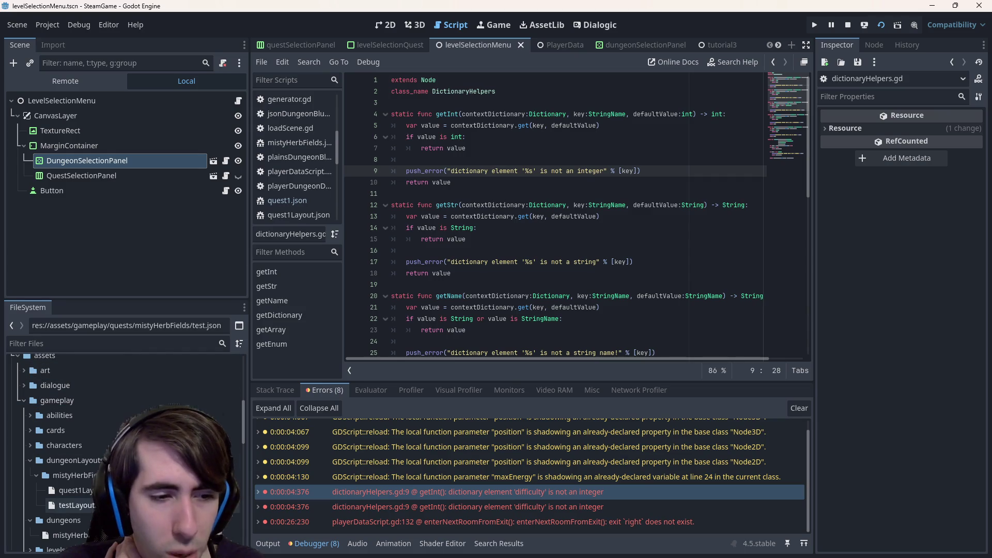
Open quest1Layout.json and testLayout.json, then revisit the second difficulty error's source
{"action": "double_click", "coordinate": [75, 490]}
{"action": "double_click", "coordinate": [76, 505]}
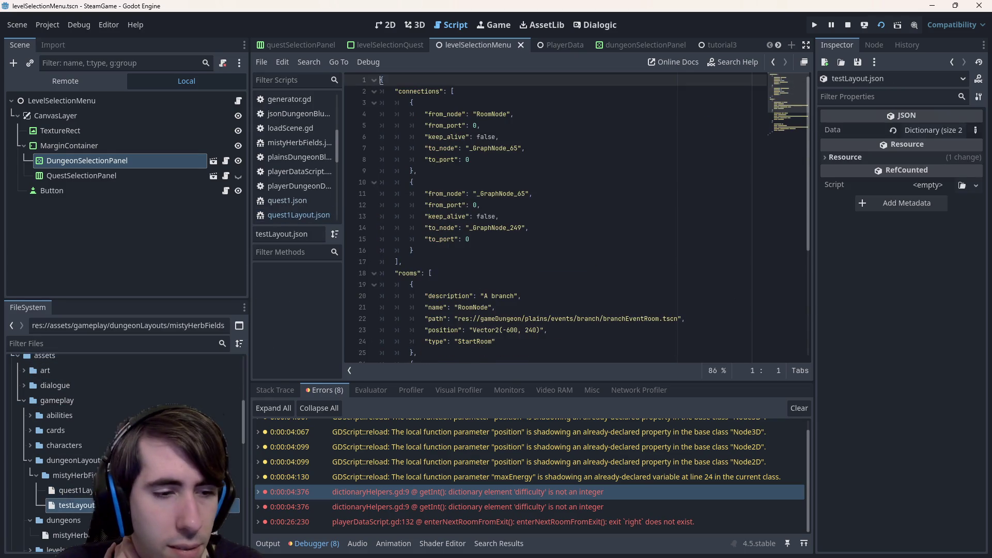
{"action": "scroll", "coordinate": [124, 455], "scroll_direction": "down", "scroll_amount": 1}
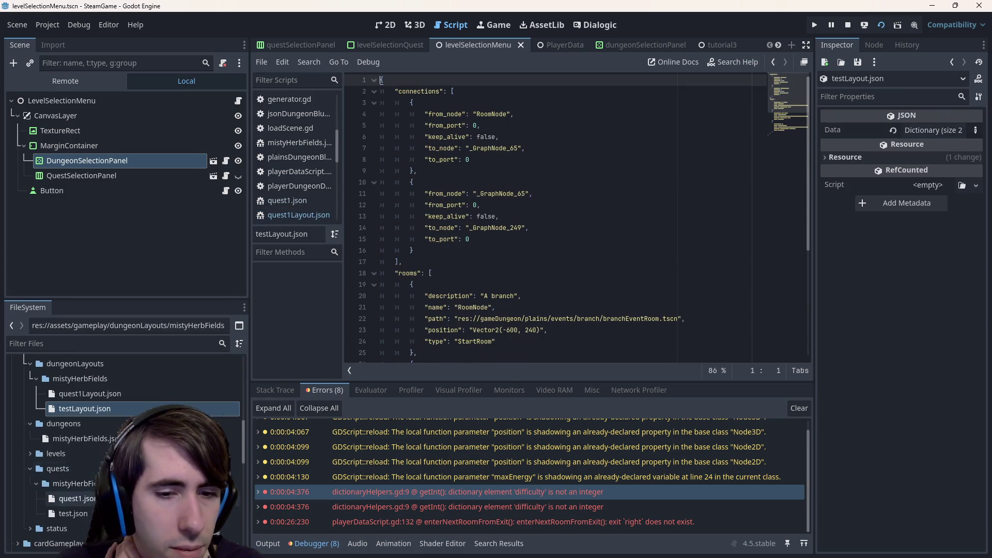
{"action": "double_click", "coordinate": [489, 506]}
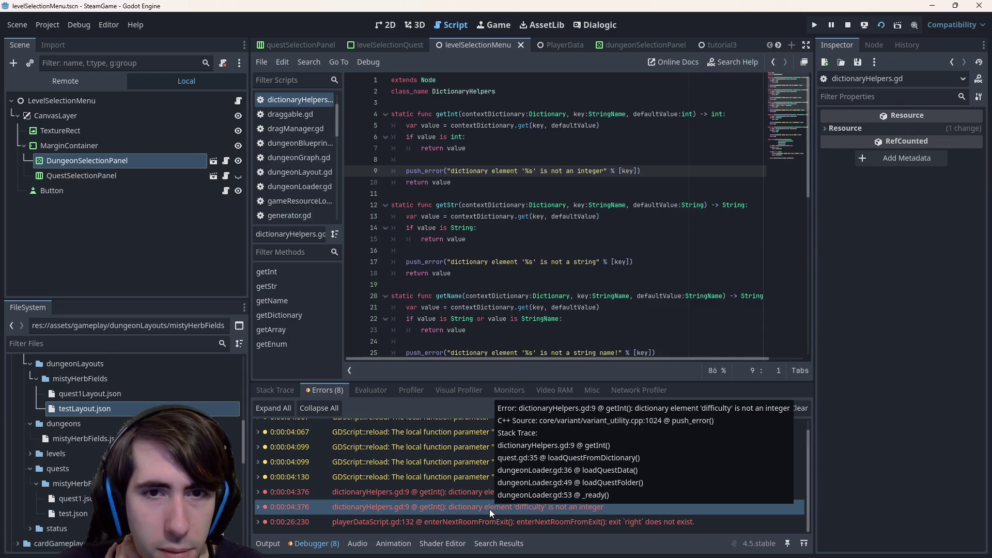
Compare the difficulty value in quest1.json and test.json, then turn to the JSON integers search
{"action": "double_click", "coordinate": [72, 498]}
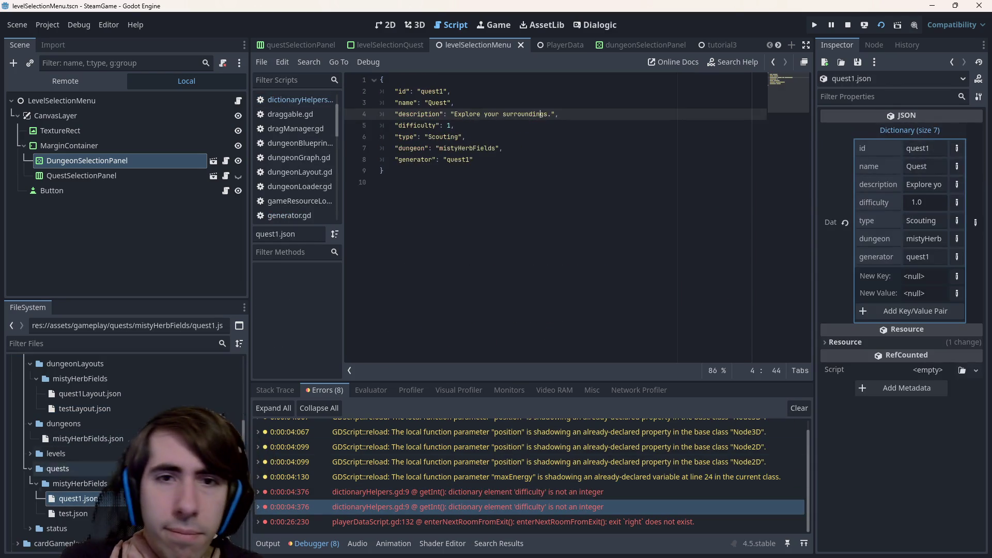
{"action": "double_click", "coordinate": [436, 126]}
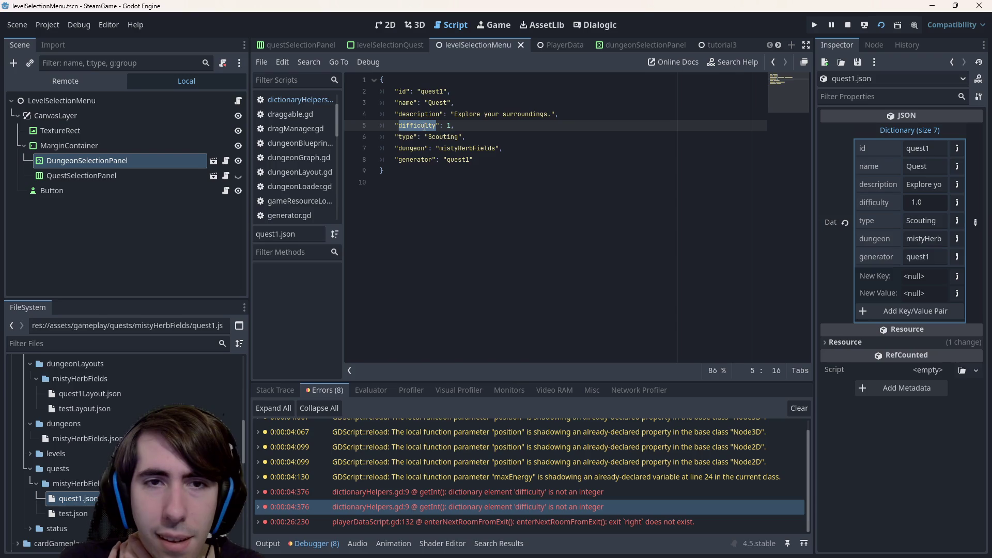
{"action": "left_click_drag", "start_coordinate": [446, 126], "coordinate": [455, 126]}
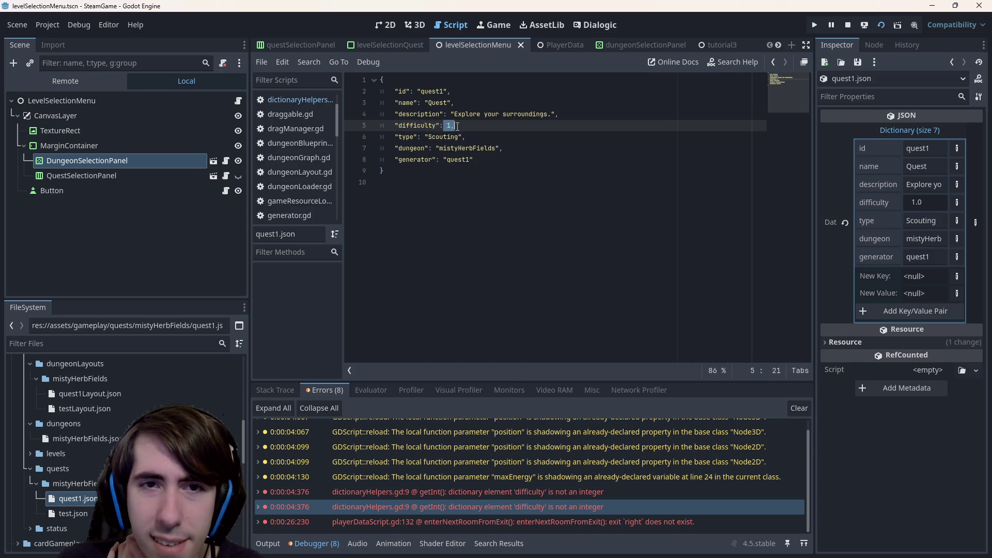
{"action": "double_click", "coordinate": [73, 513]}
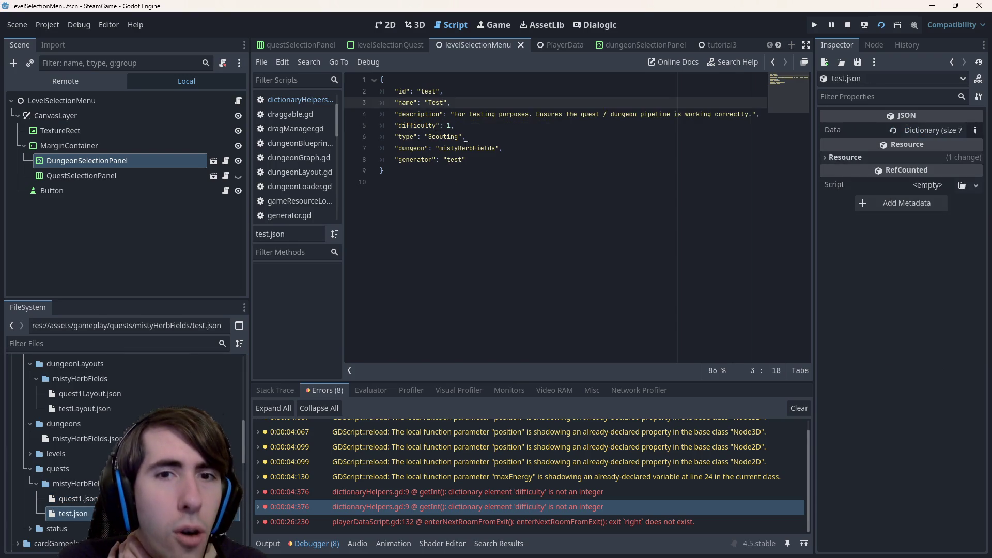
{"action": "left_click_drag", "start_coordinate": [440, 126], "coordinate": [408, 135]}
{"action": "left_click", "coordinate": [437, 128]}
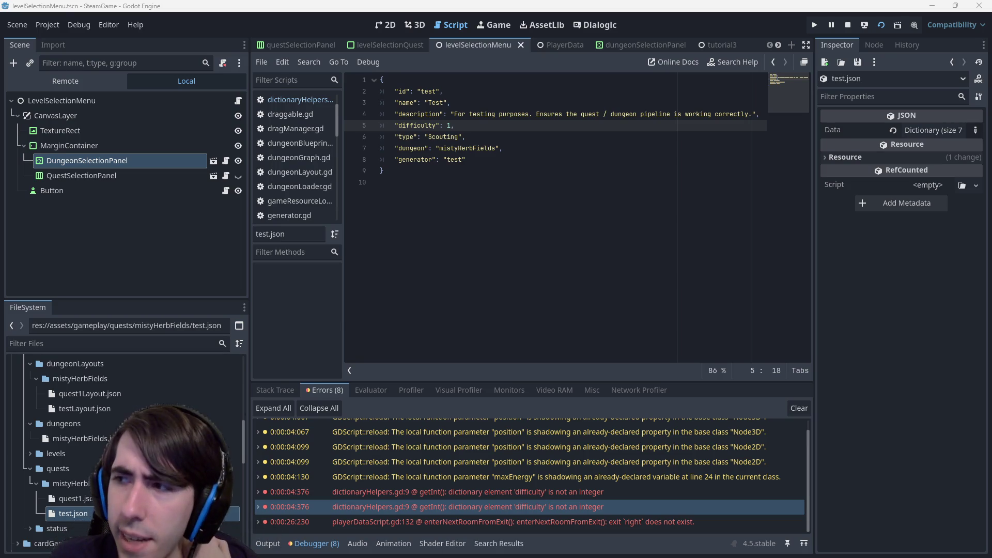
{"action": "key", "text": "alt+Tab"}
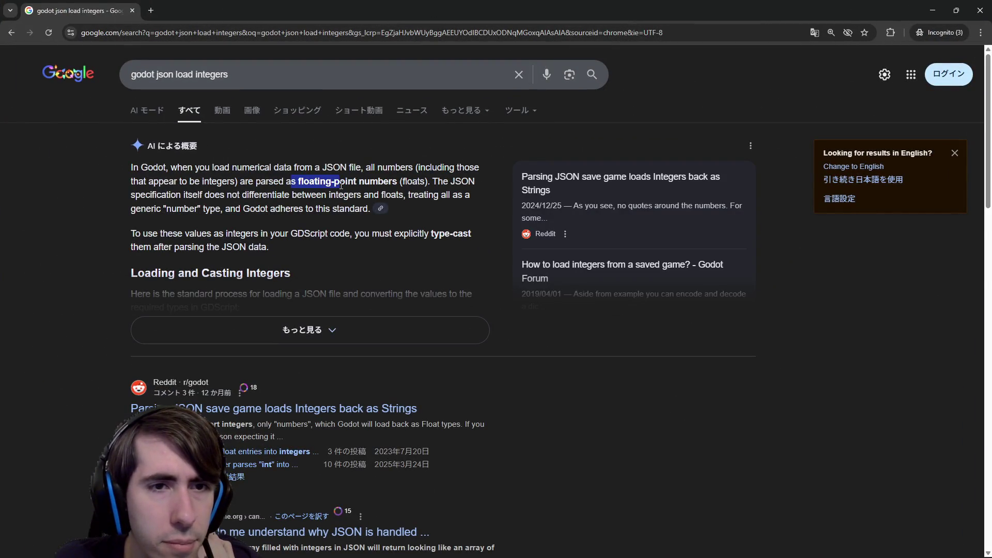
{"action": "left_click_drag", "start_coordinate": [299, 182], "coordinate": [376, 184]}
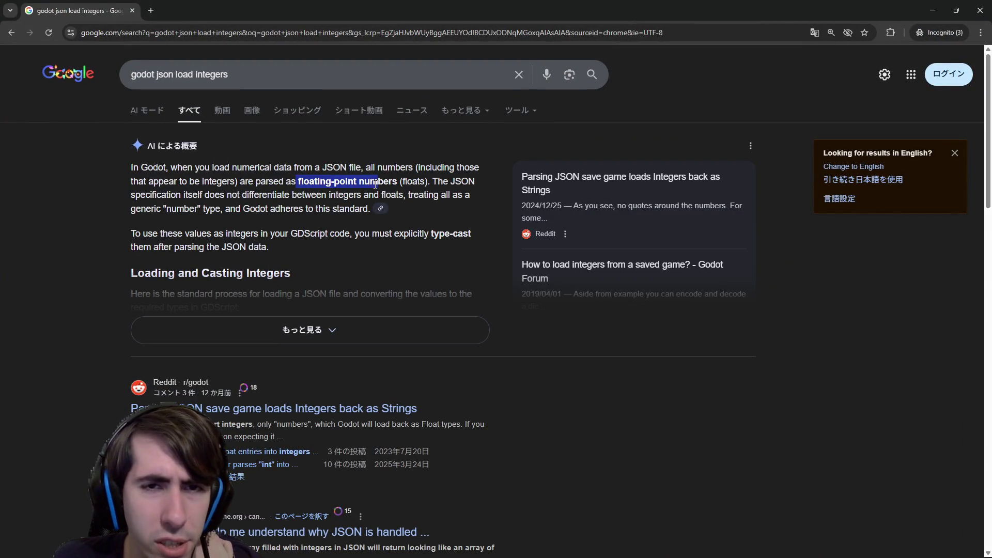
{"action": "mouse_move", "coordinate": [222, 181]}
{"action": "left_mouse_down"}
{"action": "mouse_move", "coordinate": [367, 196]}
{"action": "mouse_move", "coordinate": [407, 213]}
{"action": "left_mouse_up"}
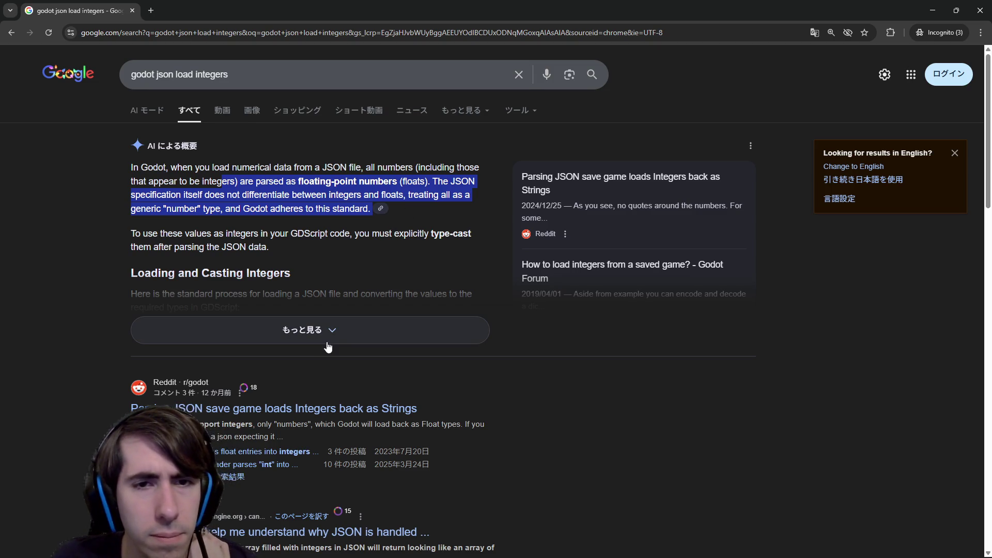
{"action": "left_click", "coordinate": [280, 330]}
{"action": "scroll", "coordinate": [279, 320], "scroll_direction": "down", "scroll_amount": 1}
{"action": "scroll", "coordinate": [278, 316], "scroll_direction": "down", "scroll_amount": 10}
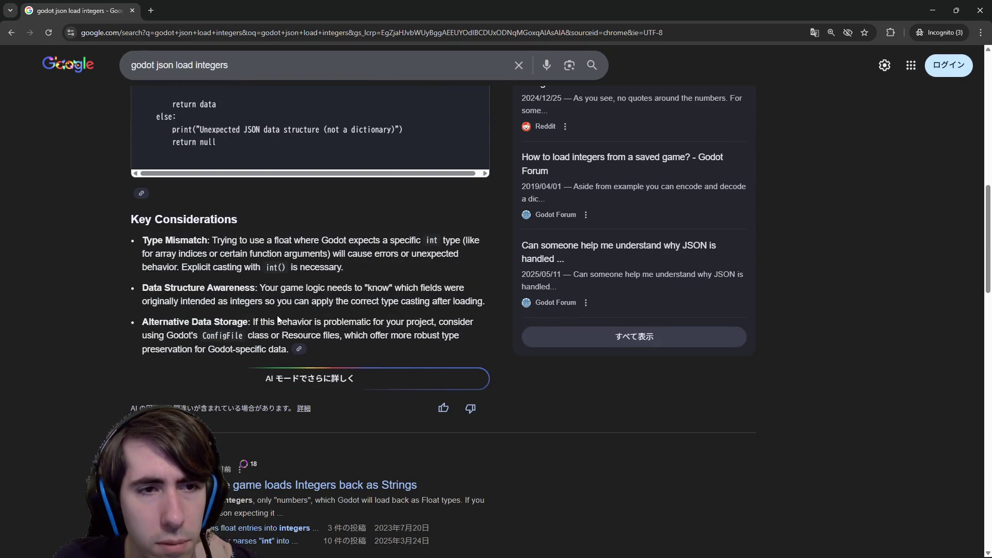
{"action": "left_click_drag", "start_coordinate": [143, 240], "coordinate": [347, 242]}
{"action": "left_click", "coordinate": [387, 248]}
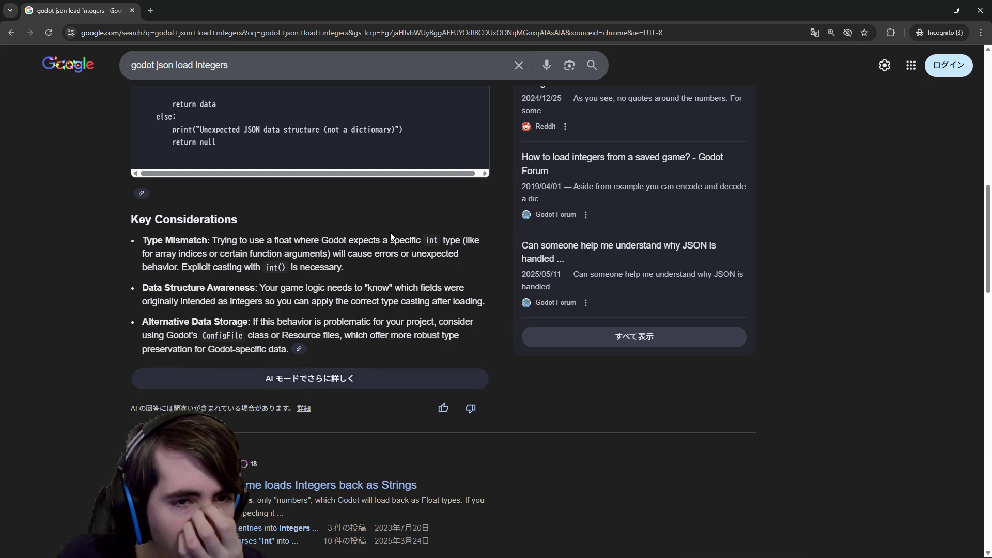
{"action": "scroll", "coordinate": [385, 237], "scroll_direction": "down", "scroll_amount": 1}
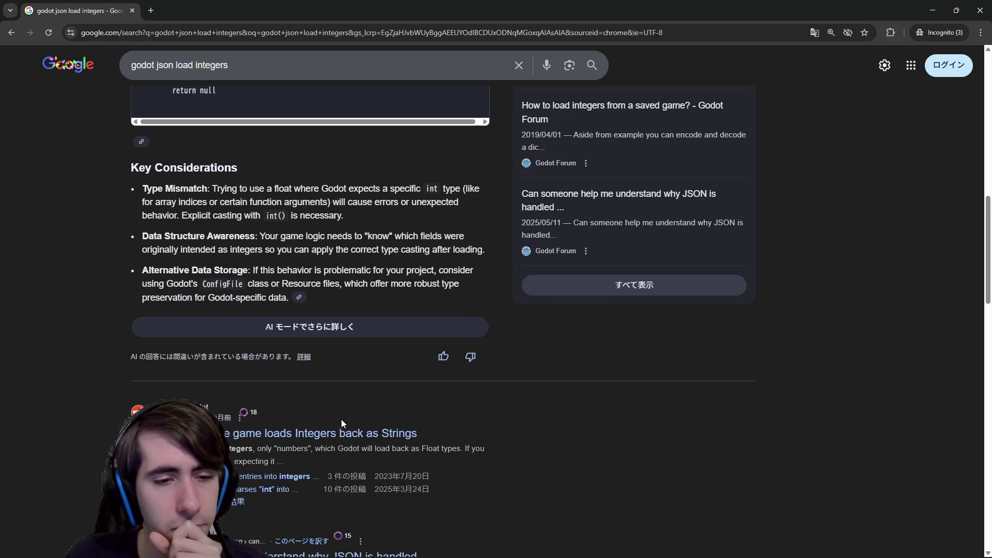
{"action": "scroll", "coordinate": [337, 434], "scroll_direction": "down", "scroll_amount": 1}
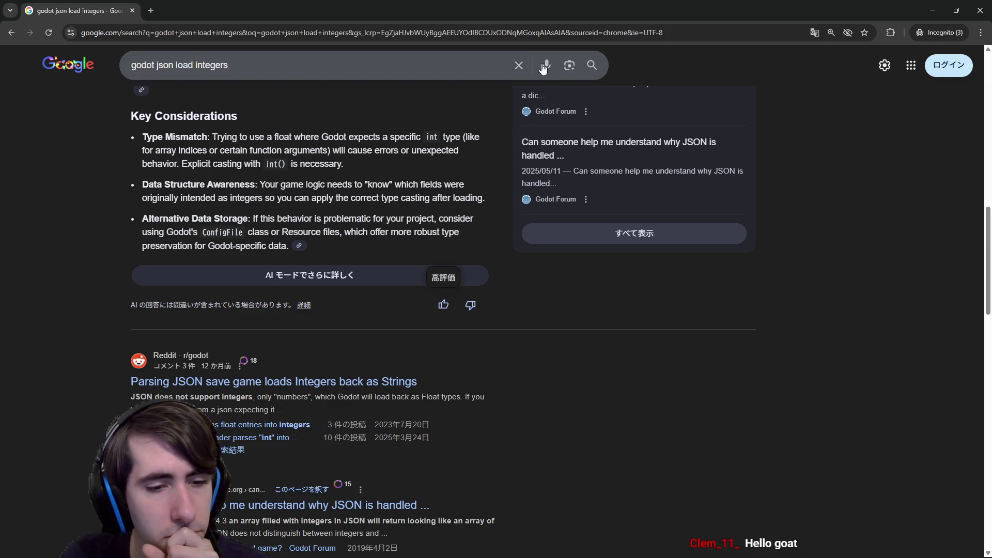
{"action": "key", "text": "alt+Tab"}
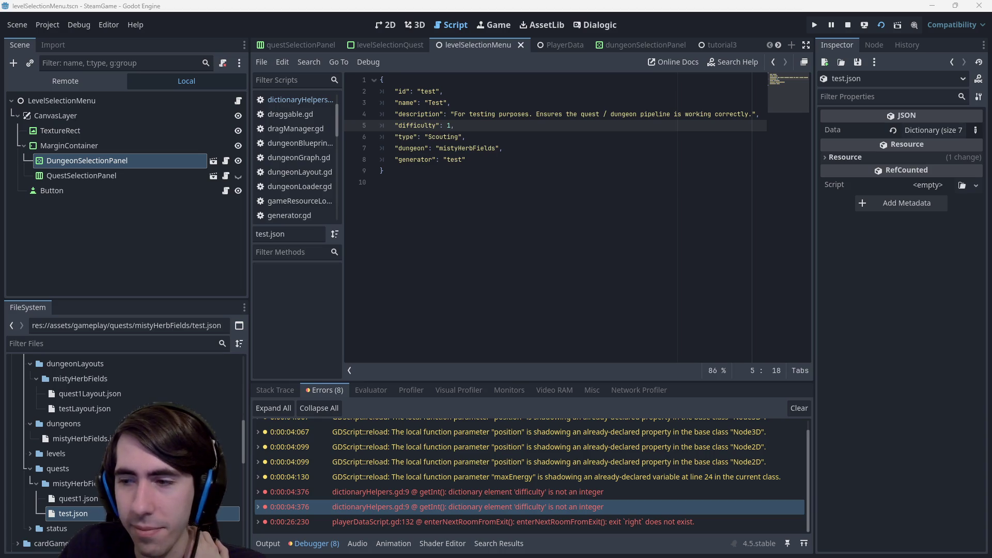
Check test.json's generator line and ignore the dog in the running game
{"action": "left_click", "coordinate": [486, 164]}
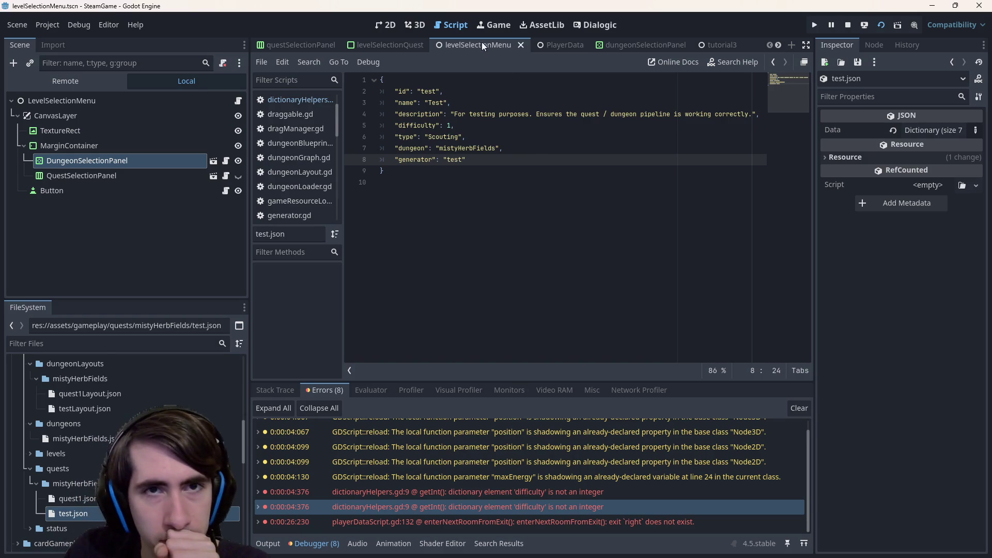
{"action": "left_click", "coordinate": [385, 24]}
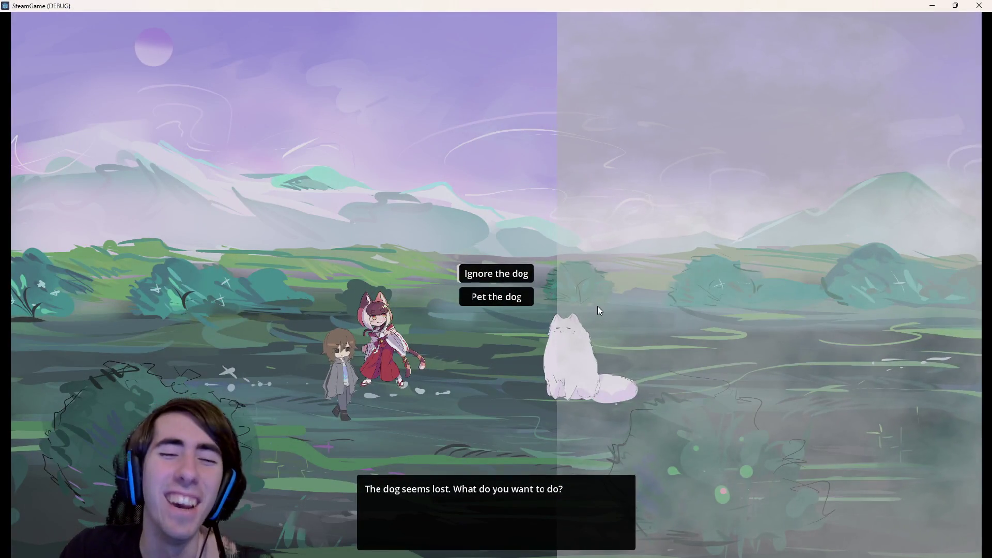
{"action": "left_click", "coordinate": [481, 278]}
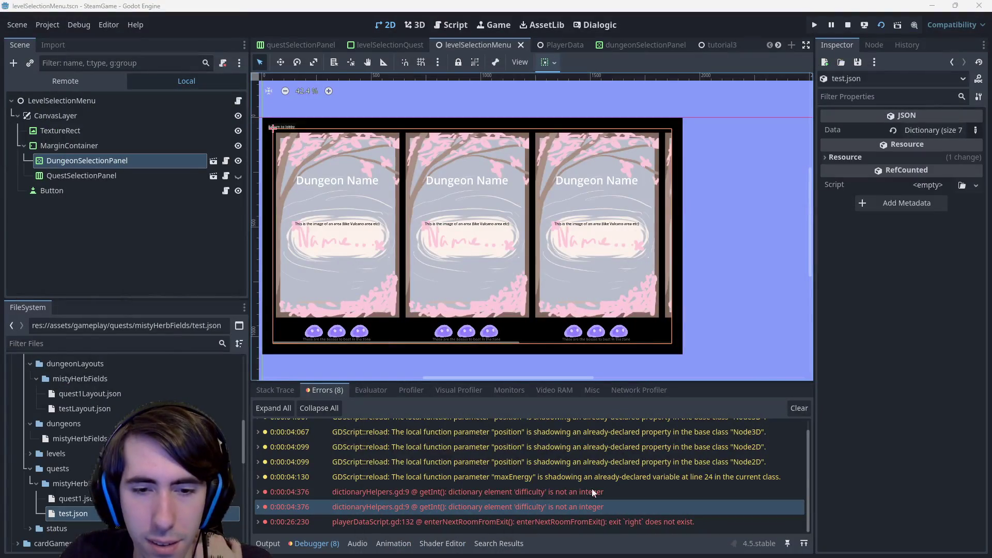
Open the playerDataScript.gd:132 exit error, select exitName, and run the game again
{"action": "double_click", "coordinate": [540, 522]}
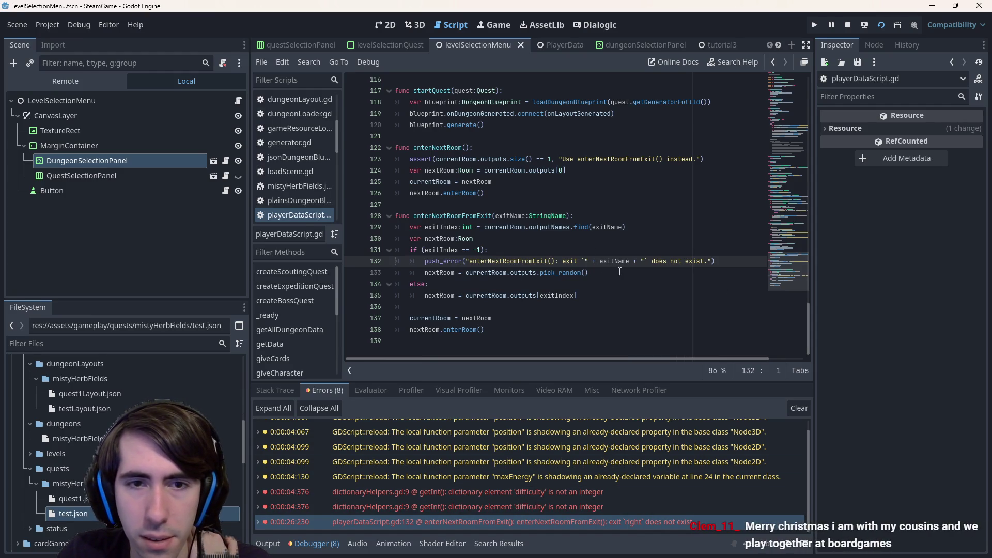
{"action": "double_click", "coordinate": [620, 261]}
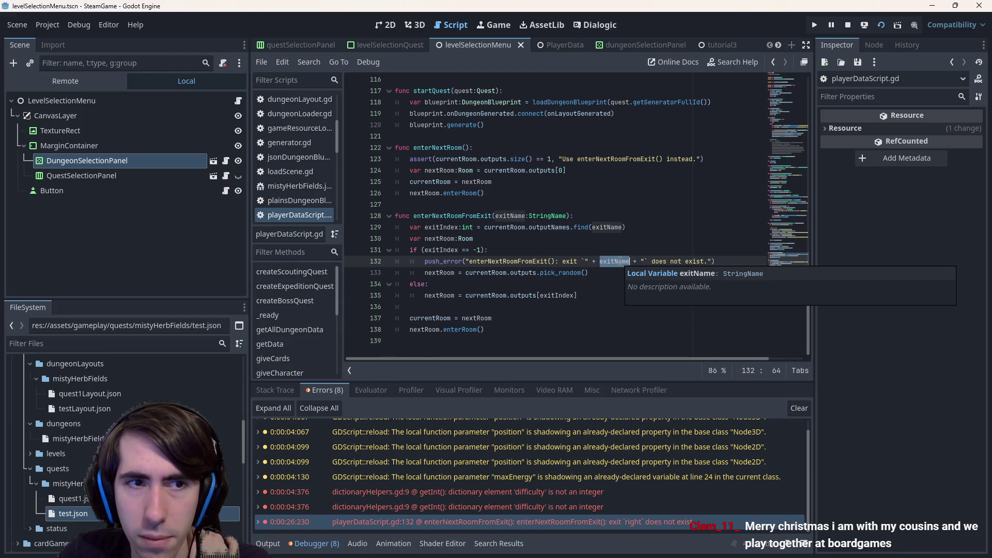
{"action": "key", "text": "F5"}
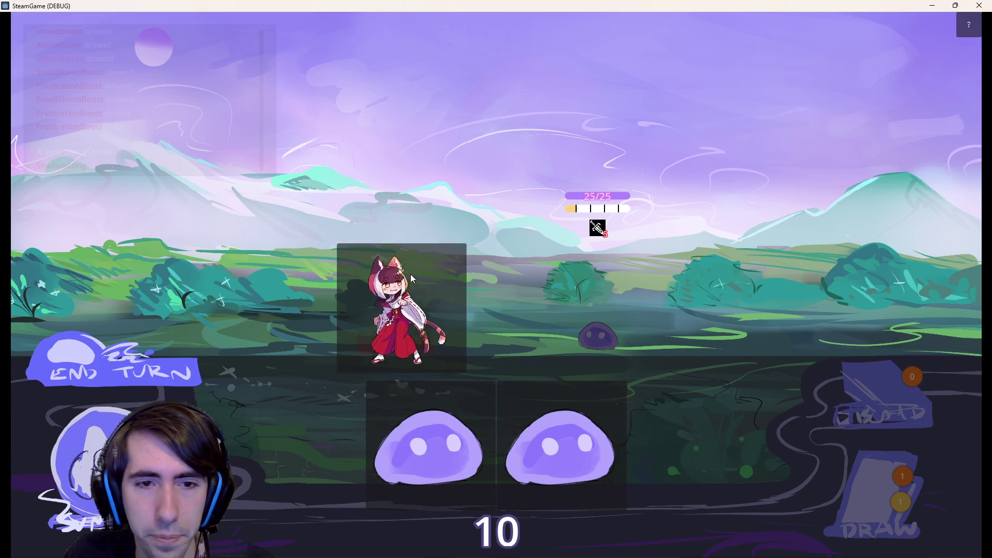
Place the character and the two slimes onto the battlefield
{"action": "left_click", "coordinate": [395, 300]}
{"action": "left_click", "coordinate": [320, 318]}
{"action": "left_click", "coordinate": [243, 325]}
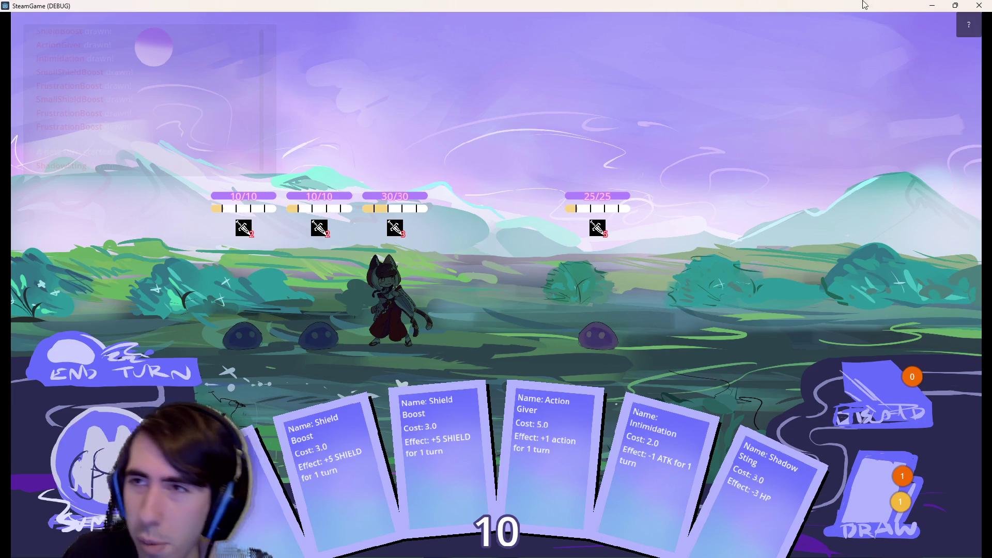
Close the game and review enterNextRoomFromExit in playerDataScript.gd
{"action": "left_click", "coordinate": [979, 5]}
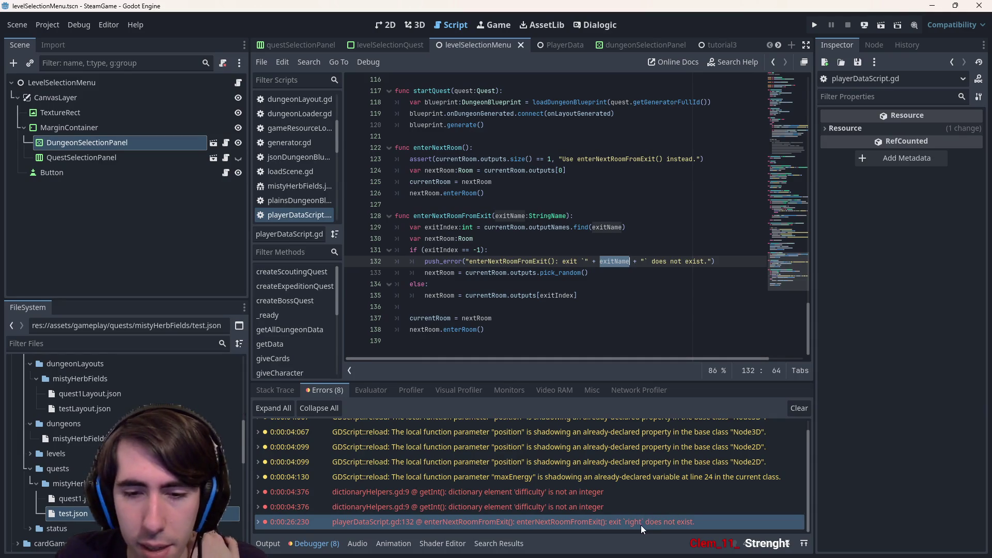
{"action": "mouse_move", "coordinate": [548, 216]}
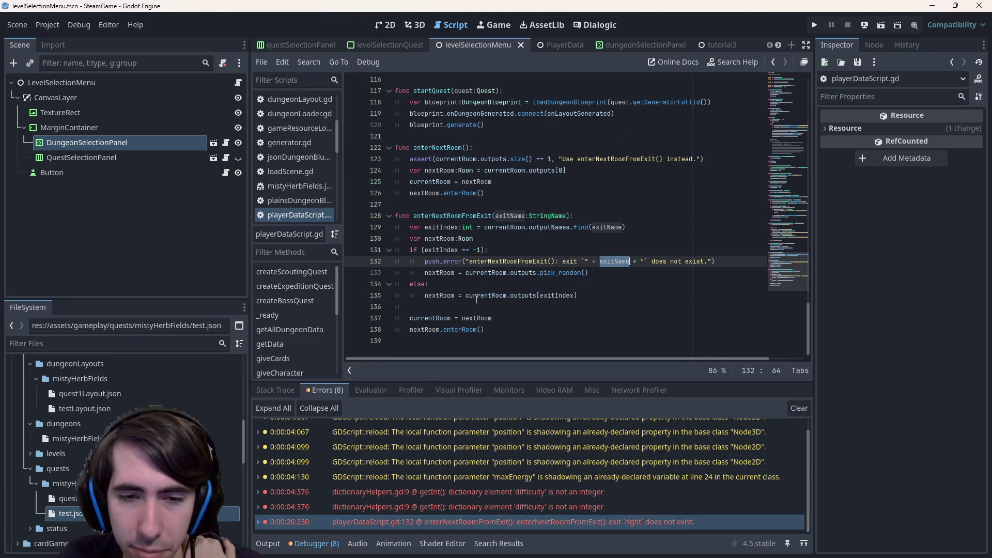
{"action": "mouse_move", "coordinate": [475, 299]}
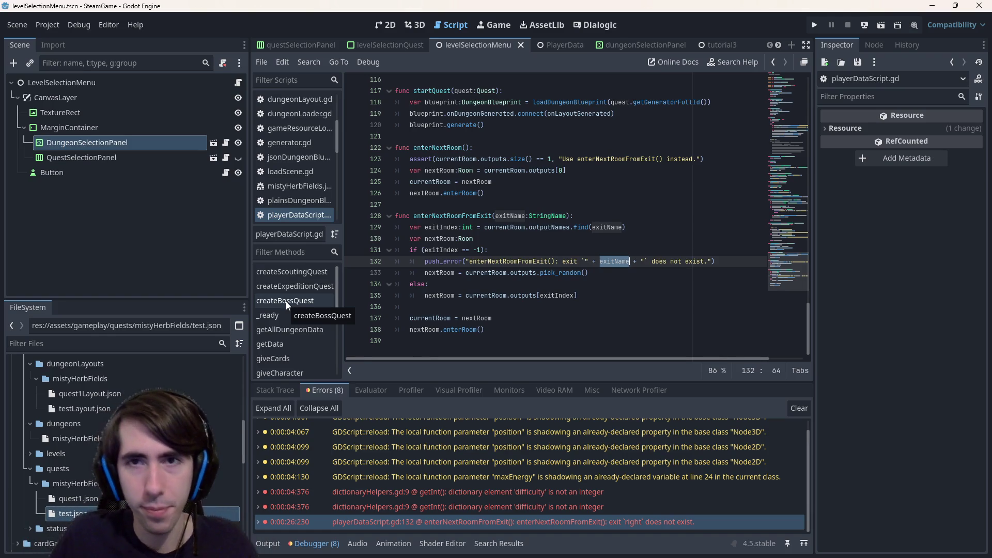
{"action": "scroll", "coordinate": [537, 45], "scroll_direction": "down", "scroll_amount": 5}
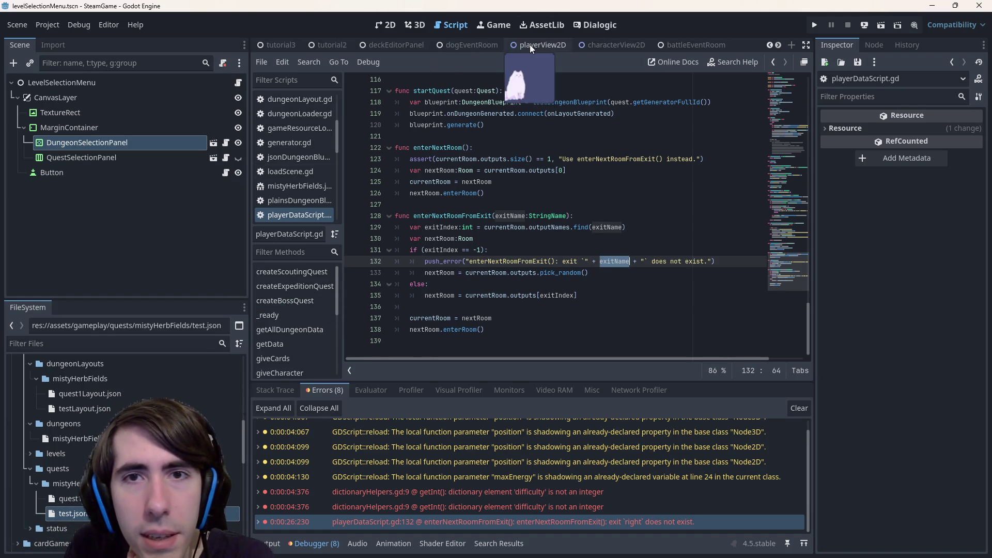
Run the dungeonGraph scene and load mistyHerbFields/testLayout.json
{"action": "left_click", "coordinate": [640, 45]}
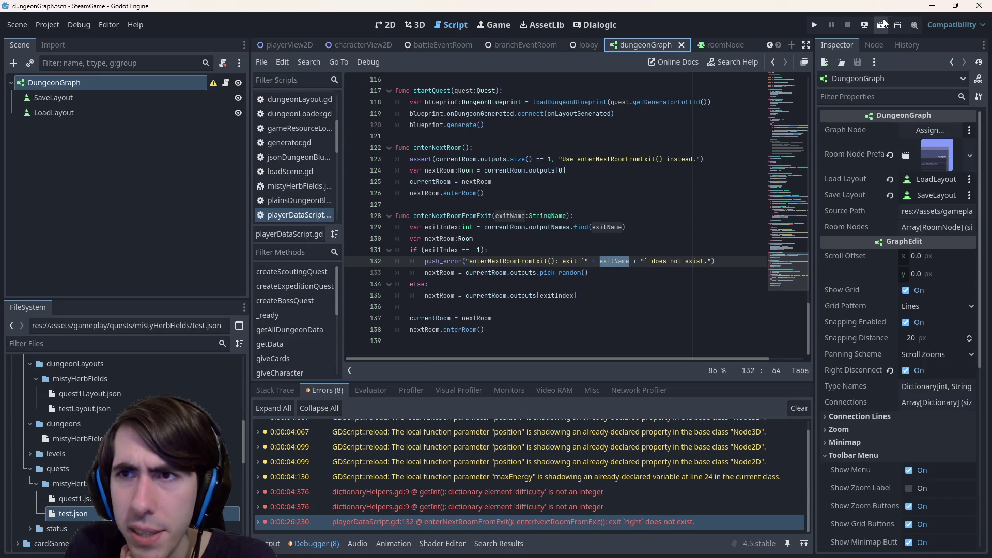
{"action": "left_click", "coordinate": [881, 25]}
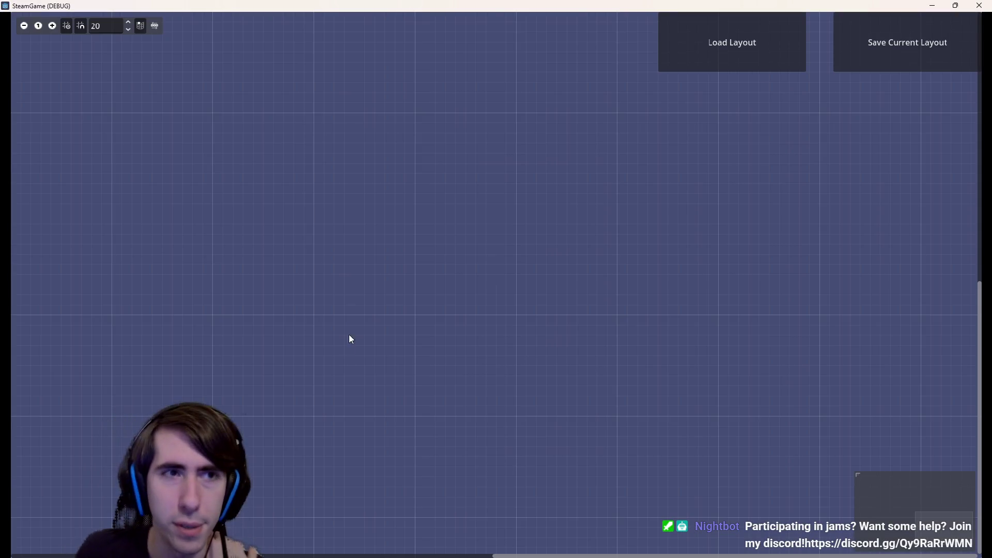
{"action": "left_click", "coordinate": [720, 68]}
{"action": "double_click", "coordinate": [615, 212]}
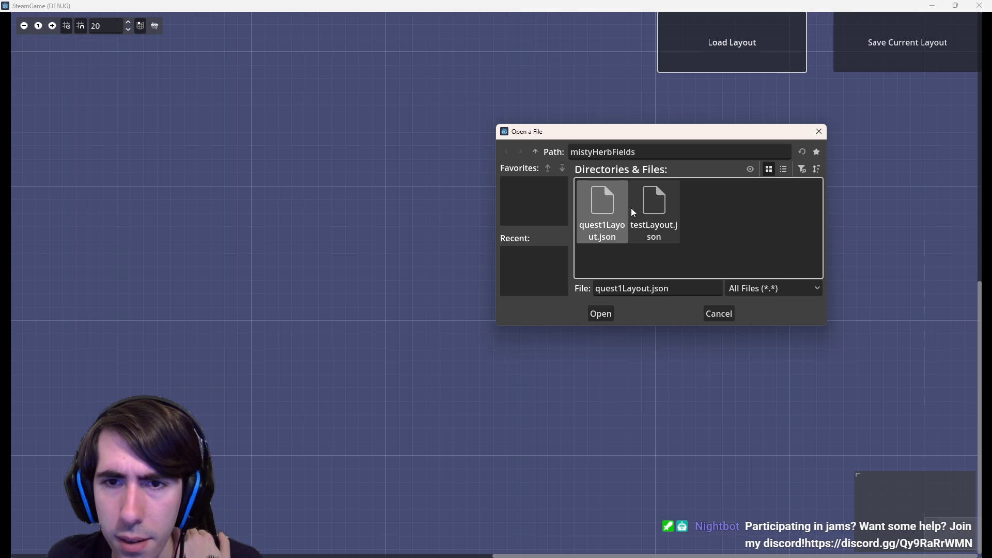
{"action": "double_click", "coordinate": [651, 203]}
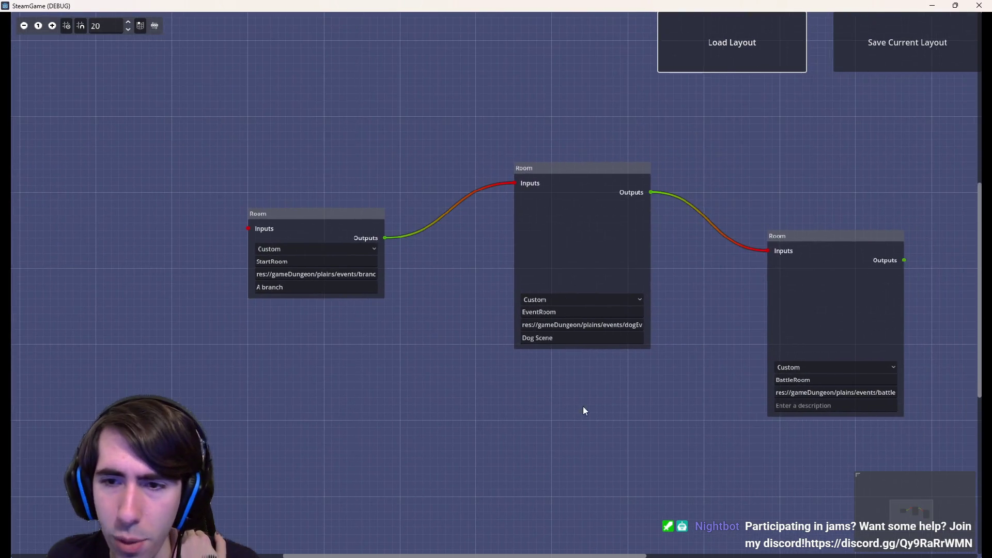
Read the first room's scene path and pan across the StartRoom, EventRoom and BattleRoom chain
{"action": "scroll", "coordinate": [223, 165], "scroll_direction": "up", "scroll_amount": 3}
{"action": "scroll", "coordinate": [310, 362], "scroll_direction": "left", "scroll_amount": 3}
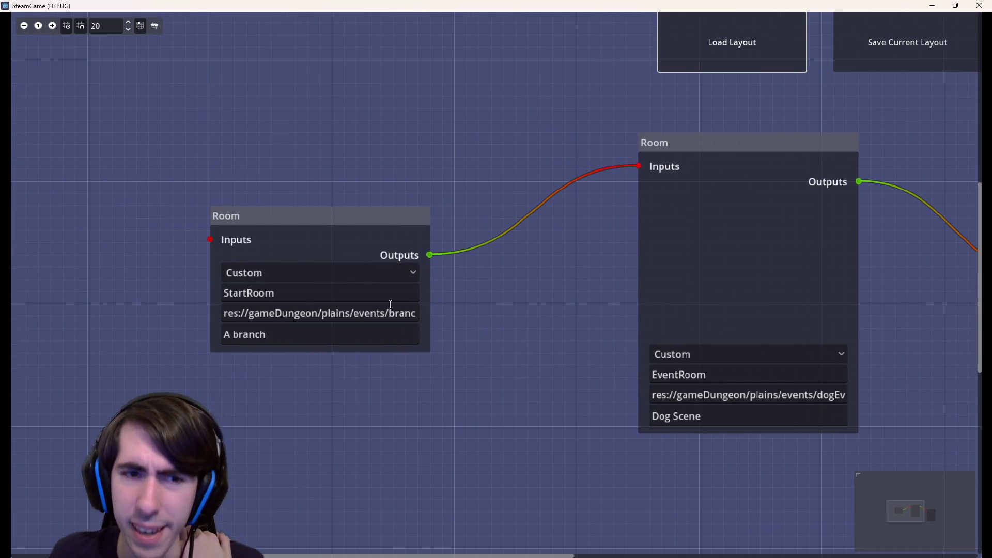
{"action": "left_click_drag", "start_coordinate": [357, 310], "coordinate": [427, 316]}
{"action": "scroll", "coordinate": [354, 388], "scroll_direction": "right", "scroll_amount": 10}
{"action": "scroll", "coordinate": [354, 388], "scroll_direction": "down", "scroll_amount": 3}
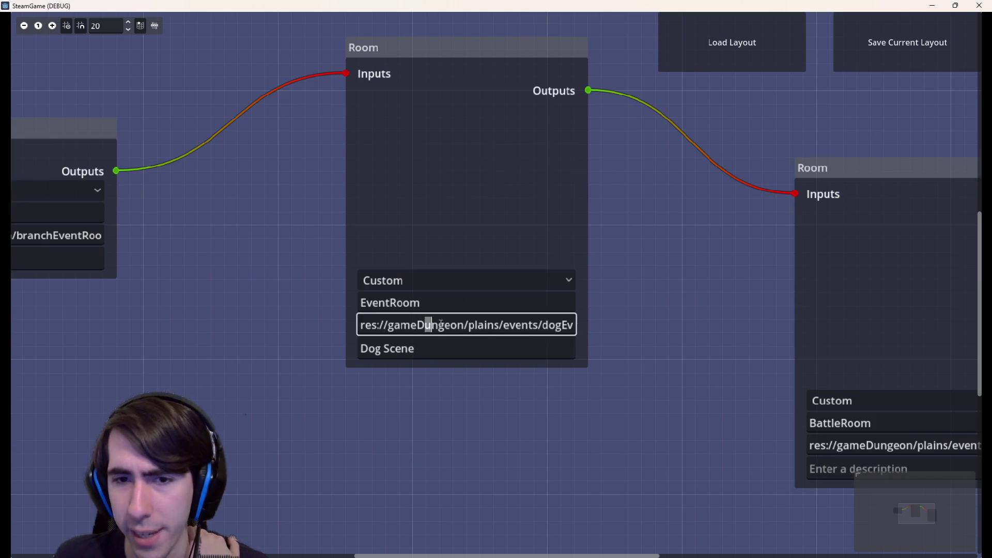
{"action": "left_click_drag", "start_coordinate": [398, 325], "coordinate": [646, 338]}
{"action": "mouse_move", "coordinate": [568, 441]}
{"action": "left_mouse_down"}
{"action": "mouse_move", "coordinate": [308, 375]}
{"action": "mouse_move", "coordinate": [504, 353]}
{"action": "left_mouse_up"}
{"action": "scroll", "coordinate": [304, 370], "scroll_direction": "down", "scroll_amount": 2}
{"action": "scroll", "coordinate": [563, 382], "scroll_direction": "down", "scroll_amount": 3}
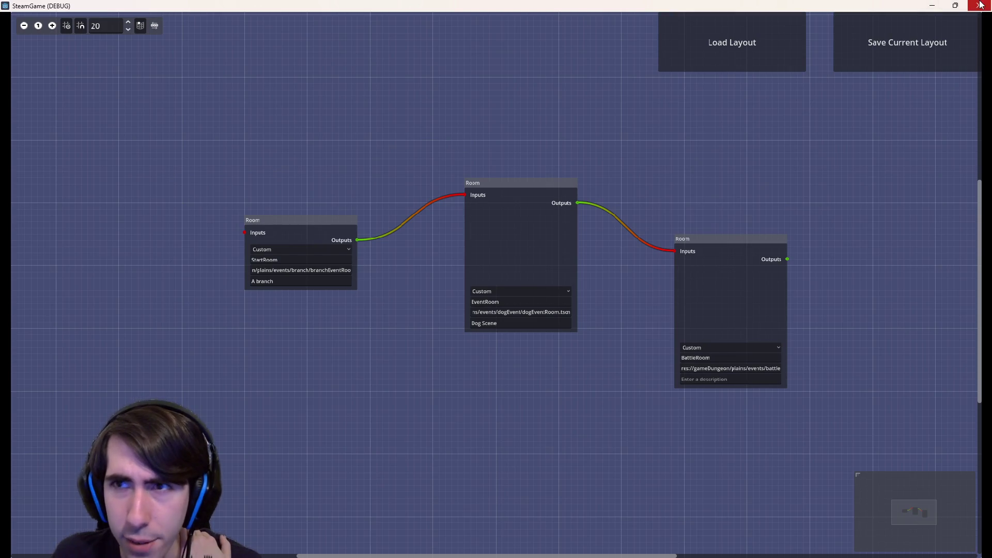
Load the quest layout from mistyHerbFields and pan to view its StartRoom, BattleRoom and EventRoom
{"action": "left_click", "coordinate": [759, 39]}
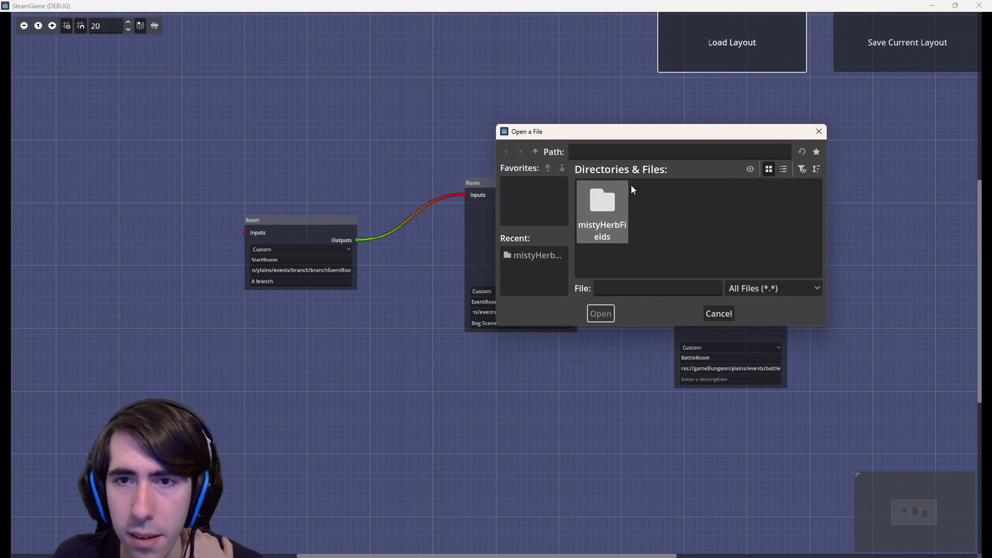
{"action": "double_click", "coordinate": [616, 209]}
{"action": "double_click", "coordinate": [616, 209]}
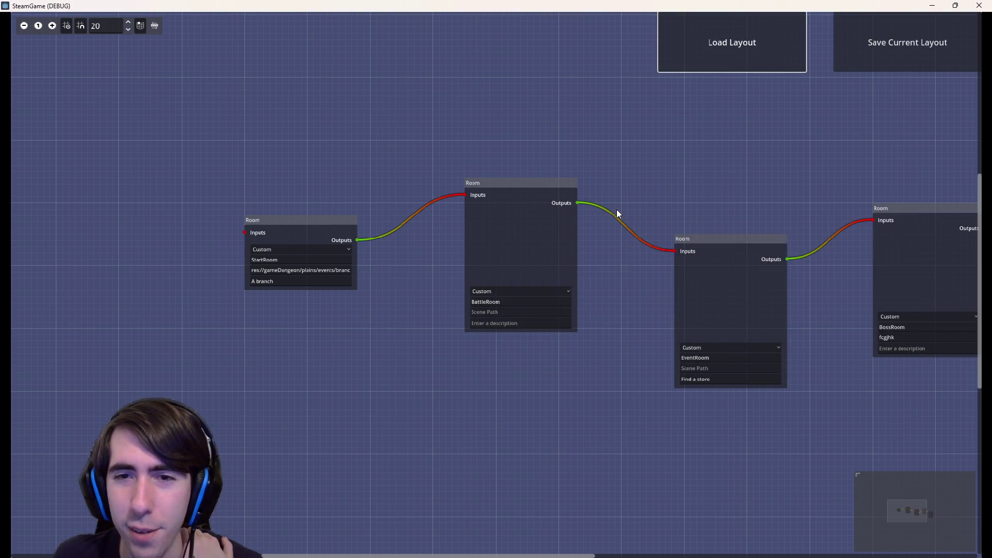
{"action": "left_click_drag", "start_coordinate": [556, 191], "coordinate": [530, 196]}
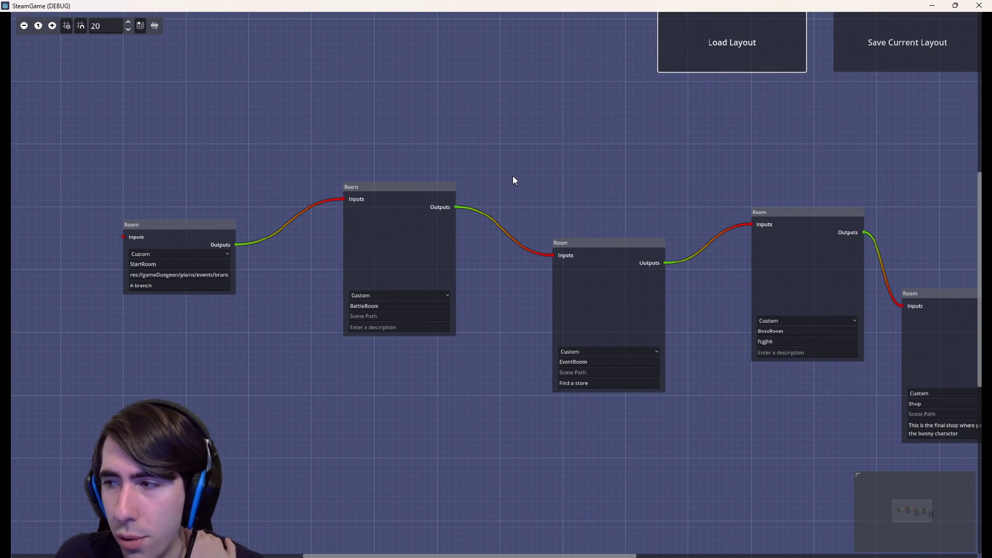
{"action": "scroll", "coordinate": [398, 436], "scroll_direction": "up", "scroll_amount": 2}
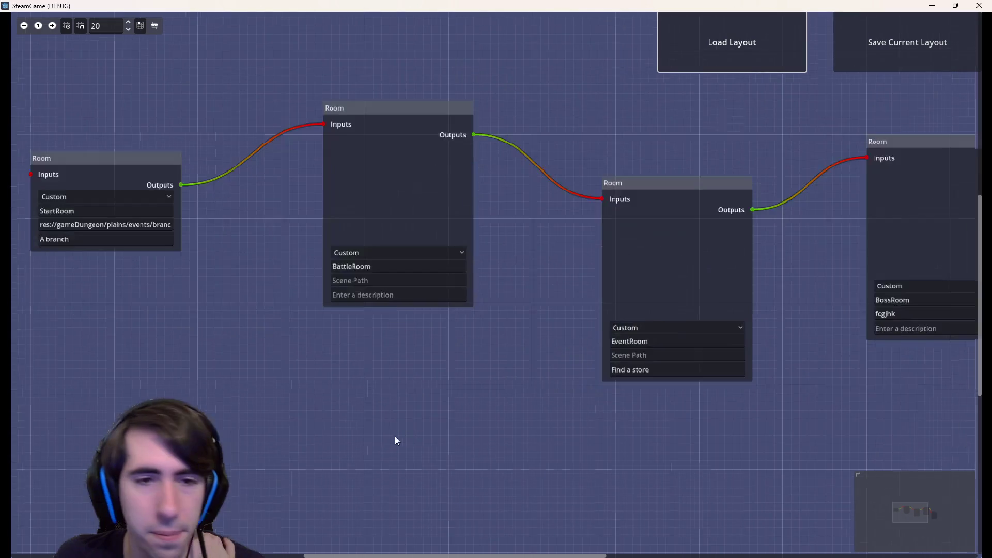
{"action": "left_click_drag", "start_coordinate": [398, 436], "coordinate": [476, 436]}
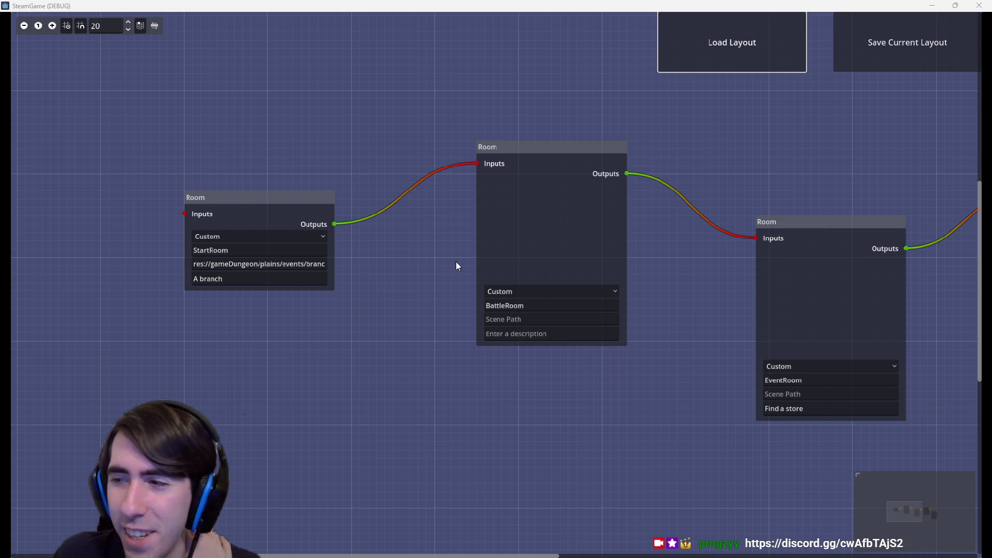
{"action": "scroll", "coordinate": [445, 364], "scroll_direction": "up", "scroll_amount": 2}
Pan the graph to survey the rooms, including BossRoom and Shop
{"action": "scroll", "coordinate": [310, 283], "scroll_direction": "up", "scroll_amount": 1}
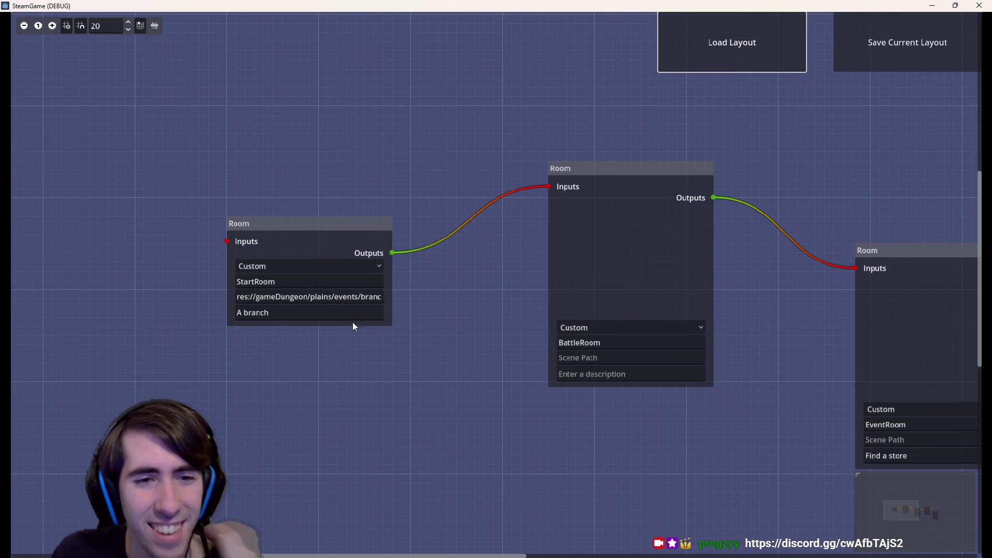
{"action": "left_click", "coordinate": [307, 280]}
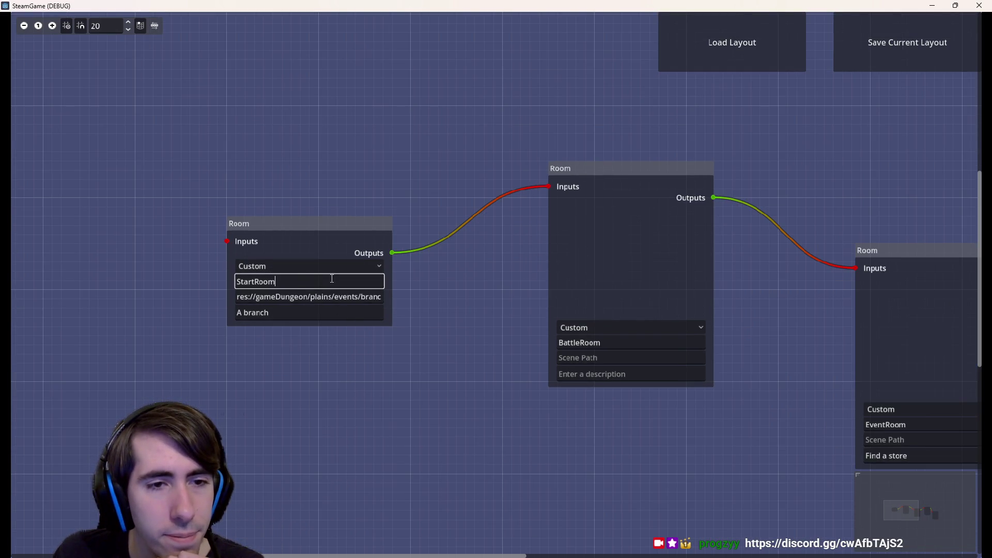
{"action": "scroll", "coordinate": [470, 383], "scroll_direction": "right", "scroll_amount": 2}
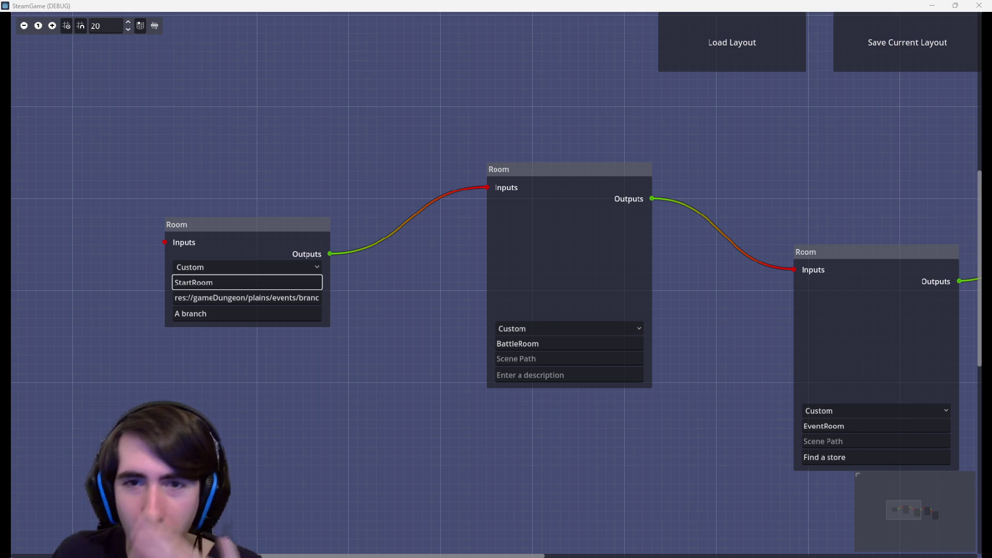
{"action": "scroll", "coordinate": [342, 445], "scroll_direction": "down", "scroll_amount": 2}
{"action": "scroll", "coordinate": [494, 429], "scroll_direction": "down", "scroll_amount": 1}
{"action": "mouse_move", "coordinate": [494, 429]}
{"action": "left_mouse_down"}
{"action": "mouse_move", "coordinate": [234, 333]}
{"action": "mouse_move", "coordinate": [432, 349]}
{"action": "left_mouse_up"}
{"action": "scroll", "coordinate": [432, 348], "scroll_direction": "up", "scroll_amount": 3}
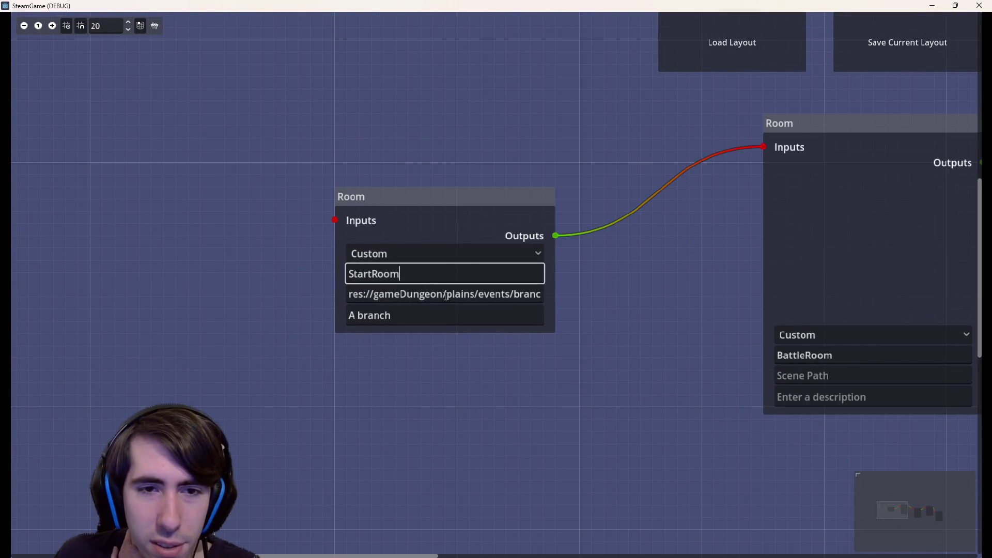
Clear the StartRoom ID and the 'A branch' description from the first room
{"action": "left_click_drag", "start_coordinate": [412, 275], "coordinate": [305, 286]}
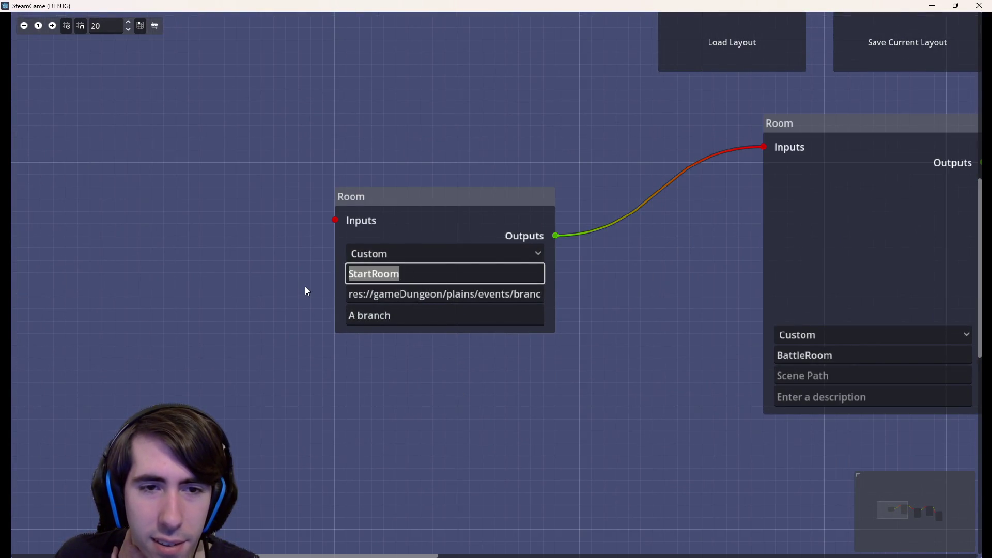
{"action": "left_click", "coordinate": [412, 310]}
{"action": "key", "text": "BackSpace"}
{"action": "left_click_drag", "start_coordinate": [400, 274], "coordinate": [281, 277]}
{"action": "key", "text": "BackSpace"}
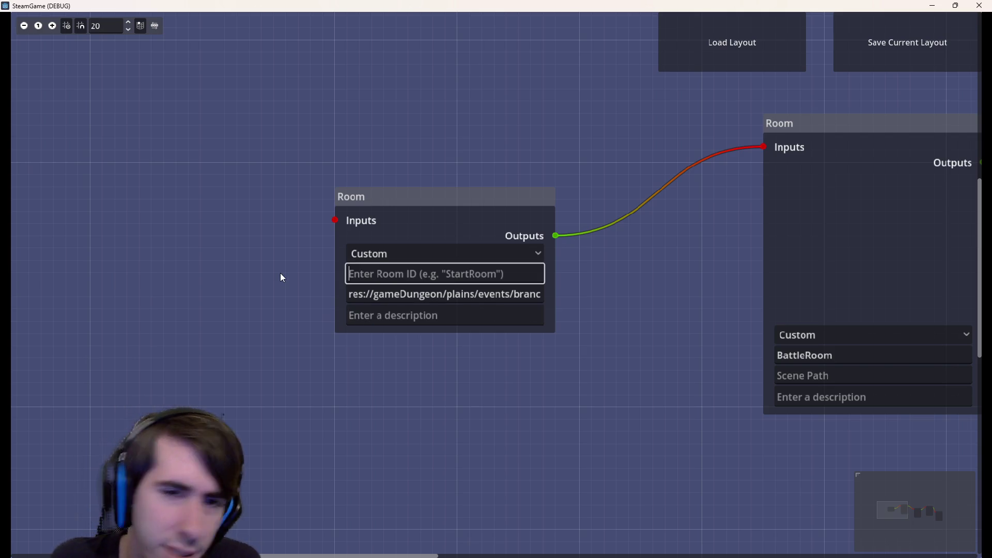
{"action": "left_click", "coordinate": [362, 316]}
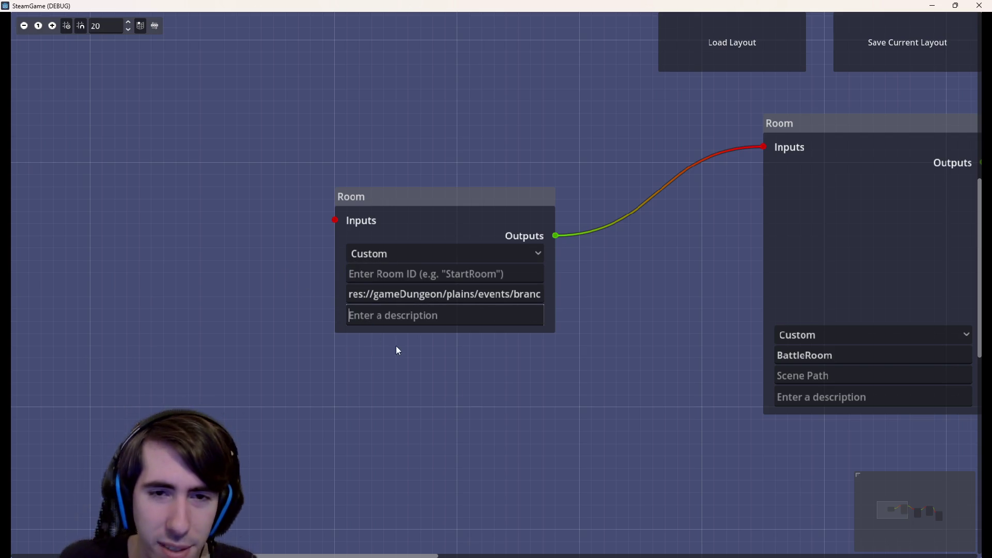
{"action": "scroll", "coordinate": [379, 364], "scroll_direction": "right", "scroll_amount": 3}
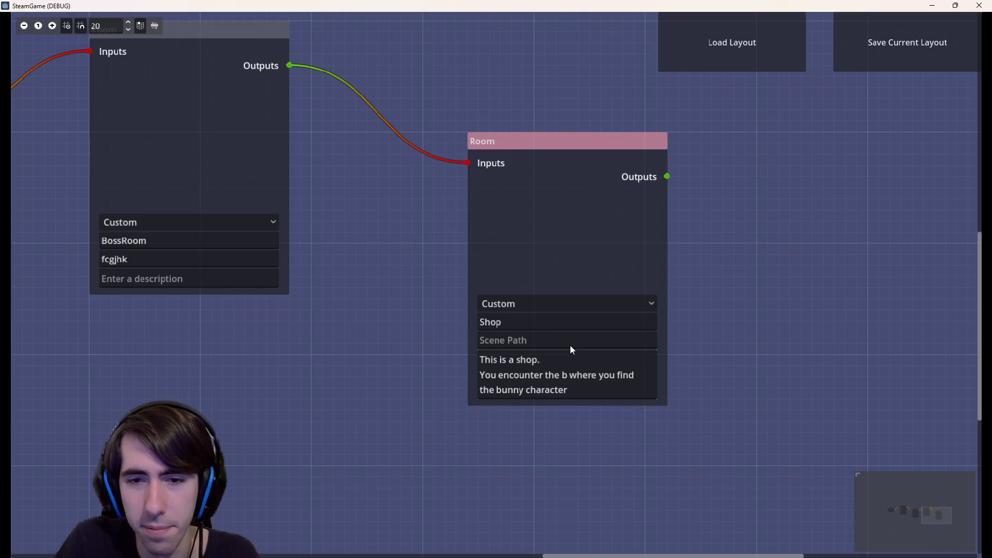
Rewrite the Shop description's opening so it ends with 'a bunny family.'
{"action": "key", "text": "BackSpace"}
{"action": "key", "text": "BackSpace"}
{"action": "key", "text": "BackSpace"}
{"action": "type", "text": "a bunny family"}
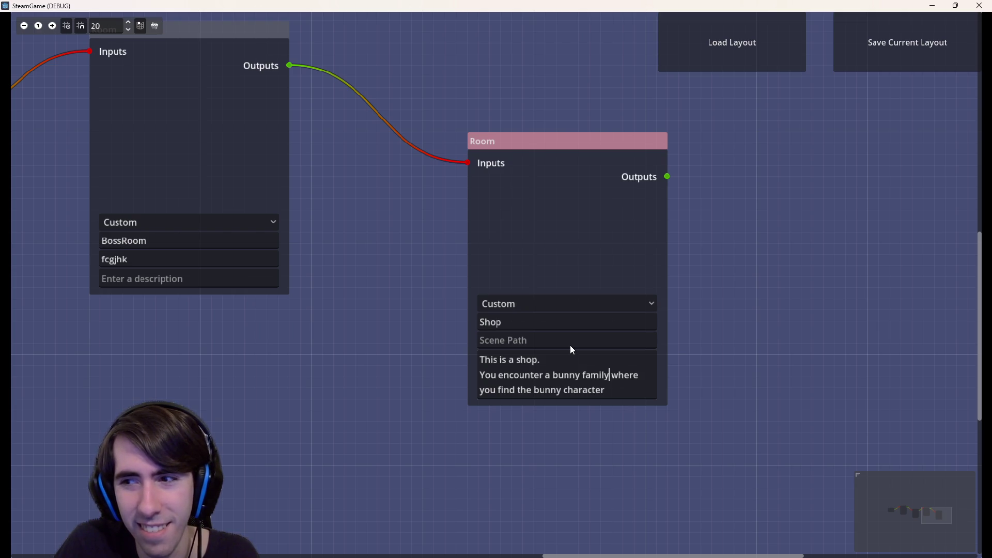
{"action": "type", "text": ", in that"}
{"action": "key", "text": "BackSpace"}
{"action": "key", "text": "BackSpace"}
{"action": "key", "text": "BackSpace"}
{"action": "type", "text": "that tell you a"}
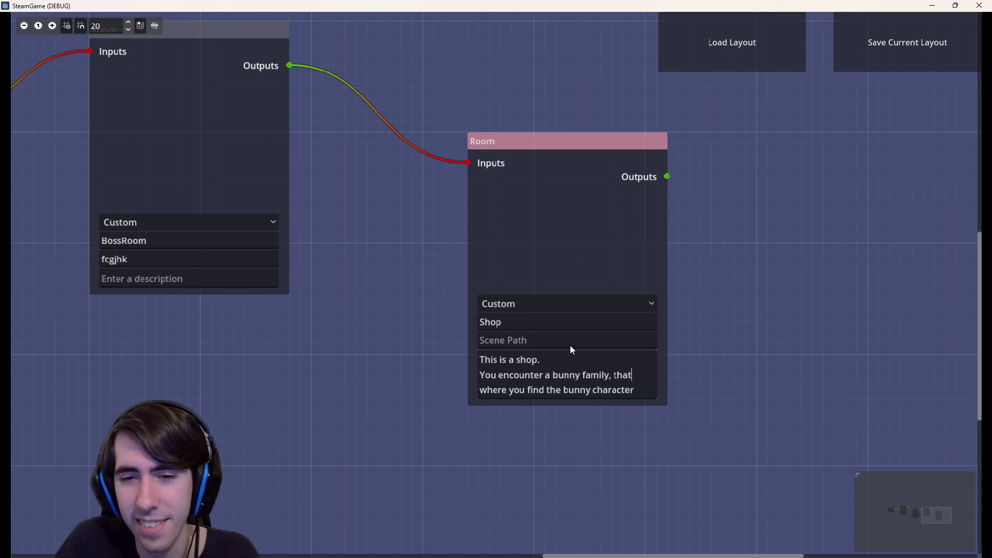
{"action": "type", "text": "bout"}
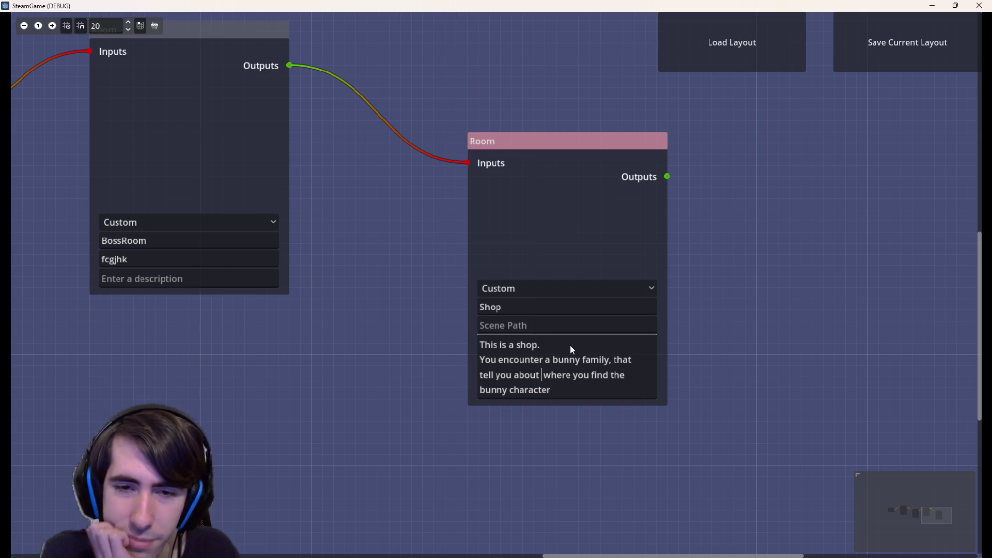
{"action": "key", "text": "ctrl+shift+Right"}
{"action": "key", "text": "ctrl+shift+Right"}
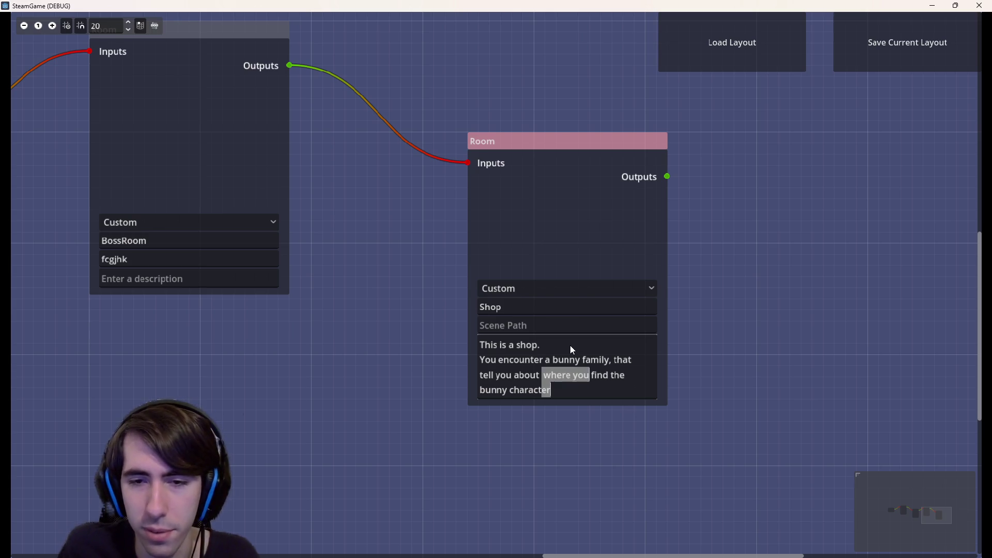
{"action": "key", "text": "ctrl+shift+End"}
{"action": "key", "text": "BackSpace"}
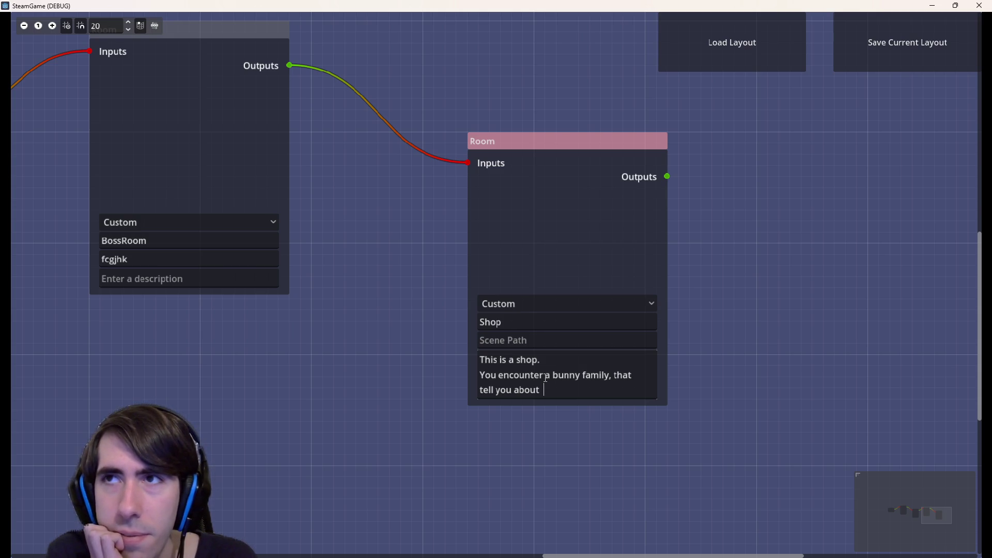
{"action": "type", "text": "how mist has appeared "}
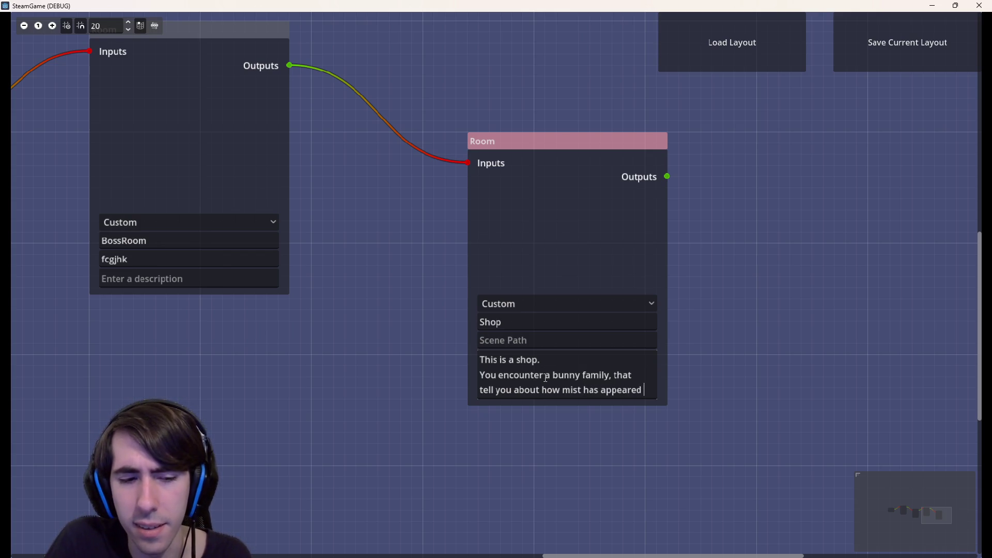
{"action": "type", "text": "recently"}
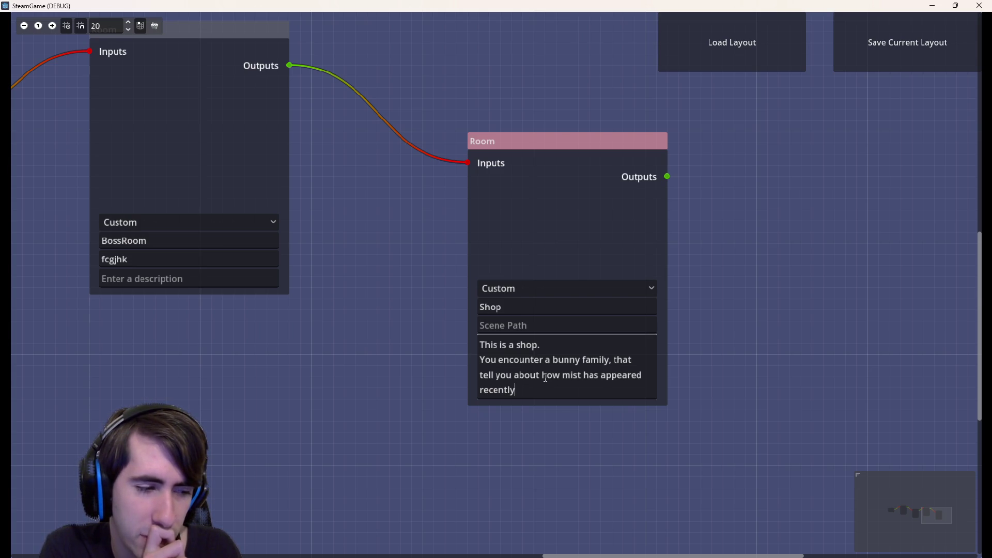
{"action": "key", "text": "ctrl+shift+Left"}
{"action": "key", "text": "ctrl+shift+Left"}
{"action": "key", "text": "ctrl+shift+Left"}
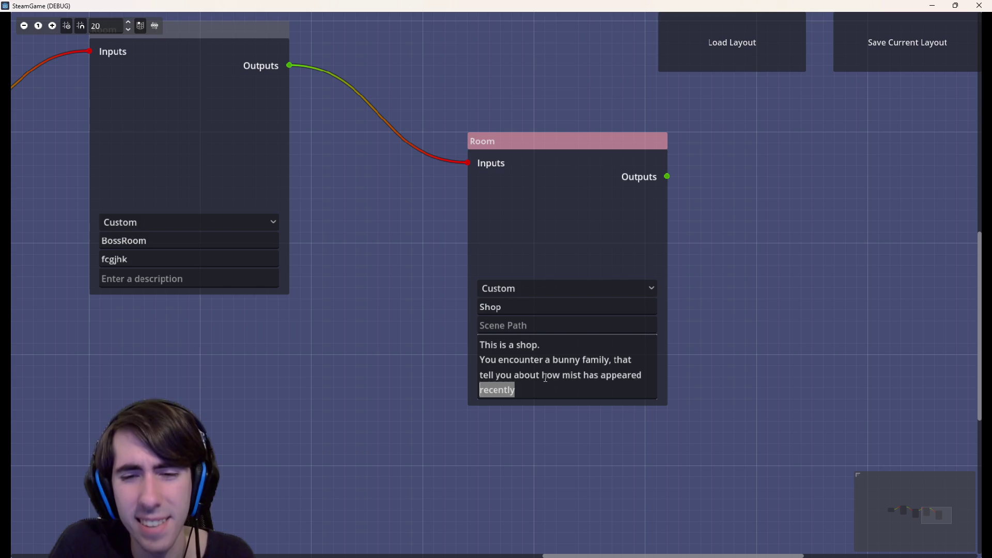
{"action": "key", "text": "ctrl+shift+Left"}
{"action": "key", "text": "ctrl+shift+Left"}
{"action": "key", "text": "ctrl+shift+Left"}
{"action": "key", "text": "ctrl+shift+Right"}
{"action": "type", "text": "."}
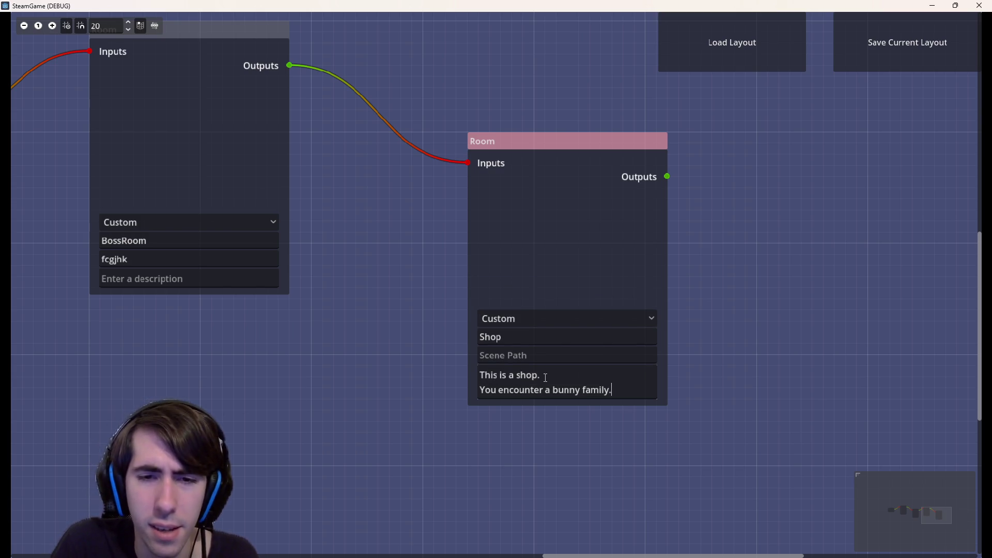
Add lines 'You talk to them about the mist' and 'They tell you that a customer would know more about it.'
{"action": "key", "text": "Return"}
{"action": "type", "text": "You talk to t"}
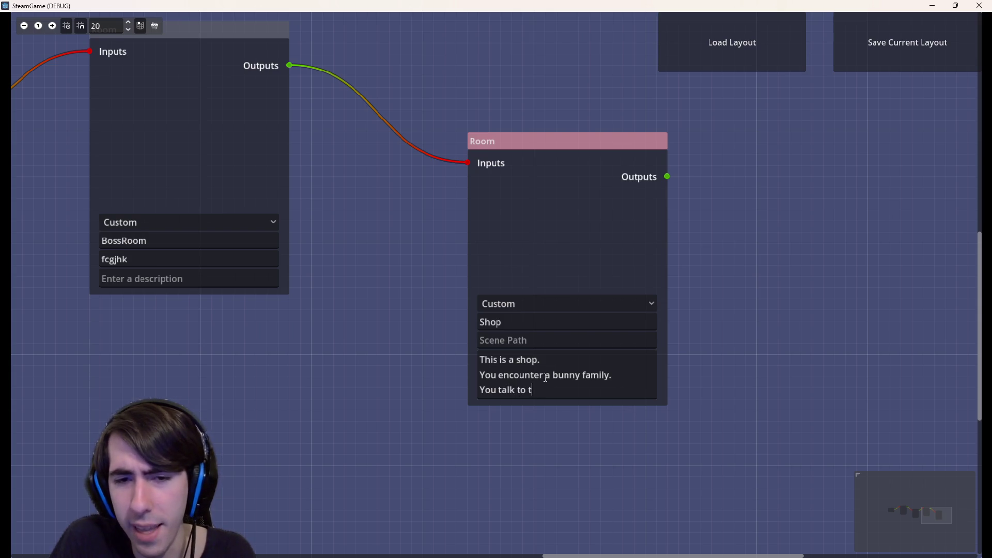
{"action": "type", "text": "hem about the mist."}
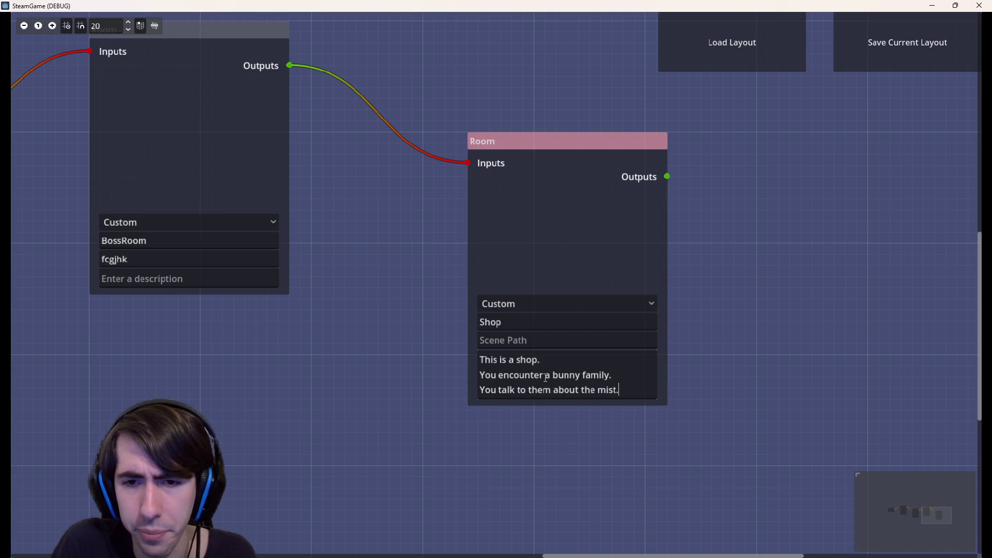
{"action": "key", "text": "Return"}
{"action": "type", "text": "They tell tyo"}
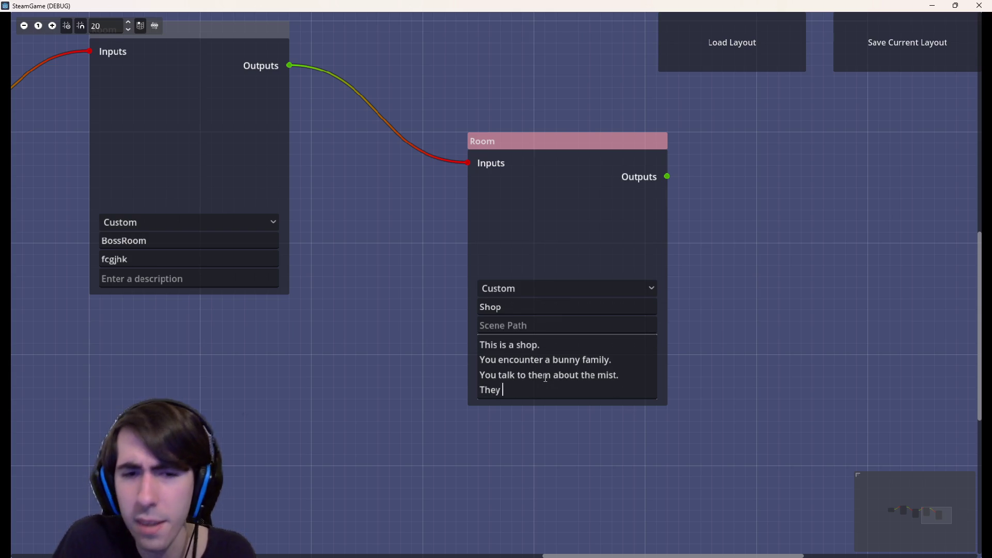
{"action": "key", "text": "BackSpace"}
{"action": "key", "text": "BackSpace"}
{"action": "key", "text": "BackSpace"}
{"action": "type", "text": "you that"}
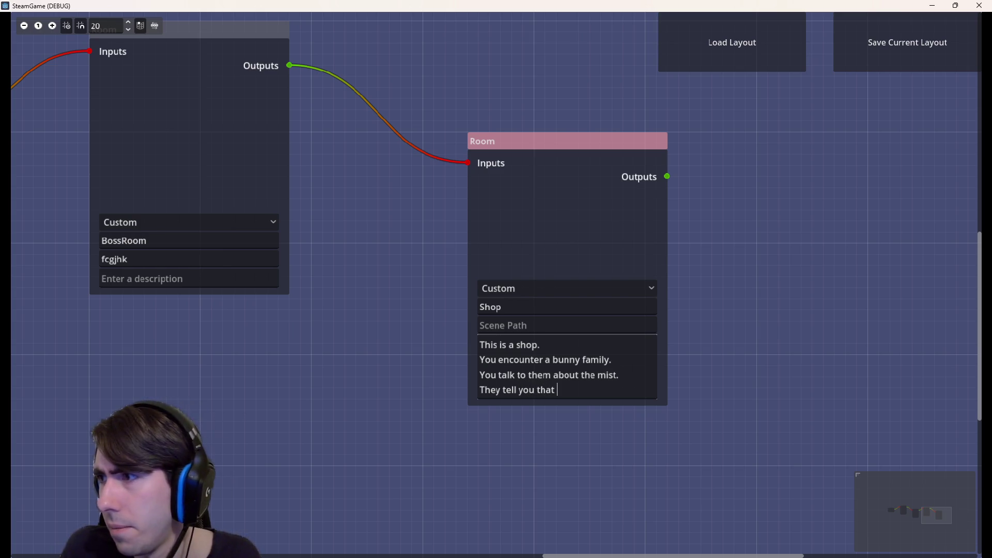
{"action": "scroll", "coordinate": [550, 384], "scroll_direction": "up", "scroll_amount": 1}
{"action": "type", "text": "a guy "}
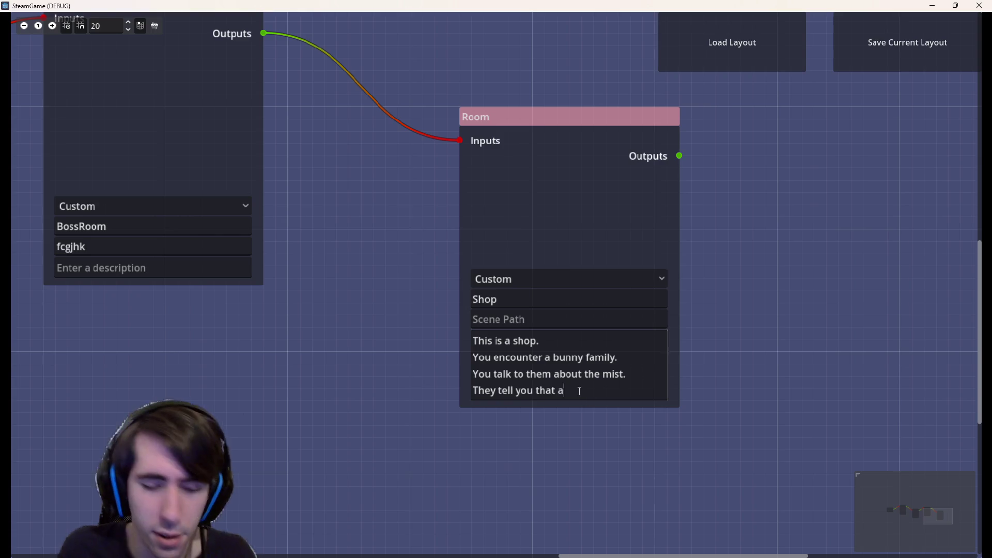
{"action": "type", "text": "recently"}
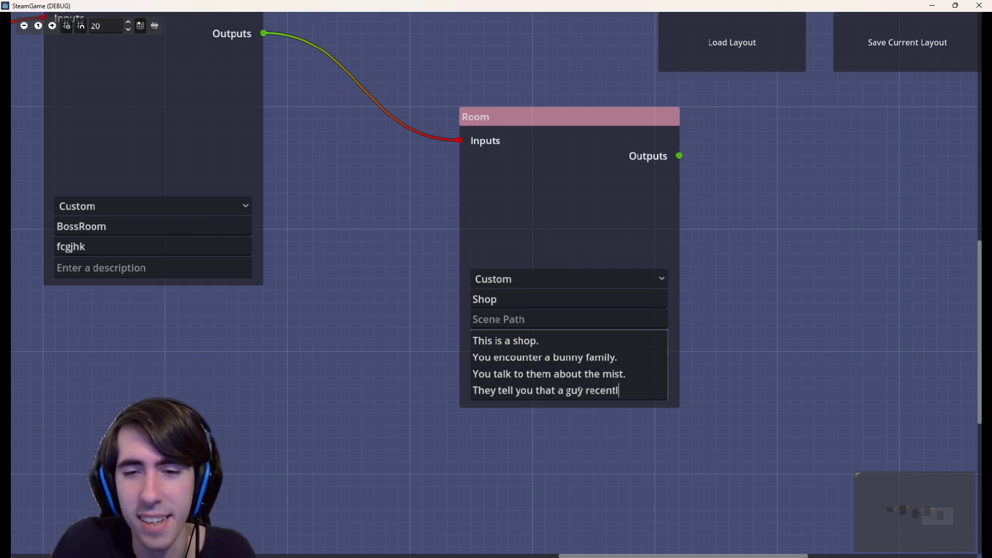
{"action": "scroll", "coordinate": [470, 420], "scroll_direction": "right", "scroll_amount": 3}
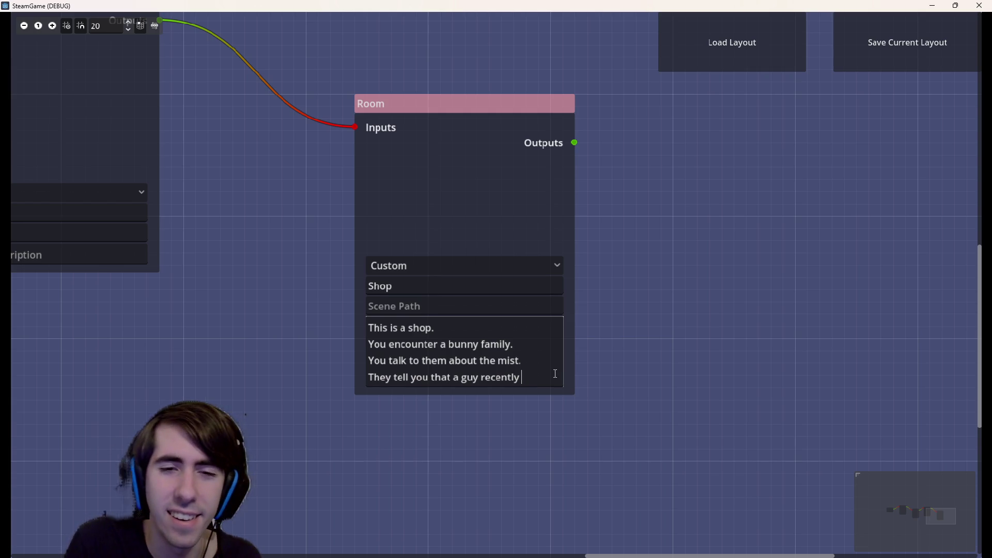
{"action": "key", "text": "ctrl+BackSpace"}
{"action": "key", "text": "ctrl+BackSpace"}
{"action": "type", "text": "customer wou"}
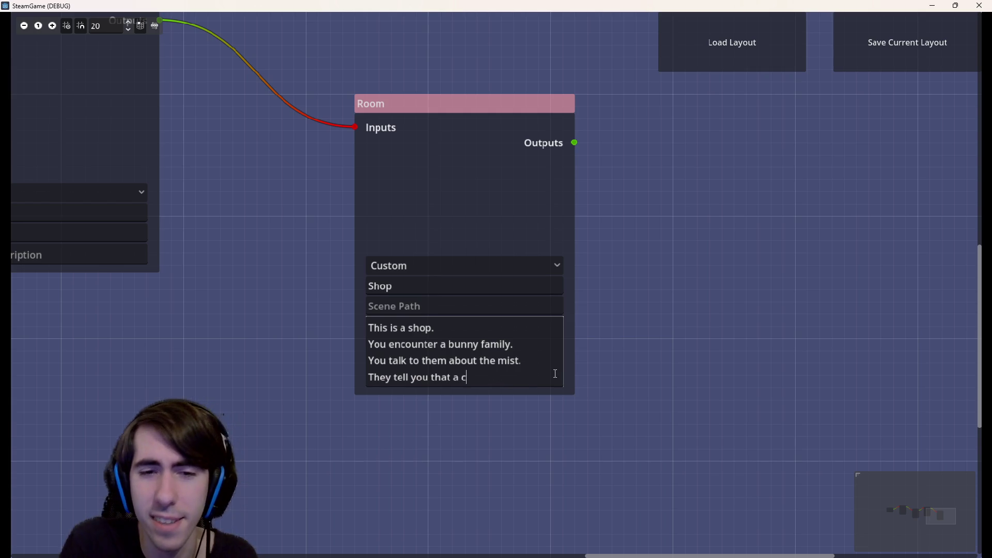
{"action": "type", "text": "ld know more about it"}
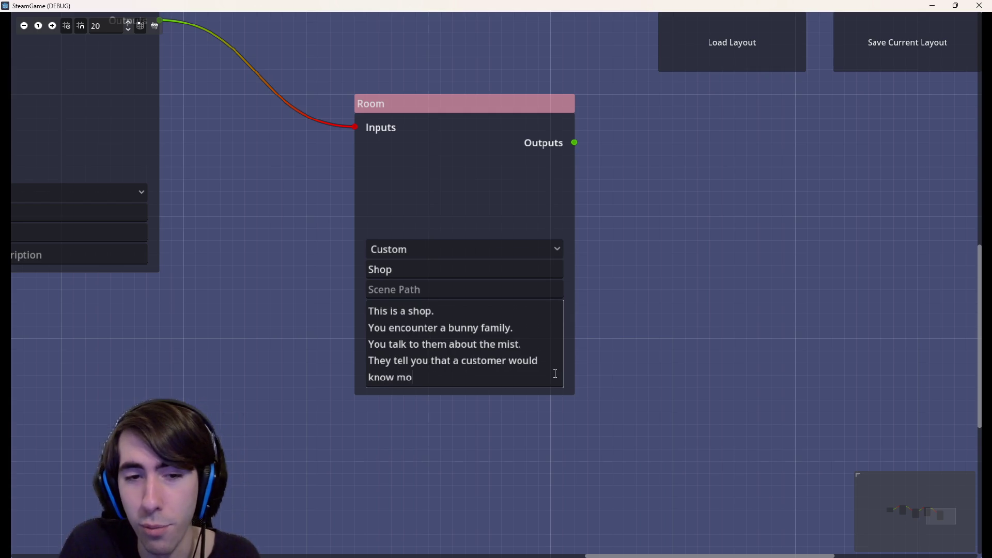
{"action": "type", "text": "."}
Change it to 'specific customer' and add 'The bunny character joins your team to help search for that customer.'
{"action": "key", "text": "Up"}
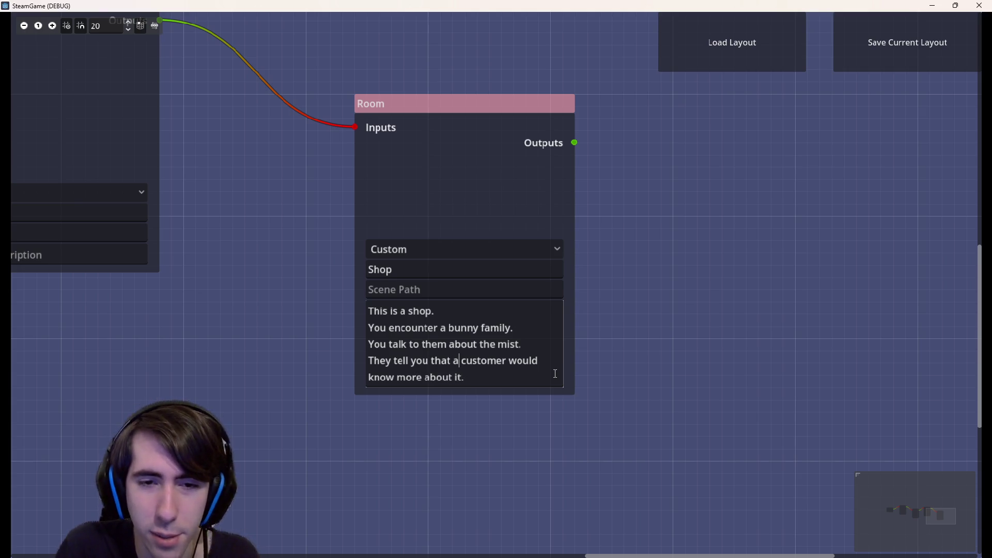
{"action": "type", "text": "specific"}
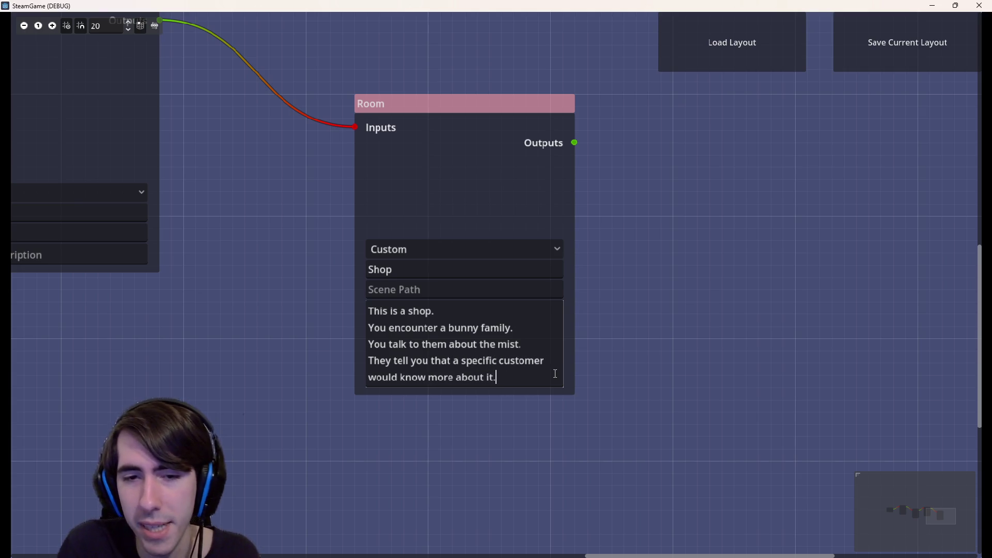
{"action": "key", "text": "Return"}
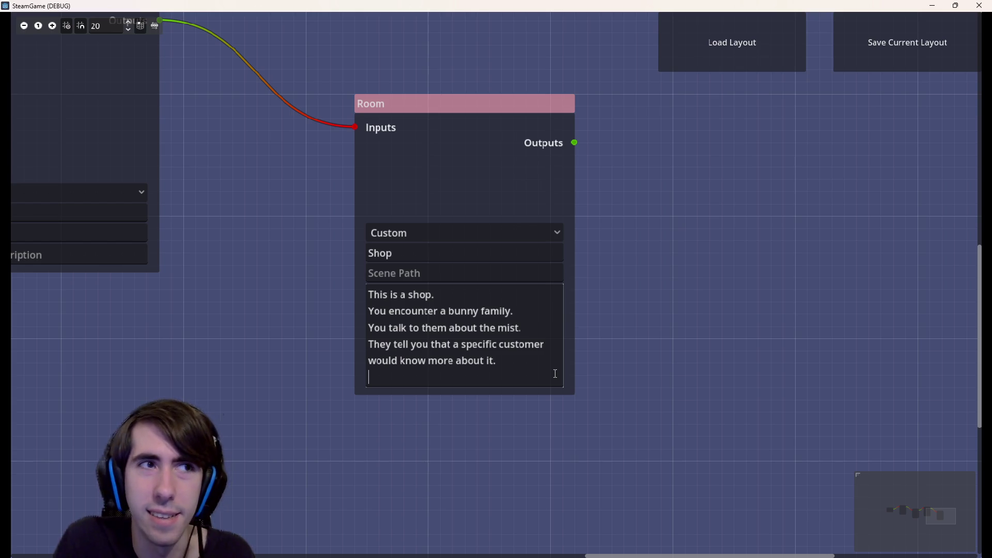
{"action": "type", "text": "The bunny "}
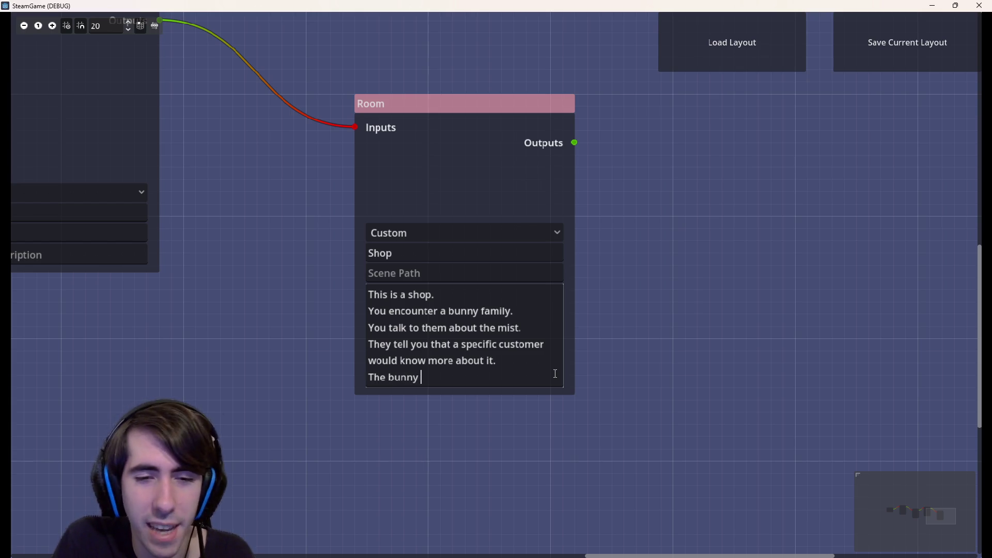
{"action": "type", "text": "character joins your team to help "}
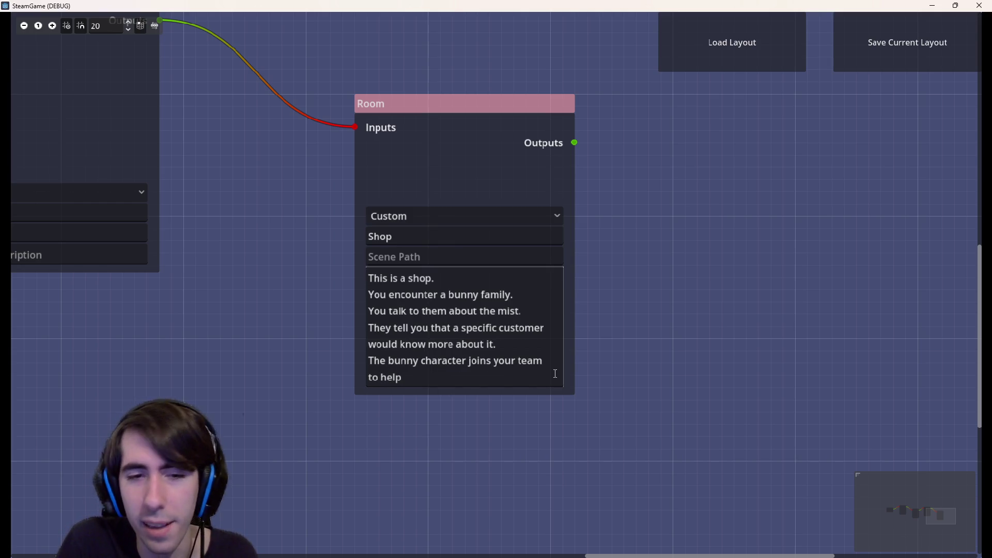
{"action": "type", "text": "search for that "}
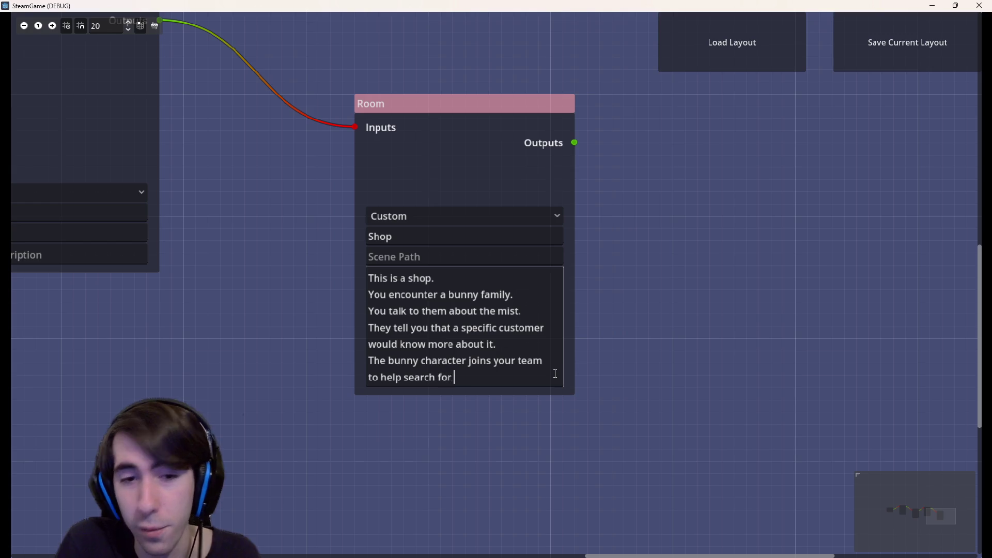
{"action": "type", "text": "customer."}
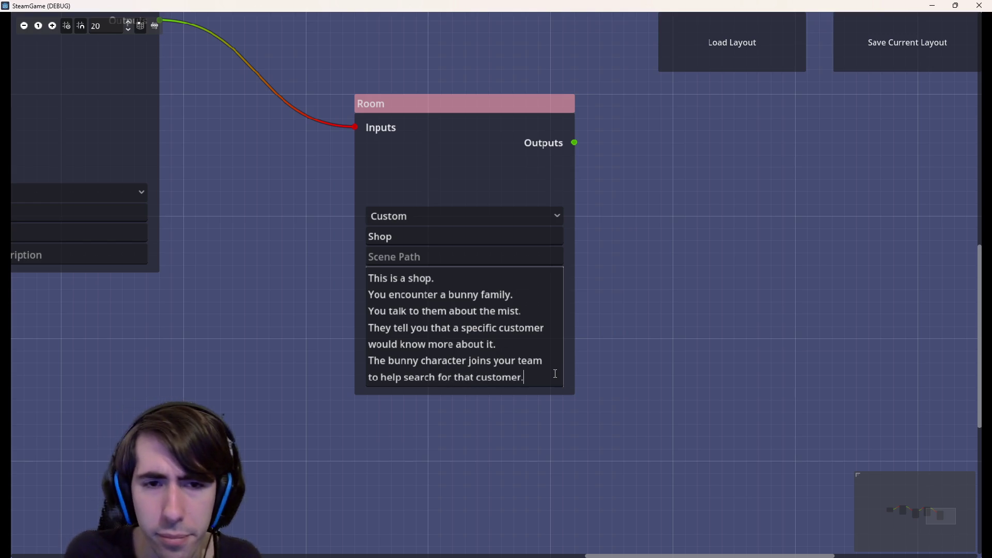
{"action": "mouse_move", "coordinate": [270, 146]}
{"action": "left_mouse_down"}
{"action": "mouse_move", "coordinate": [619, 407]}
{"action": "mouse_move", "coordinate": [551, 368]}
{"action": "mouse_move", "coordinate": [340, 99]}
{"action": "mouse_move", "coordinate": [303, 69]}
{"action": "left_mouse_up"}
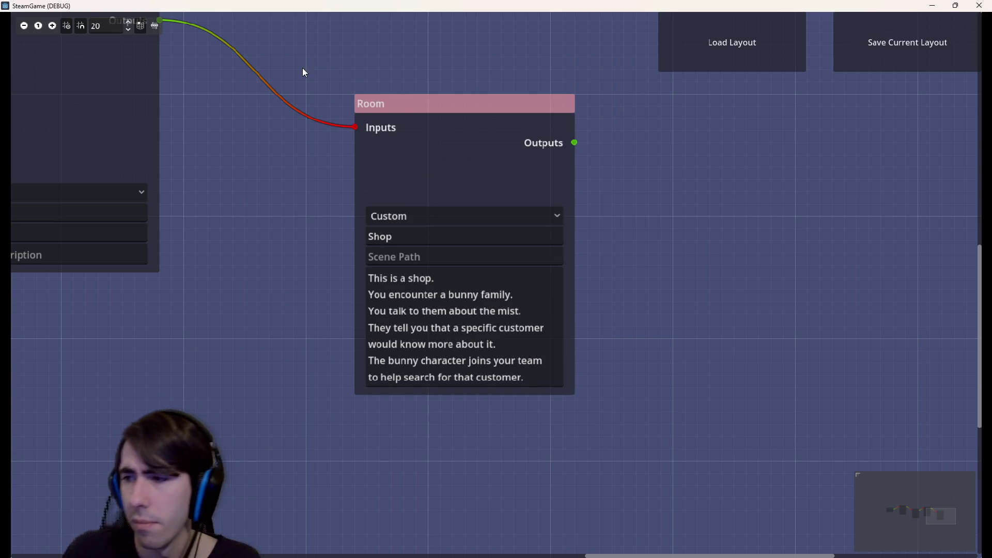
{"action": "left_click_drag", "start_coordinate": [222, 293], "coordinate": [455, 352]}
{"action": "scroll", "coordinate": [452, 352], "scroll_direction": "down", "scroll_amount": 1}
Give the plains events room the description 'The team searches for hints for the source of the fog'
{"action": "mouse_move", "coordinate": [412, 380]}
{"action": "left_mouse_down"}
{"action": "mouse_move", "coordinate": [522, 401]}
{"action": "mouse_move", "coordinate": [374, 409]}
{"action": "mouse_move", "coordinate": [254, 387]}
{"action": "mouse_move", "coordinate": [904, 346]}
{"action": "left_mouse_up"}
{"action": "key", "text": "Tab"}
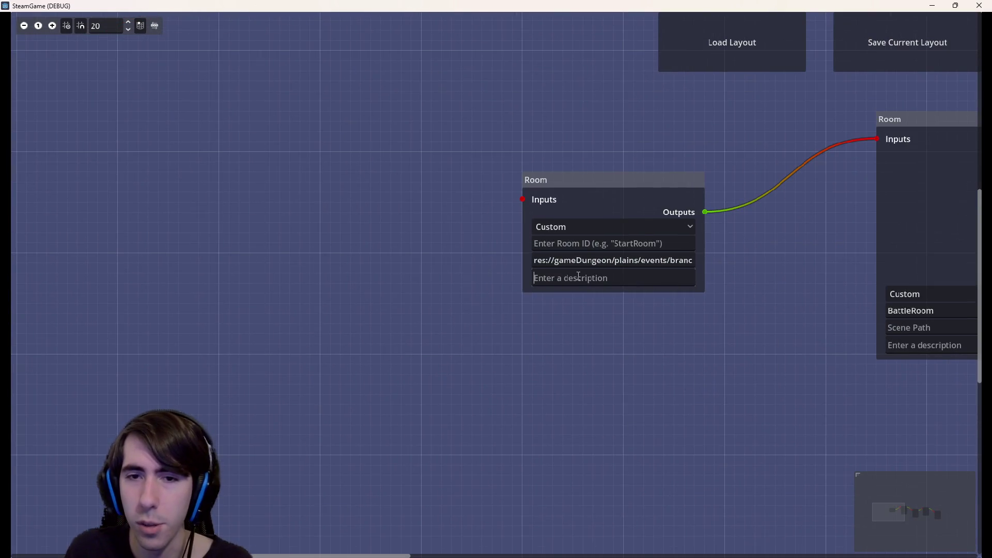
{"action": "type", "text": "The team"}
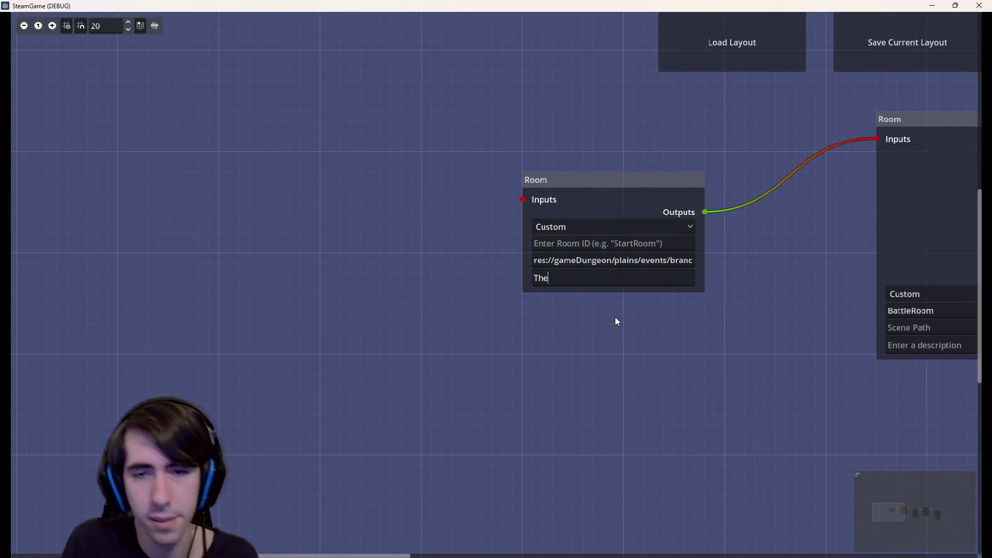
{"action": "type", "text": " searches "}
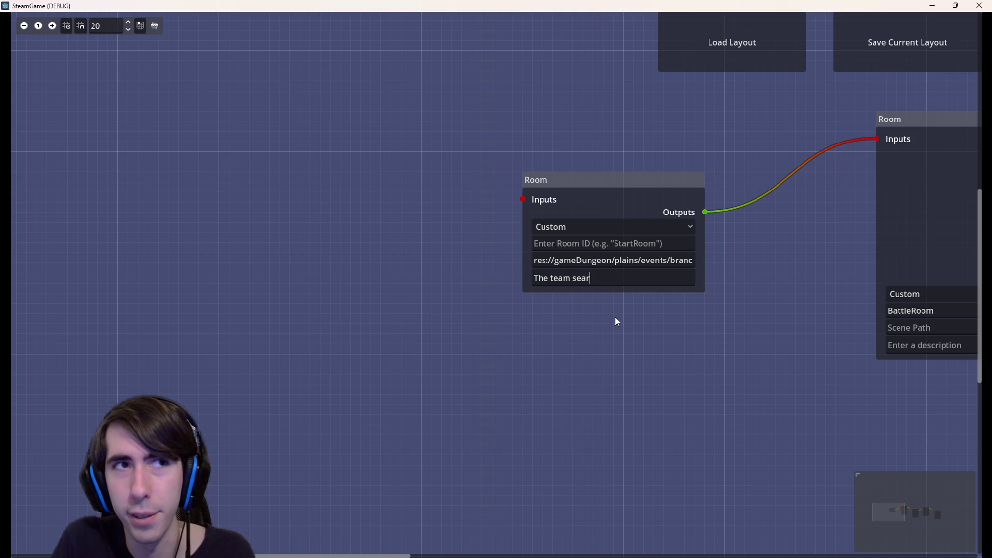
{"action": "type", "text": "for h"}
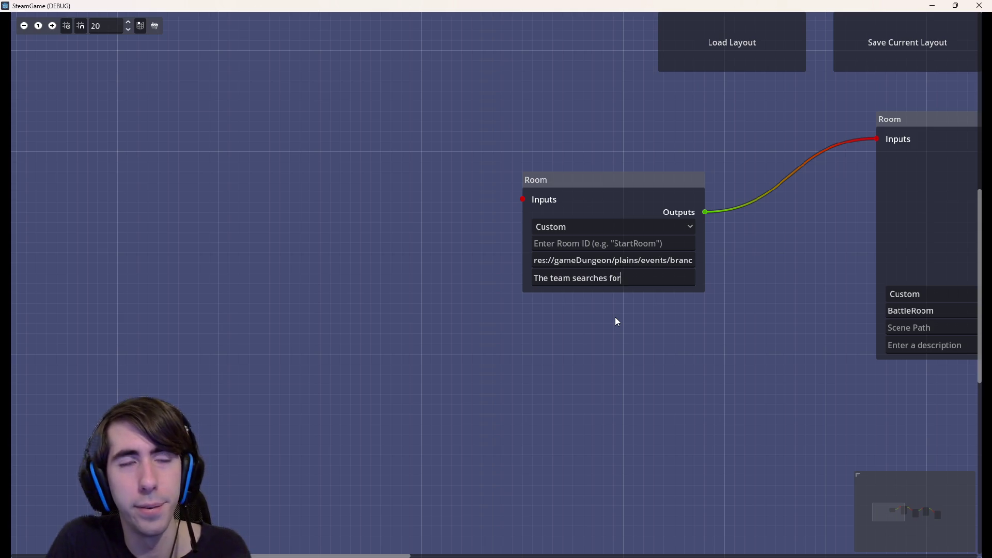
{"action": "type", "text": "ints for th"}
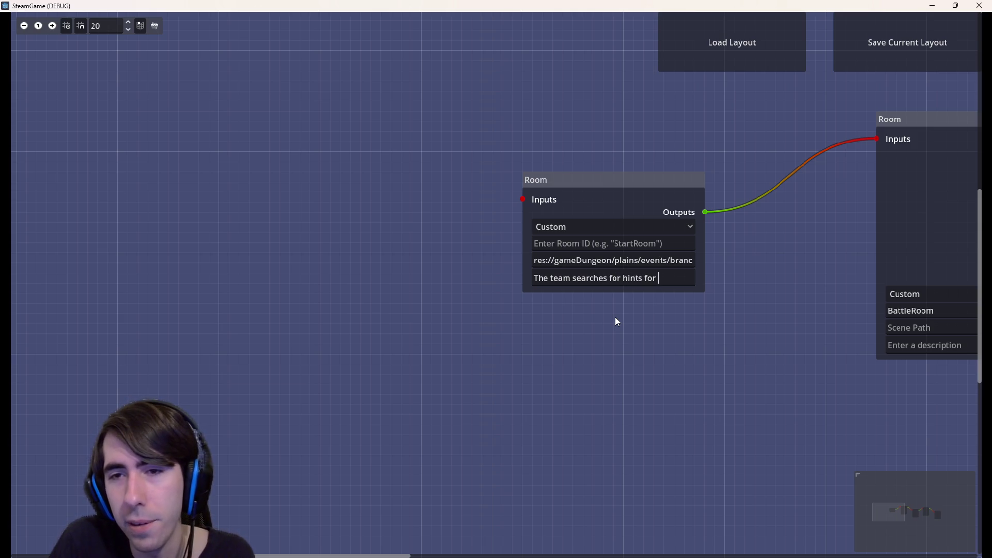
{"action": "type", "text": "e source of the "}
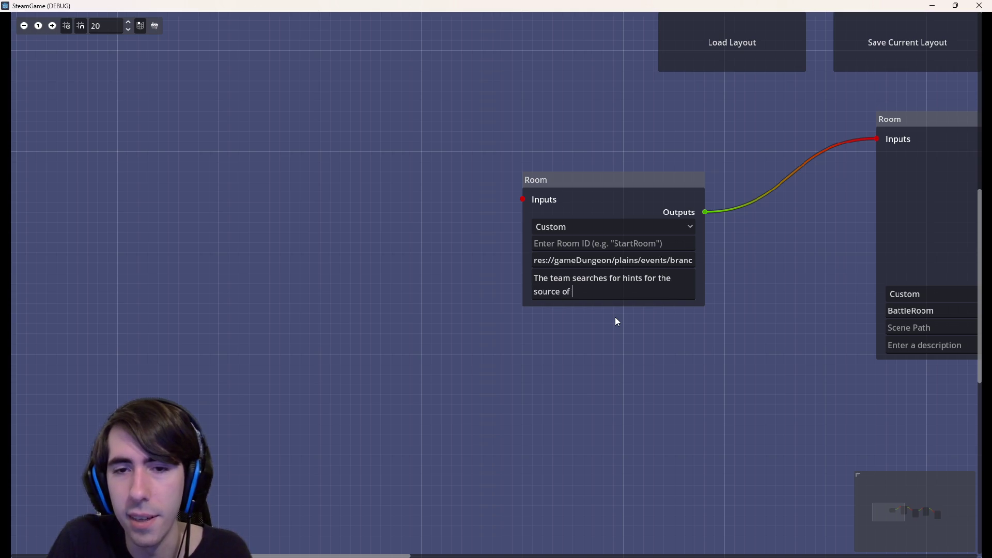
{"action": "type", "text": "fog."}
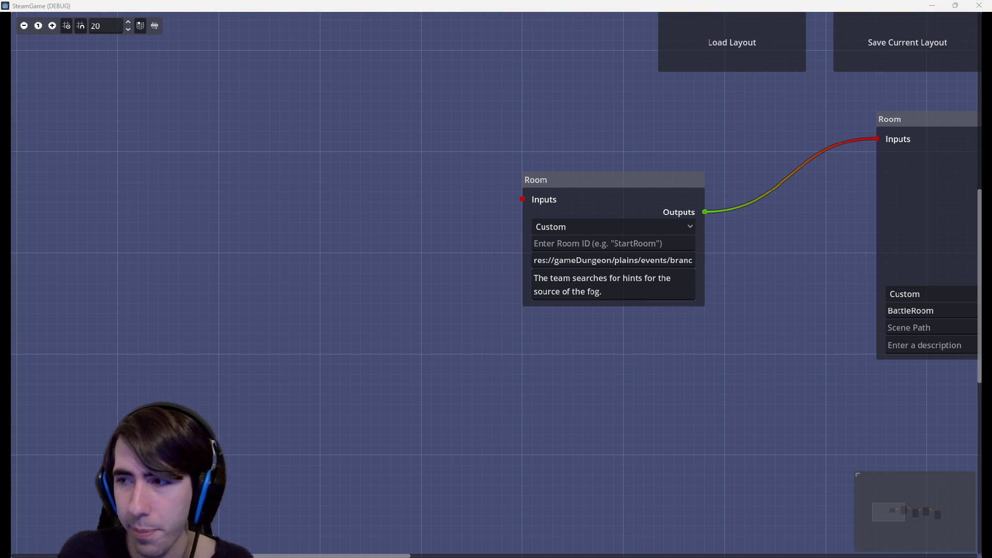
{"action": "scroll", "coordinate": [523, 406], "scroll_direction": "right", "scroll_amount": 3}
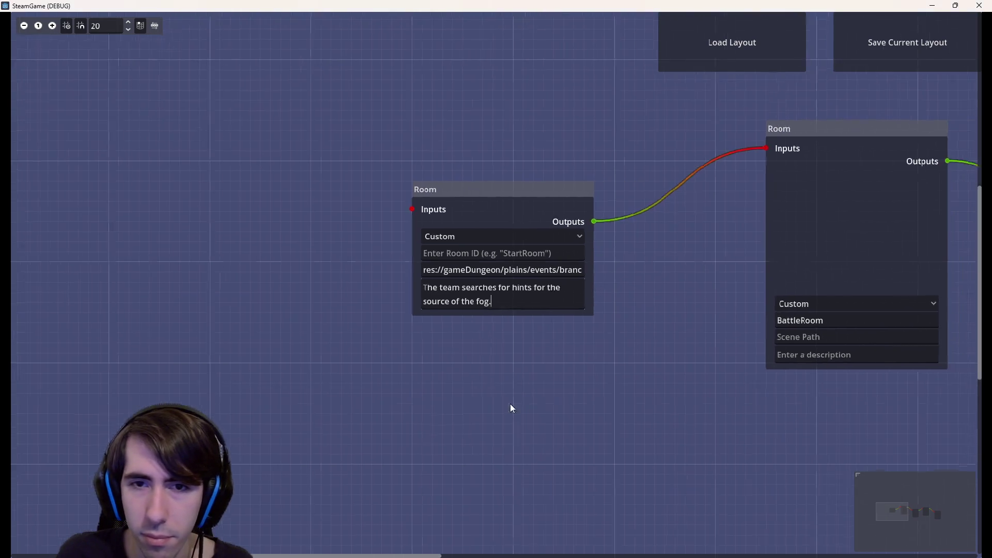
Pan the dungeon graph rightward until the BossRoom and Shop nodes are in view
{"action": "scroll", "coordinate": [429, 412], "scroll_direction": "down", "scroll_amount": 2}
{"action": "scroll", "coordinate": [482, 365], "scroll_direction": "up", "scroll_amount": 3}
{"action": "scroll", "coordinate": [512, 261], "scroll_direction": "right", "scroll_amount": 3}
{"action": "scroll", "coordinate": [512, 260], "scroll_direction": "right", "scroll_amount": 1}
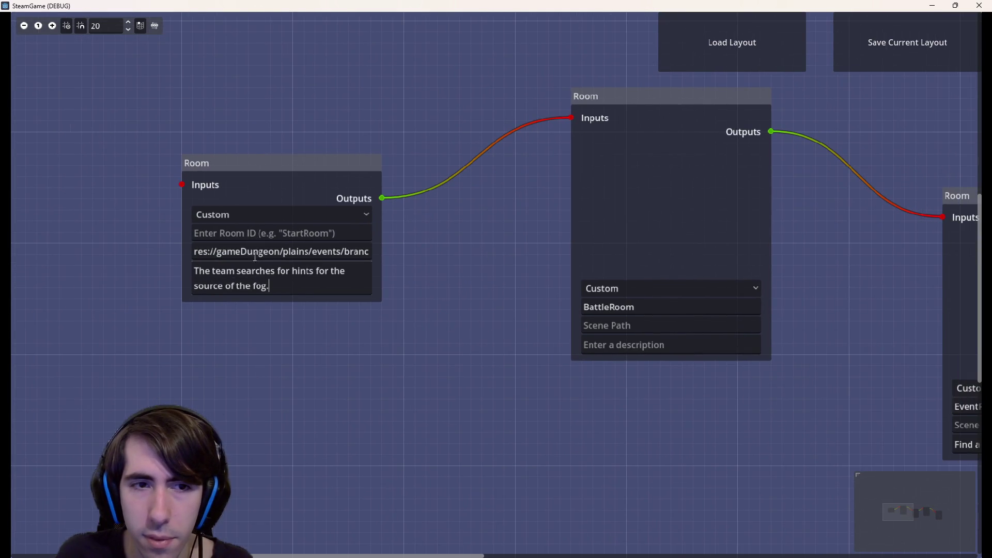
{"action": "scroll", "coordinate": [563, 379], "scroll_direction": "right", "scroll_amount": 5}
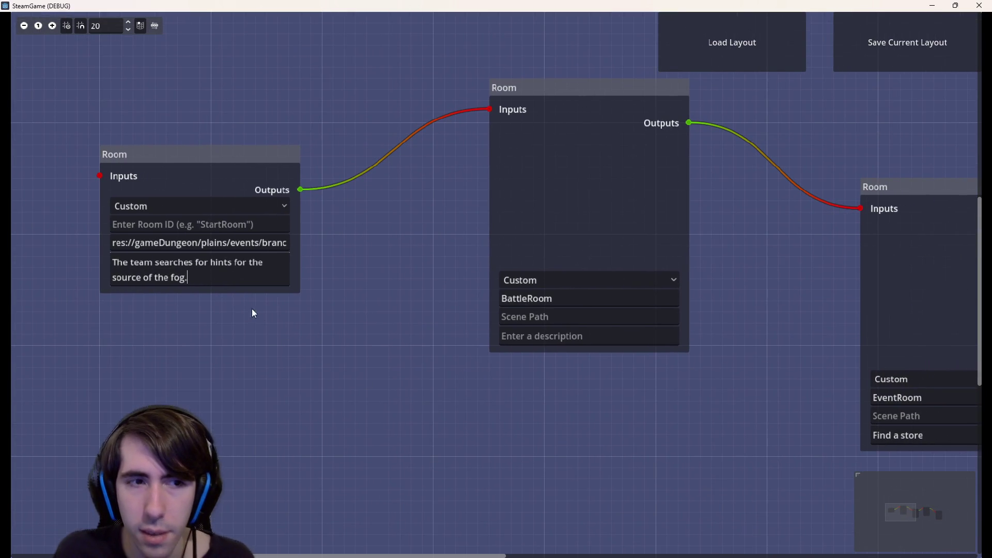
{"action": "mouse_move", "coordinate": [216, 284]}
{"action": "left_mouse_down"}
{"action": "mouse_move", "coordinate": [123, 264]}
{"action": "mouse_move", "coordinate": [76, 280]}
{"action": "left_mouse_up"}
{"action": "left_click", "coordinate": [507, 336]}
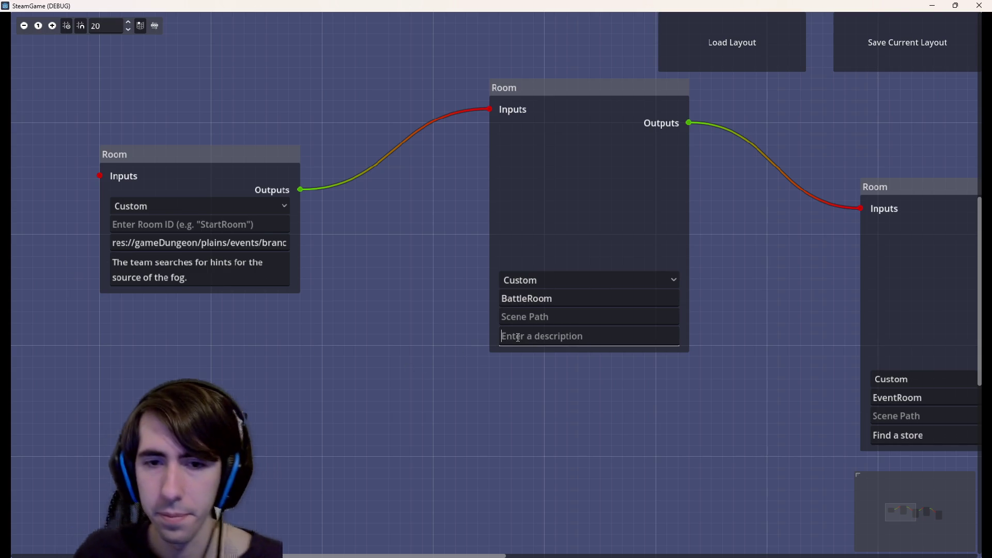
{"action": "scroll", "coordinate": [376, 345], "scroll_direction": "right", "scroll_amount": 2}
{"action": "scroll", "coordinate": [330, 317], "scroll_direction": "right", "scroll_amount": 1}
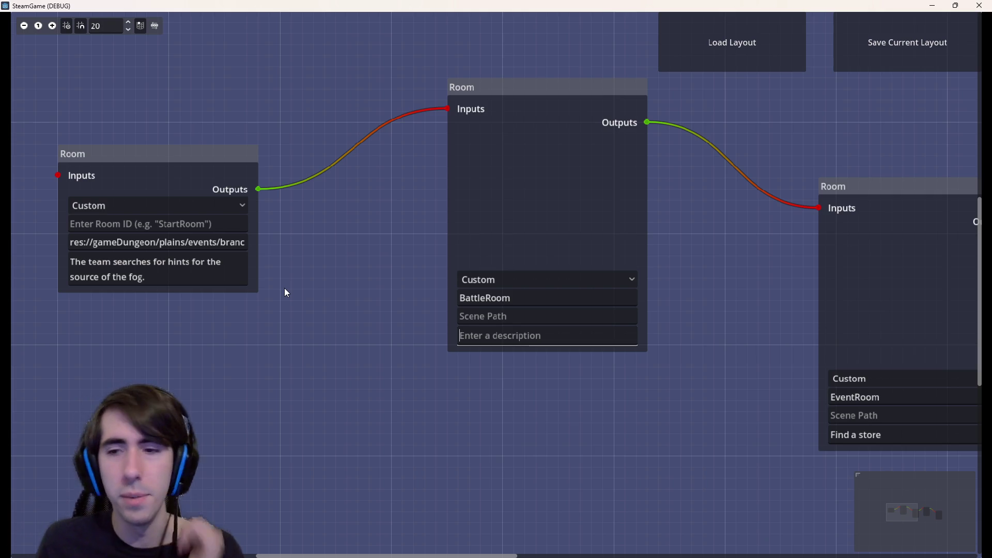
{"action": "mouse_move", "coordinate": [645, 278]}
{"action": "left_mouse_down"}
{"action": "mouse_move", "coordinate": [247, 250]}
{"action": "mouse_move", "coordinate": [369, 342]}
{"action": "left_mouse_up"}
{"action": "scroll", "coordinate": [426, 341], "scroll_direction": "down", "scroll_amount": 2}
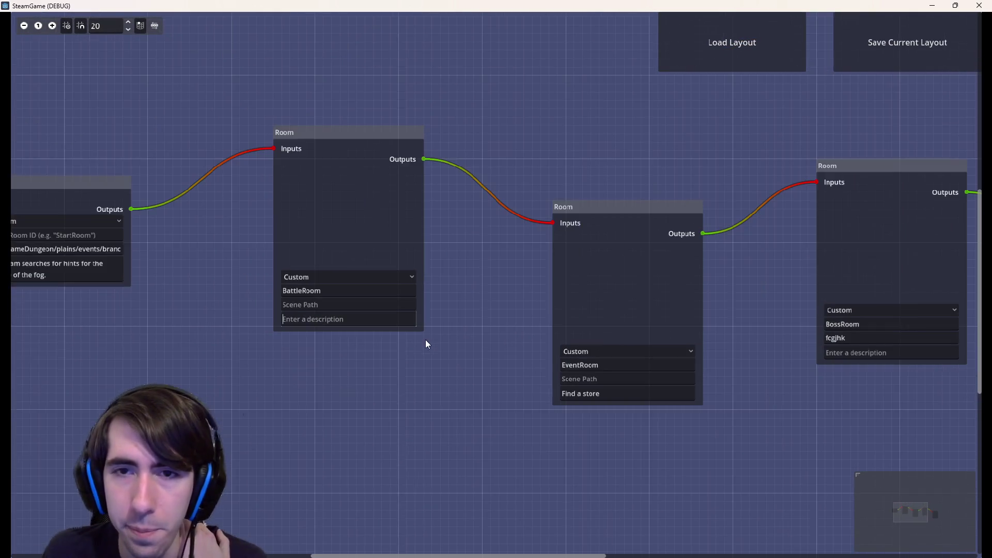
{"action": "mouse_move", "coordinate": [546, 271]}
{"action": "left_mouse_down"}
{"action": "mouse_move", "coordinate": [346, 154]}
{"action": "mouse_move", "coordinate": [265, 148]}
{"action": "left_mouse_up"}
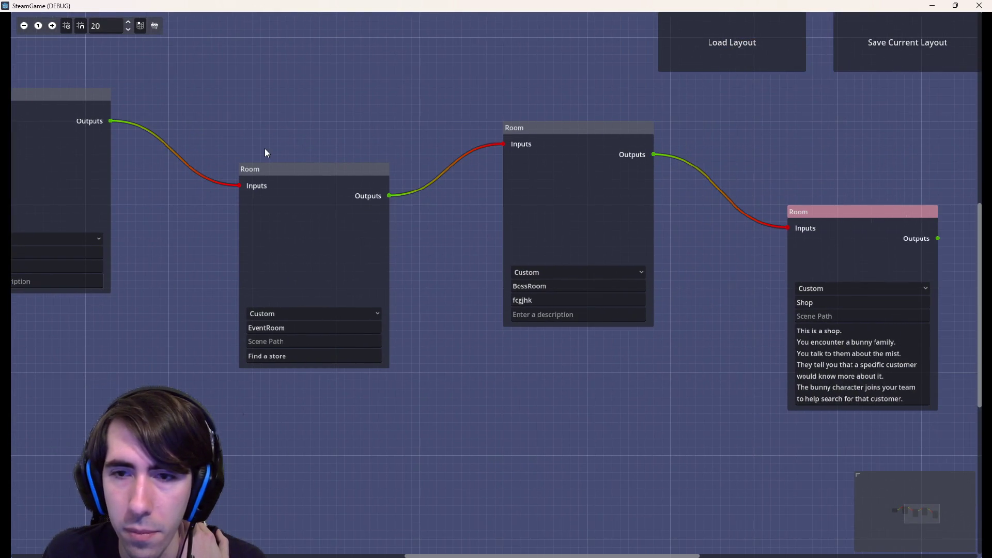
{"action": "scroll", "coordinate": [289, 133], "scroll_direction": "right", "scroll_amount": 5}
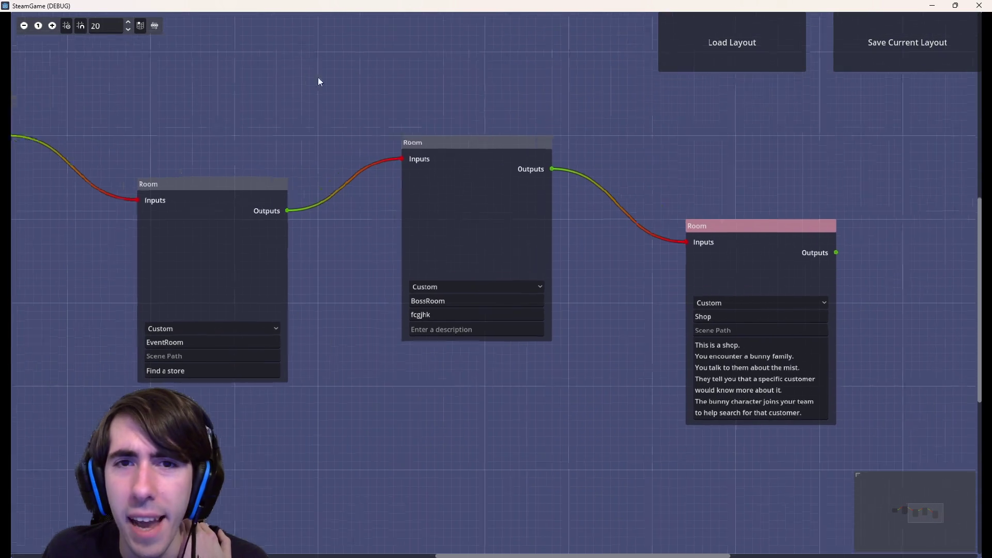
Box-select the BossRoom and Shop nodes and drag them further right
{"action": "left_click_drag", "start_coordinate": [428, 94], "coordinate": [847, 405]}
{"action": "mouse_move", "coordinate": [488, 210]}
{"action": "left_mouse_down"}
{"action": "mouse_move", "coordinate": [580, 203]}
{"action": "mouse_move", "coordinate": [589, 228]}
{"action": "left_mouse_up"}
{"action": "left_click", "coordinate": [365, 82]}
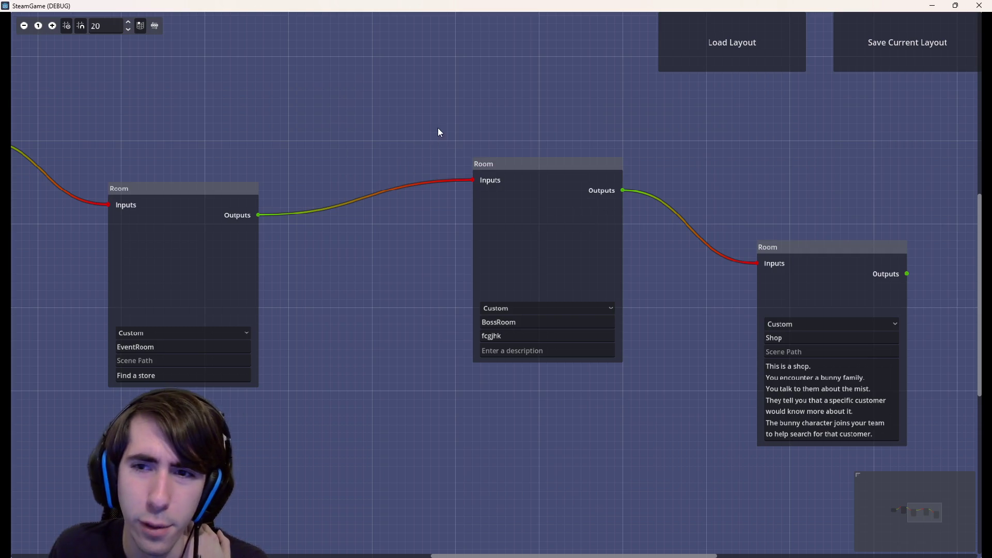
{"action": "left_click_drag", "start_coordinate": [438, 128], "coordinate": [885, 409]}
{"action": "left_click_drag", "start_coordinate": [578, 257], "coordinate": [545, 249]}
{"action": "scroll", "coordinate": [369, 271], "scroll_direction": "left", "scroll_amount": 5}
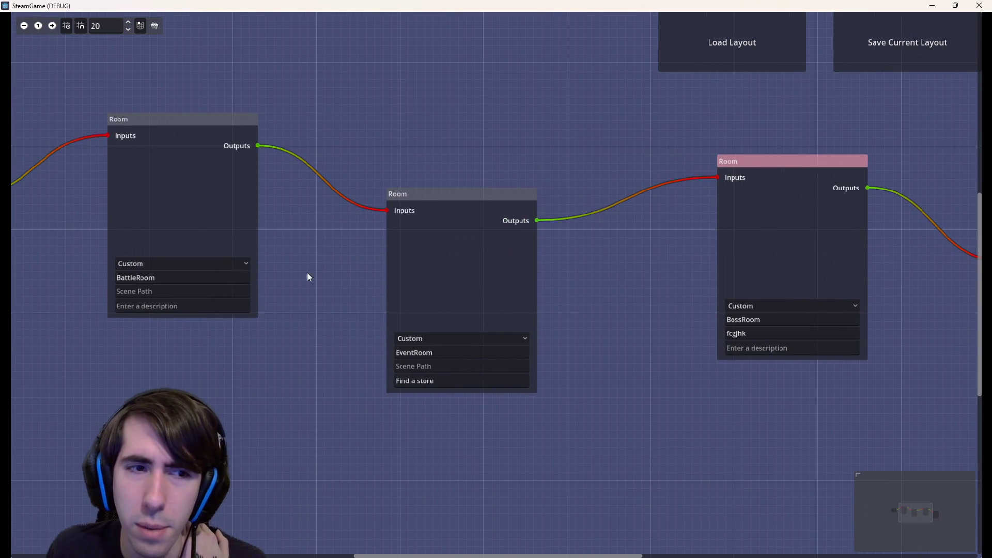
Change the EventRoom node to BattleRoom and clear its 'Find a store' text
{"action": "scroll", "coordinate": [351, 306], "scroll_direction": "right", "scroll_amount": 2}
{"action": "scroll", "coordinate": [351, 306], "scroll_direction": "down", "scroll_amount": 1}
{"action": "left_click", "coordinate": [402, 301]}
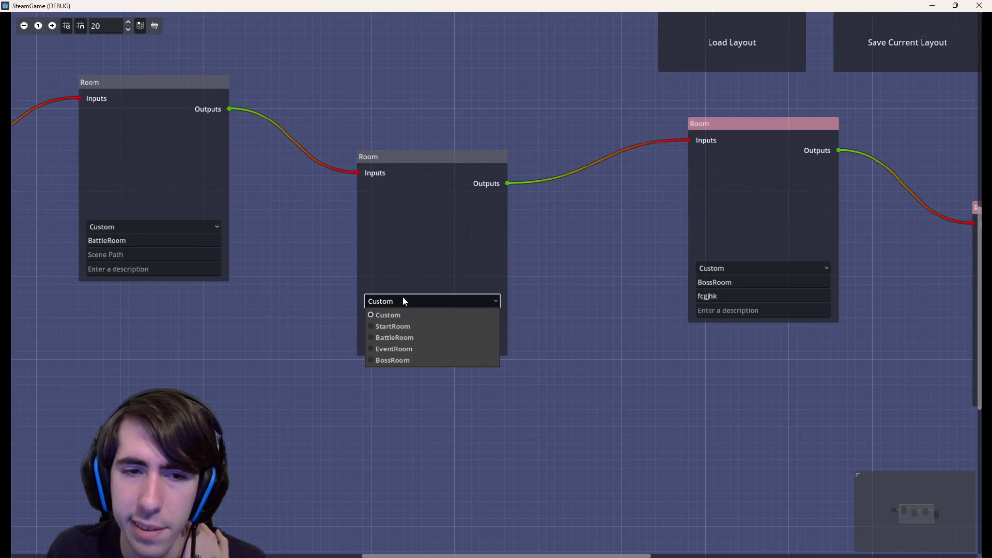
{"action": "left_click", "coordinate": [403, 338]}
{"action": "left_click", "coordinate": [419, 341]}
{"action": "key", "text": "ctrl+a"}
{"action": "key", "text": "BackSpace"}
Change the BossRoom node to StartRoom and clear its 'fcgjhk' text
{"action": "scroll", "coordinate": [597, 332], "scroll_direction": "right", "scroll_amount": 1}
{"action": "left_click", "coordinate": [701, 274]}
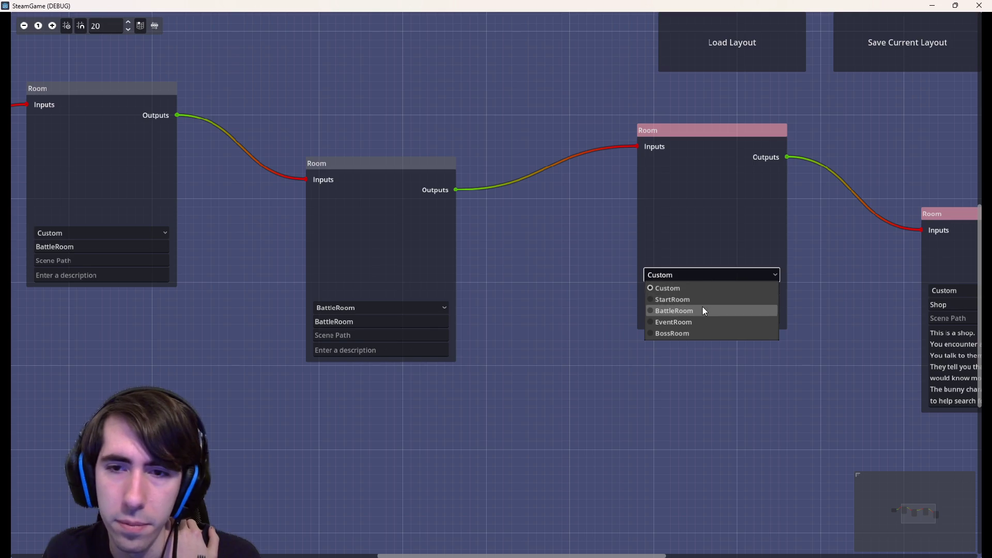
{"action": "left_click", "coordinate": [686, 296]}
{"action": "key", "text": "BackSpace"}
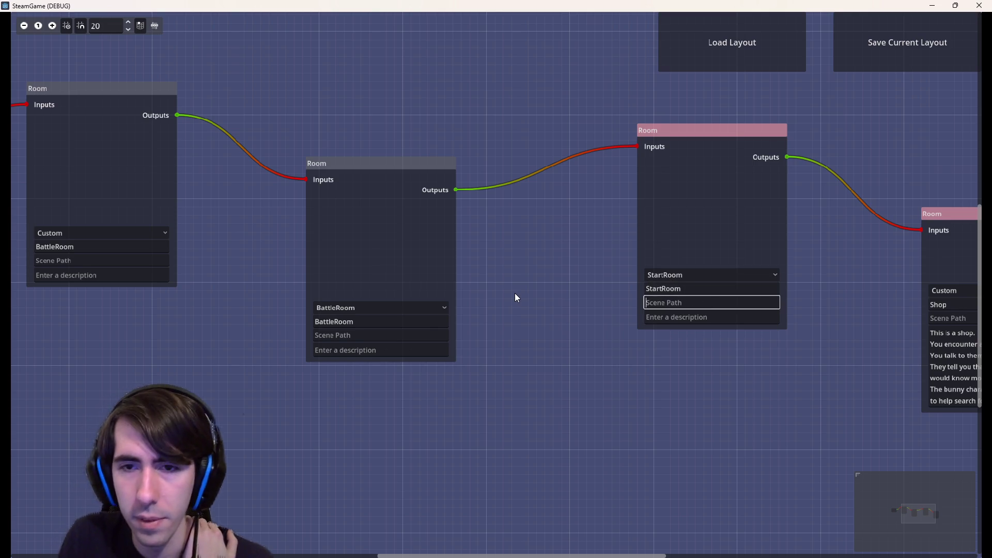
Box-select four Room nodes and shift them to the right
{"action": "scroll", "coordinate": [477, 319], "scroll_direction": "down", "scroll_amount": 1}
{"action": "scroll", "coordinate": [477, 319], "scroll_direction": "down", "scroll_amount": 1}
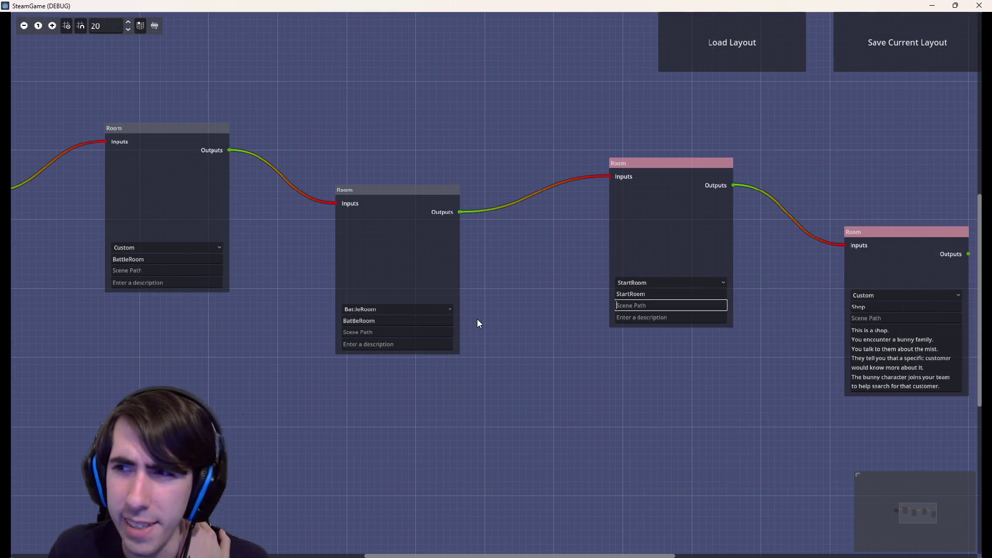
{"action": "mouse_move", "coordinate": [444, 358]}
{"action": "left_mouse_down"}
{"action": "mouse_move", "coordinate": [668, 390]}
{"action": "mouse_move", "coordinate": [635, 382]}
{"action": "left_mouse_up"}
{"action": "scroll", "coordinate": [493, 361], "scroll_direction": "down", "scroll_amount": 1}
{"action": "left_click_drag", "start_coordinate": [446, 181], "coordinate": [599, 367]}
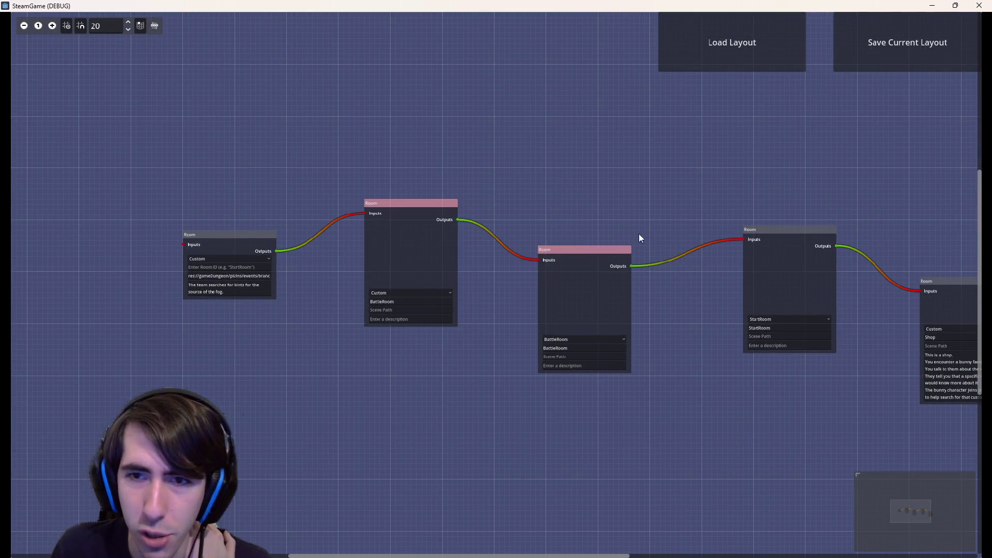
{"action": "left_click_drag", "start_coordinate": [649, 238], "coordinate": [562, 209]}
{"action": "mouse_move", "coordinate": [288, 104]}
{"action": "left_mouse_down"}
{"action": "mouse_move", "coordinate": [689, 309]}
{"action": "mouse_move", "coordinate": [855, 377]}
{"action": "left_mouse_up"}
{"action": "left_click_drag", "start_coordinate": [666, 250], "coordinate": [704, 250]}
Spread the remaining three rooms, then the right two, further apart along the chain
{"action": "left_click", "coordinate": [705, 188]}
{"action": "left_click_drag", "start_coordinate": [963, 394], "coordinate": [496, 258]}
{"action": "left_click_drag", "start_coordinate": [691, 279], "coordinate": [731, 279]}
{"action": "left_click_drag", "start_coordinate": [733, 166], "coordinate": [857, 325]}
{"action": "left_click_drag", "start_coordinate": [743, 288], "coordinate": [784, 288]}
{"action": "left_click", "coordinate": [534, 395]}
{"action": "scroll", "coordinate": [359, 421], "scroll_direction": "up", "scroll_amount": 1}
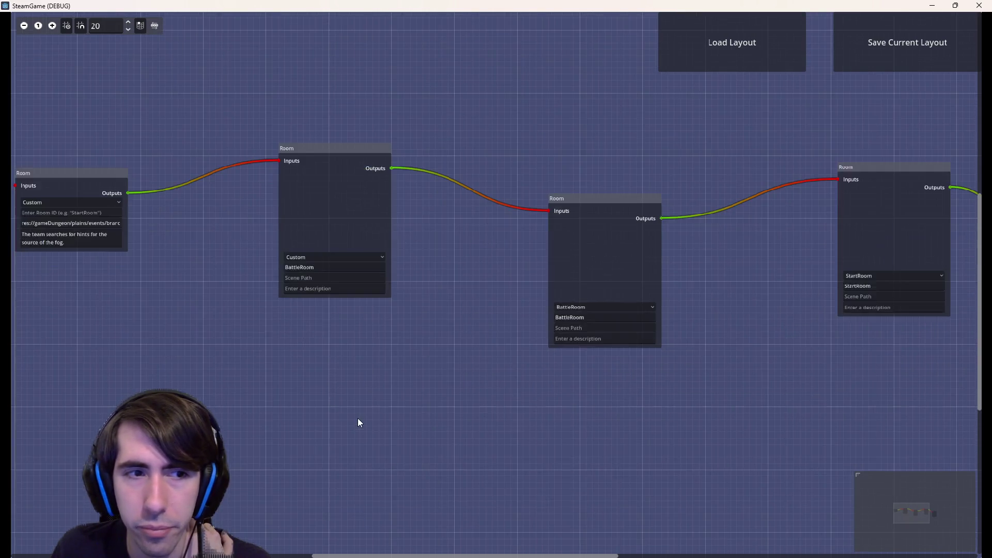
{"action": "left_click_drag", "start_coordinate": [359, 421], "coordinate": [535, 428]}
{"action": "scroll", "coordinate": [426, 339], "scroll_direction": "up", "scroll_amount": 1}
{"action": "mouse_move", "coordinate": [447, 354]}
{"action": "left_mouse_down"}
{"action": "mouse_move", "coordinate": [472, 327]}
{"action": "mouse_move", "coordinate": [370, 316]}
{"action": "left_mouse_up"}
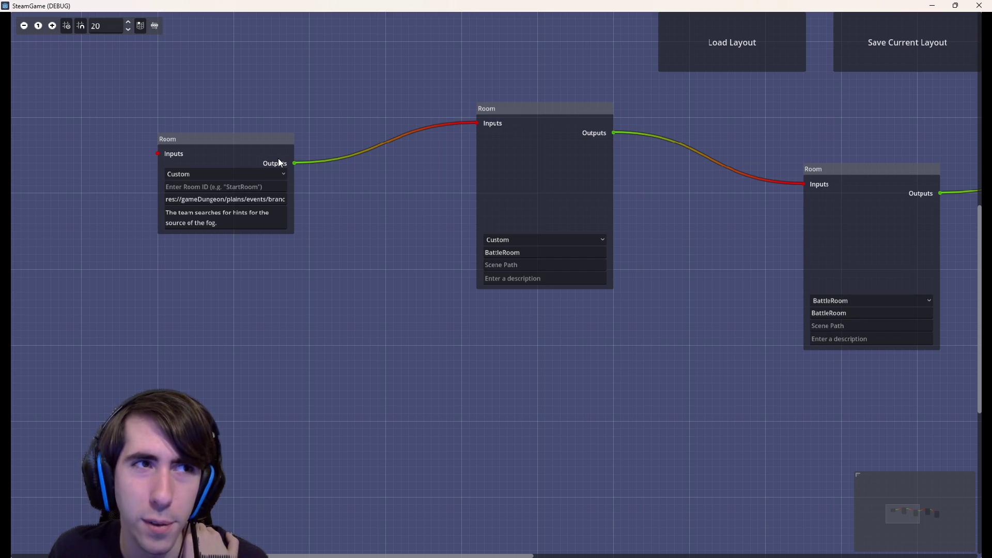
Nudge the first BattleRoom node slightly left and bring the fog room into view
{"action": "left_click_drag", "start_coordinate": [566, 164], "coordinate": [497, 165]}
{"action": "mouse_move", "coordinate": [658, 303]}
{"action": "left_mouse_down"}
{"action": "mouse_move", "coordinate": [494, 321]}
{"action": "mouse_move", "coordinate": [435, 296]}
{"action": "left_mouse_up"}
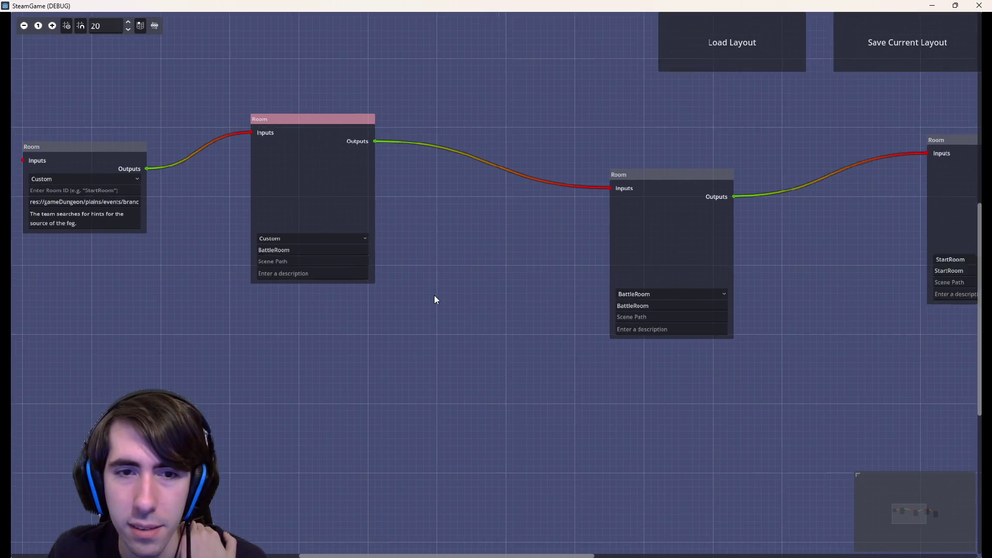
{"action": "scroll", "coordinate": [435, 296], "scroll_direction": "up", "scroll_amount": 1}
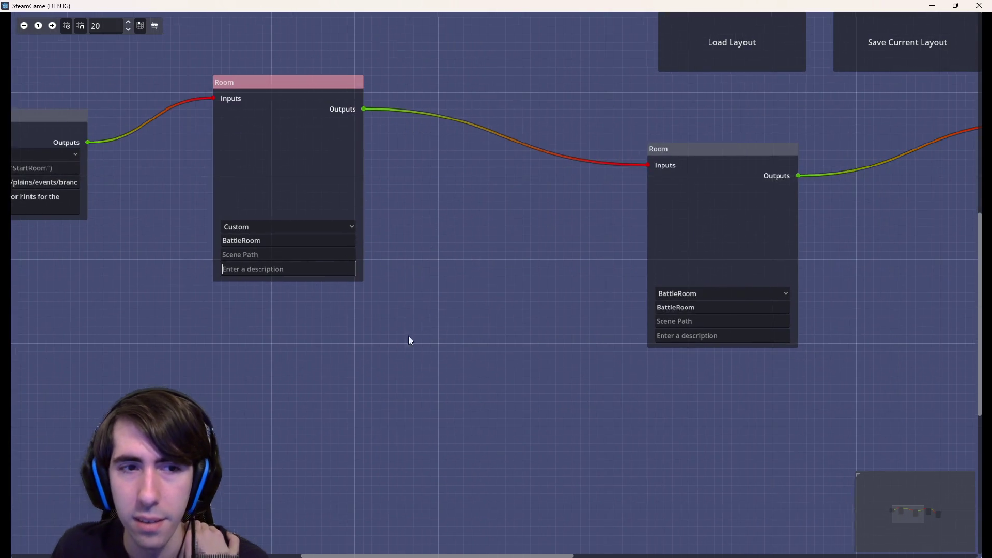
{"action": "scroll", "coordinate": [399, 338], "scroll_direction": "up", "scroll_amount": 3}
Enter 'Encounter with the first enemies.' as the first BattleRoom's description
{"action": "type", "text": "Encounter with the first enemies."}
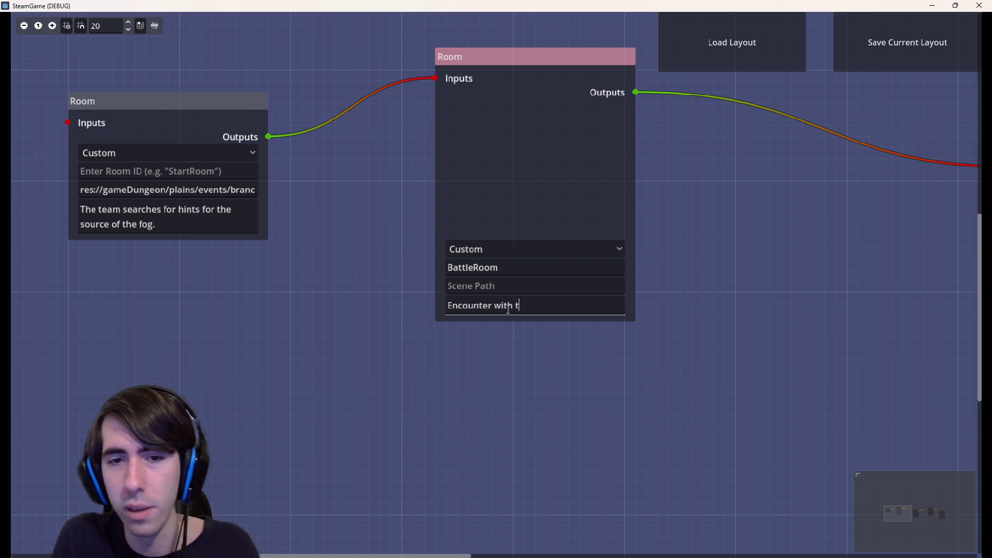
{"action": "key", "text": "Return"}
{"action": "key", "text": "BackSpace"}
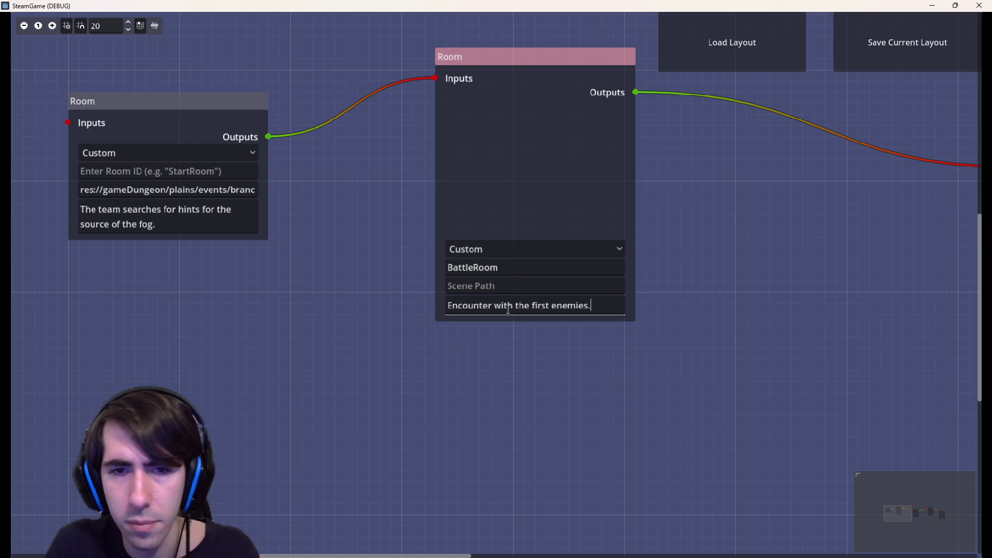
{"action": "left_click", "coordinate": [216, 224]}
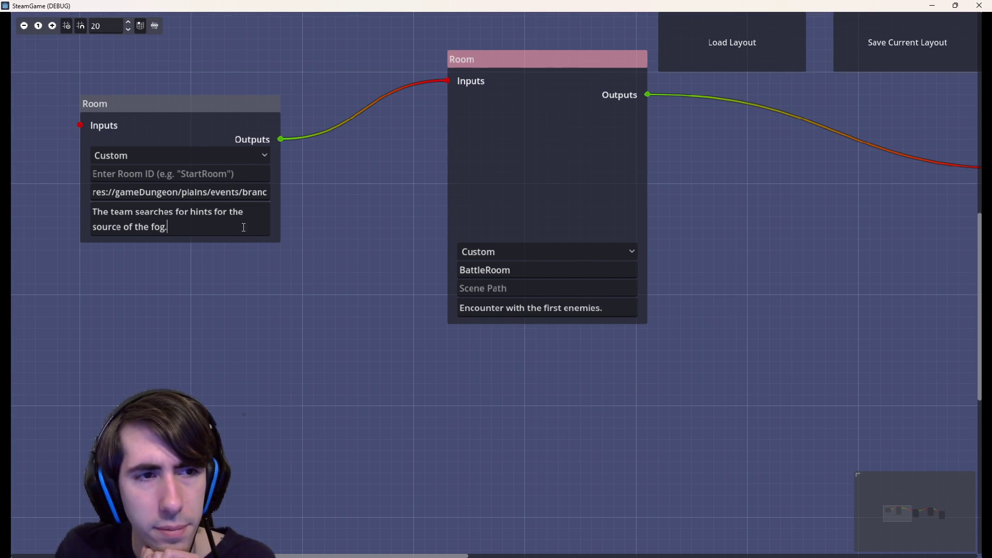
{"action": "key", "text": "ctrl+a"}
{"action": "left_click", "coordinate": [209, 225]}
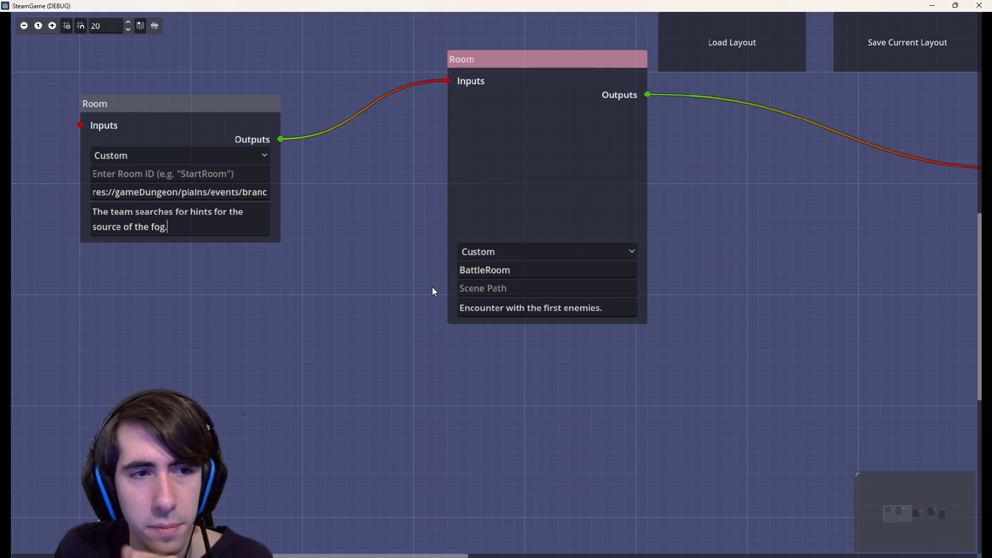
{"action": "left_click_drag", "start_coordinate": [225, 223], "coordinate": [2, 214]}
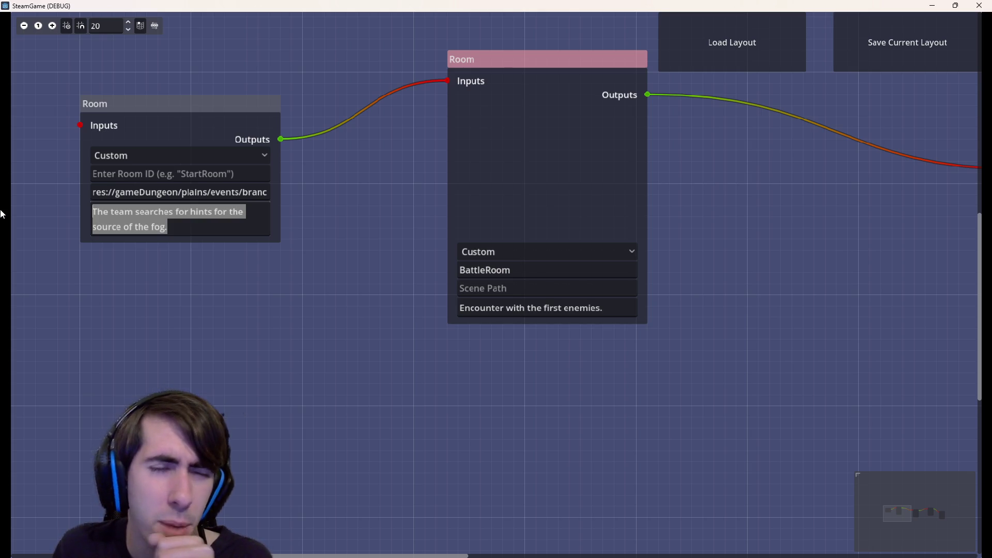
{"action": "left_click_drag", "start_coordinate": [200, 230], "coordinate": [42, 207]}
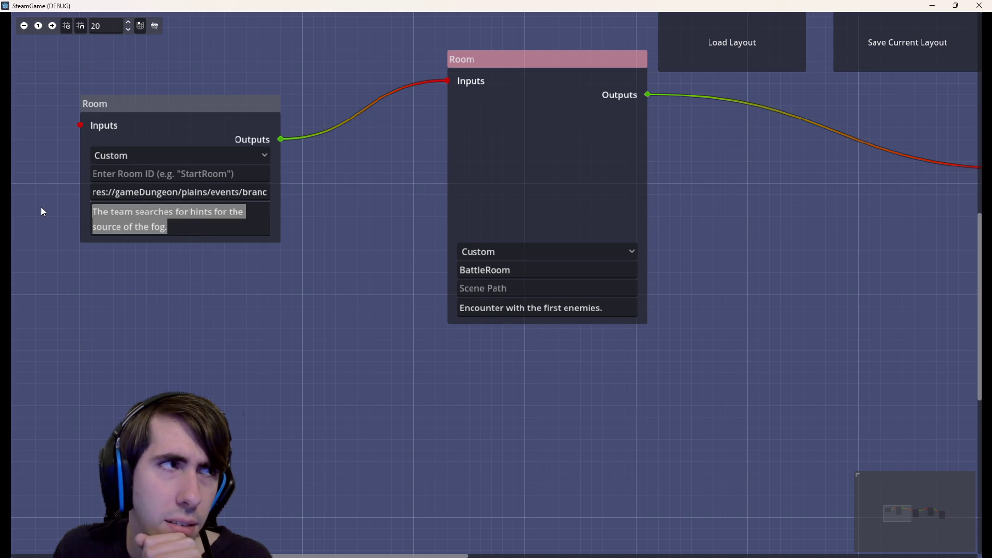
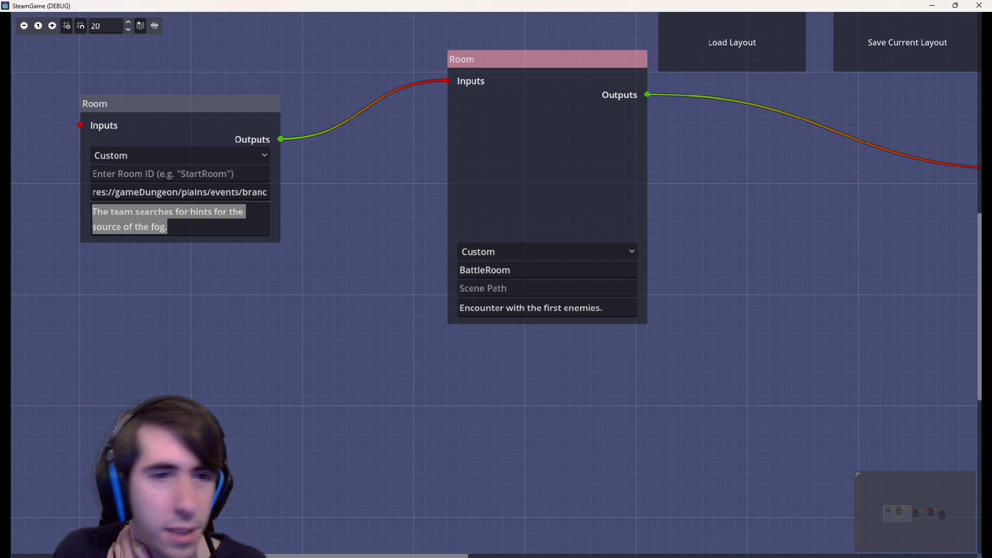
Clear the first room's description, then paste the original text back
{"action": "left_click", "coordinate": [342, 272]}
{"action": "key", "text": "ctrl+a"}
{"action": "key", "text": "ctrl+c"}
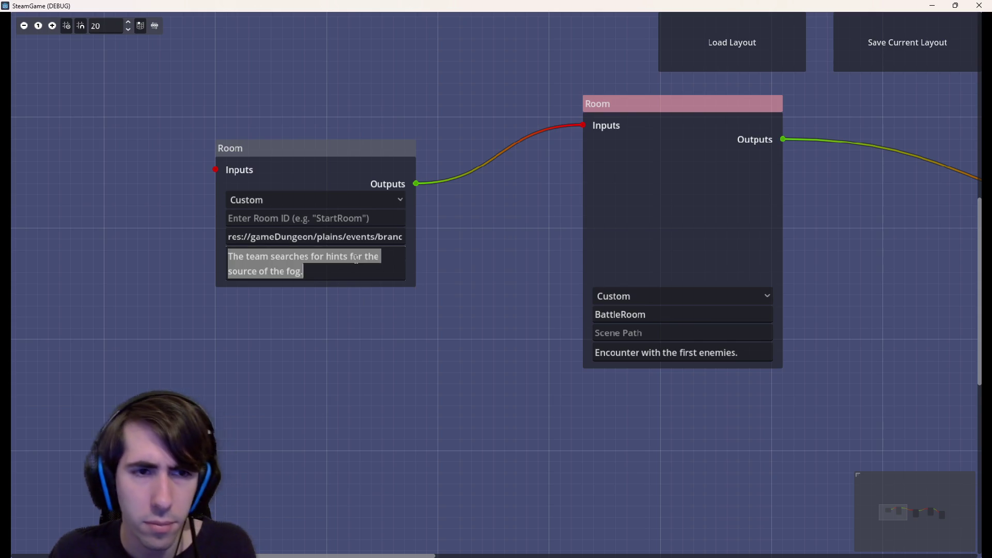
{"action": "key", "text": "BackSpace"}
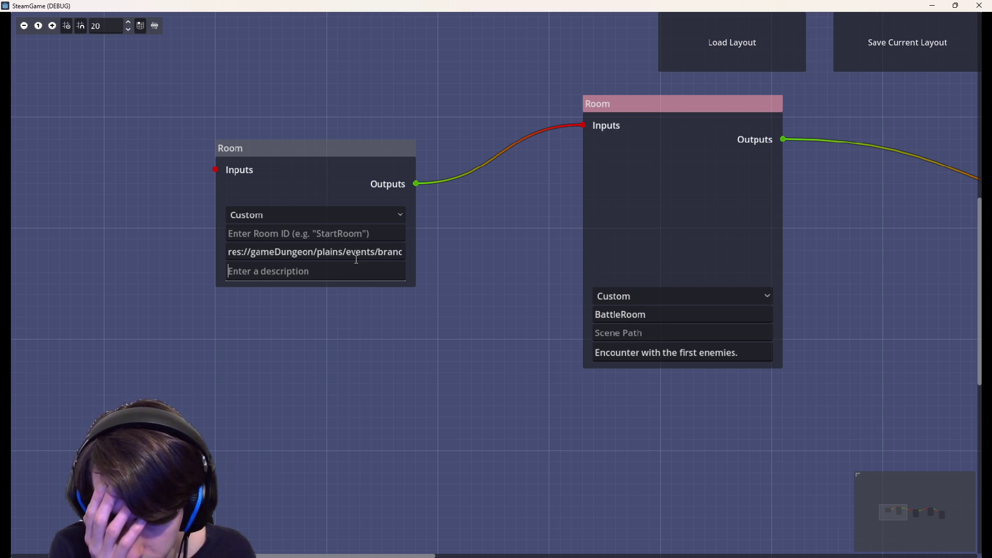
{"action": "key", "text": "ctrl+v"}
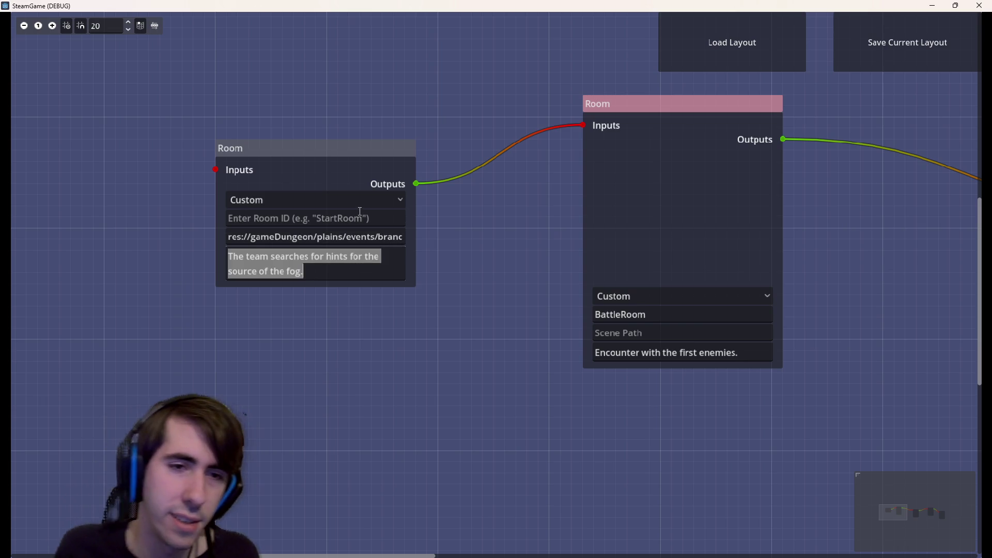
Draft 'The Nekamata searches for' on a new first line of the description
{"action": "scroll", "coordinate": [271, 291], "scroll_direction": "up", "scroll_amount": 2}
{"action": "left_click", "coordinate": [211, 227]}
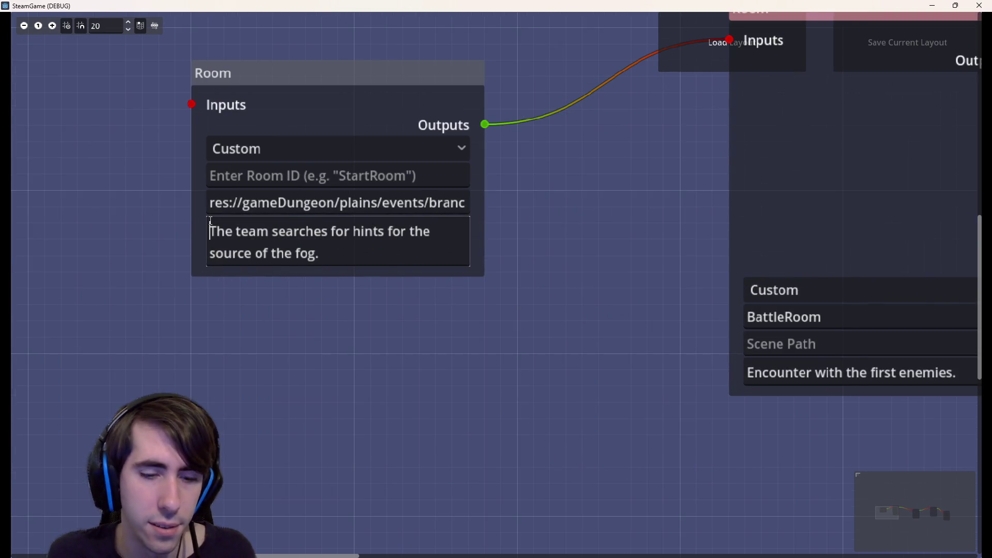
{"action": "key", "text": "Return"}
{"action": "key", "text": "Up"}
{"action": "type", "text": "Nekam"}
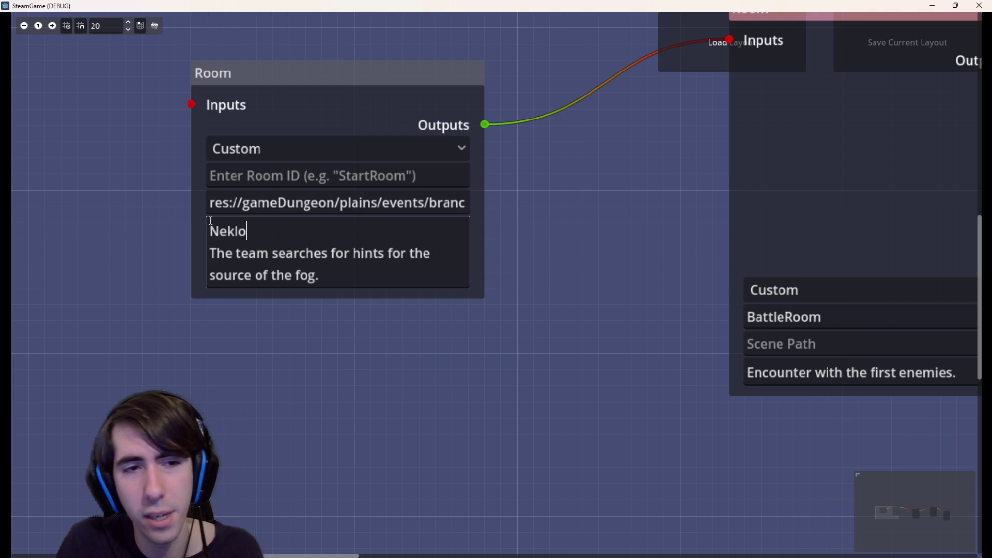
{"action": "type", "text": "ata"}
{"action": "key", "text": "Home"}
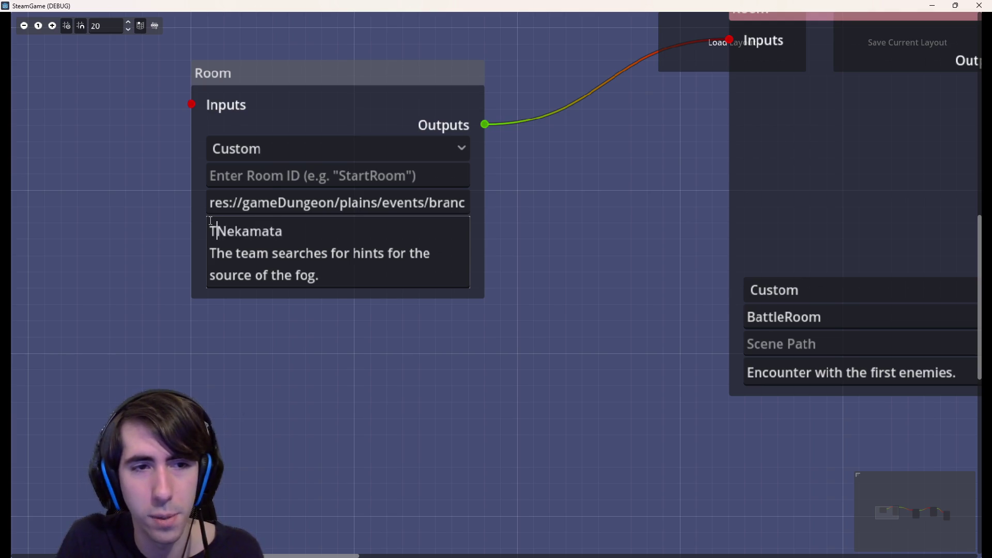
{"action": "type", "text": "The"}
{"action": "key", "text": "End"}
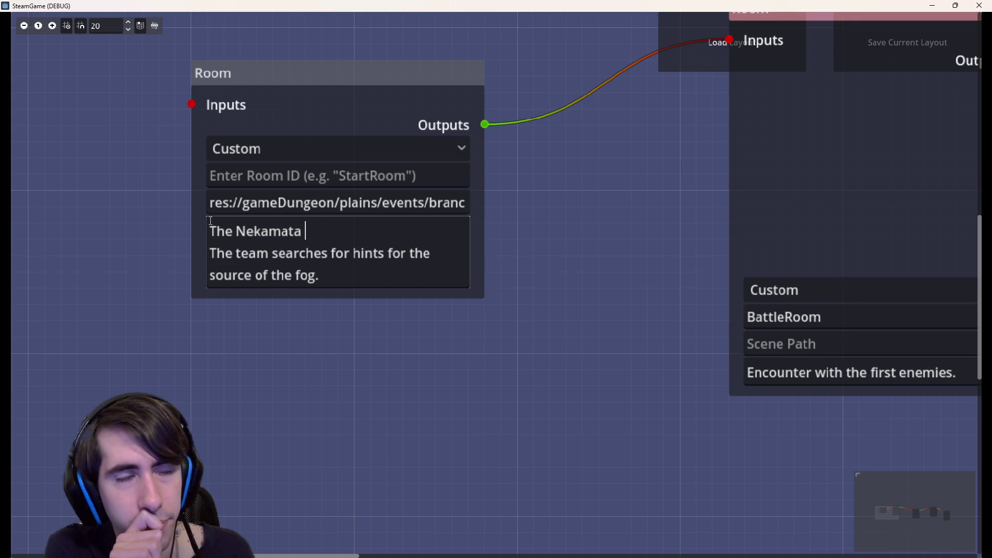
{"action": "type", "text": "searches for"}
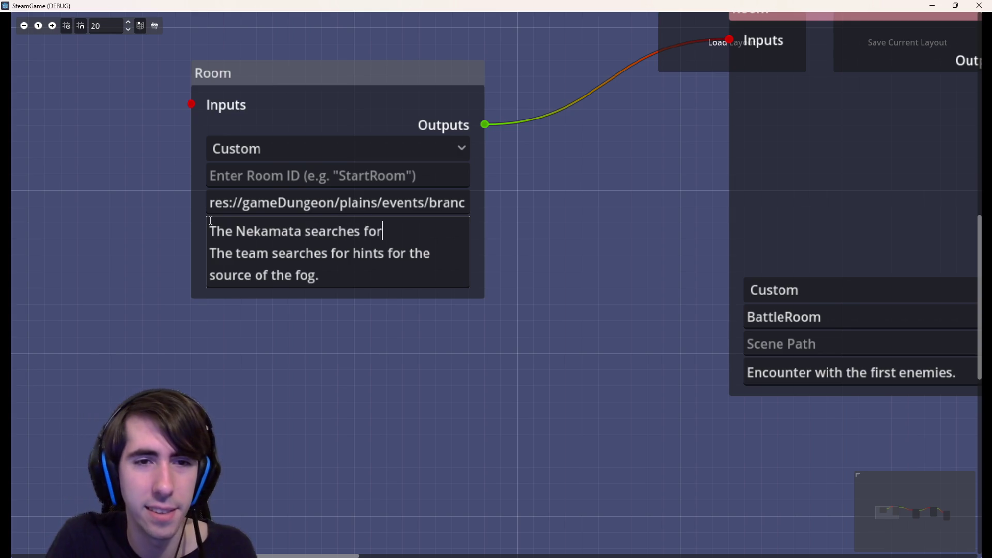
Delete the abandoned Nekamata draft line
{"action": "key", "text": "BackSpace"}
{"action": "key", "text": "BackSpace"}
{"action": "key", "text": "BackSpace"}
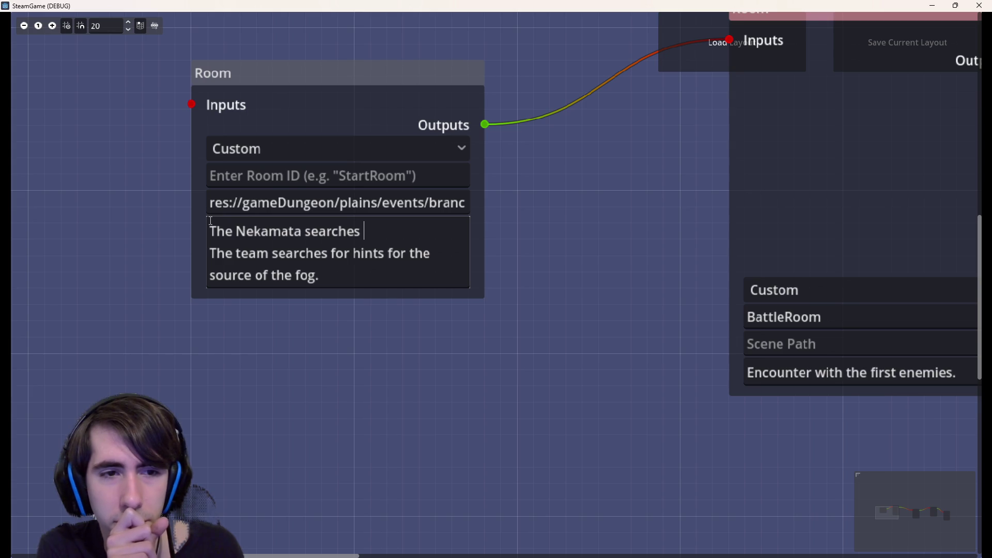
{"action": "key", "text": "ctrl+BackSpace"}
{"action": "key", "text": "ctrl+BackSpace"}
{"action": "key", "text": "ctrl+BackSpace"}
{"action": "key", "text": "BackSpace"}
{"action": "key", "text": "Down"}
{"action": "key", "text": "End"}
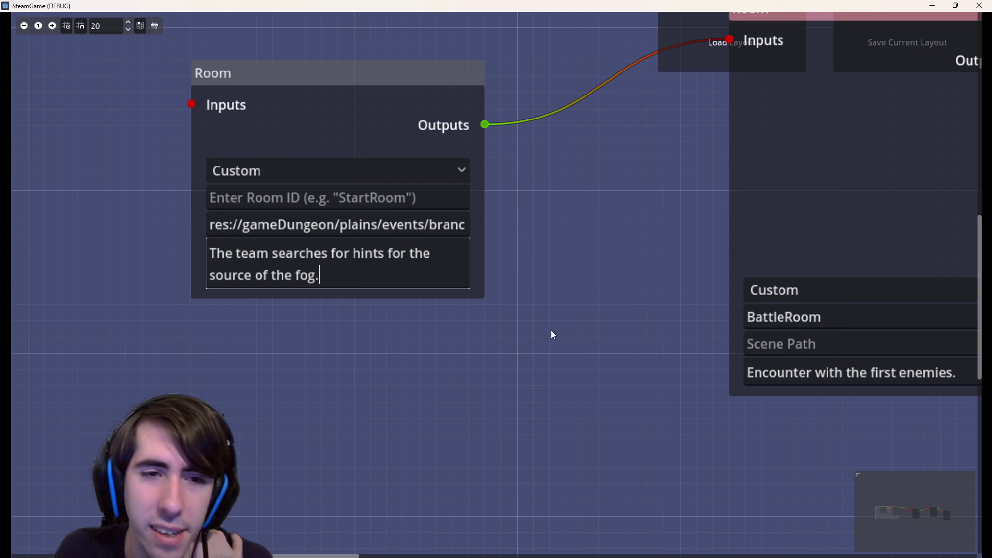
Add 'The Nekomata searches for disturbances in the region.' as the description's first line
{"action": "scroll", "coordinate": [543, 331], "scroll_direction": "down", "scroll_amount": 2}
{"action": "mouse_move", "coordinate": [397, 365]}
{"action": "left_mouse_down"}
{"action": "mouse_move", "coordinate": [487, 369]}
{"action": "mouse_move", "coordinate": [370, 336]}
{"action": "left_mouse_up"}
{"action": "scroll", "coordinate": [244, 264], "scroll_direction": "left", "scroll_amount": 3}
{"action": "scroll", "coordinate": [279, 278], "scroll_direction": "up", "scroll_amount": 3}
{"action": "left_click", "coordinate": [281, 277]}
{"action": "key", "text": "Return"}
{"action": "key", "text": "Up"}
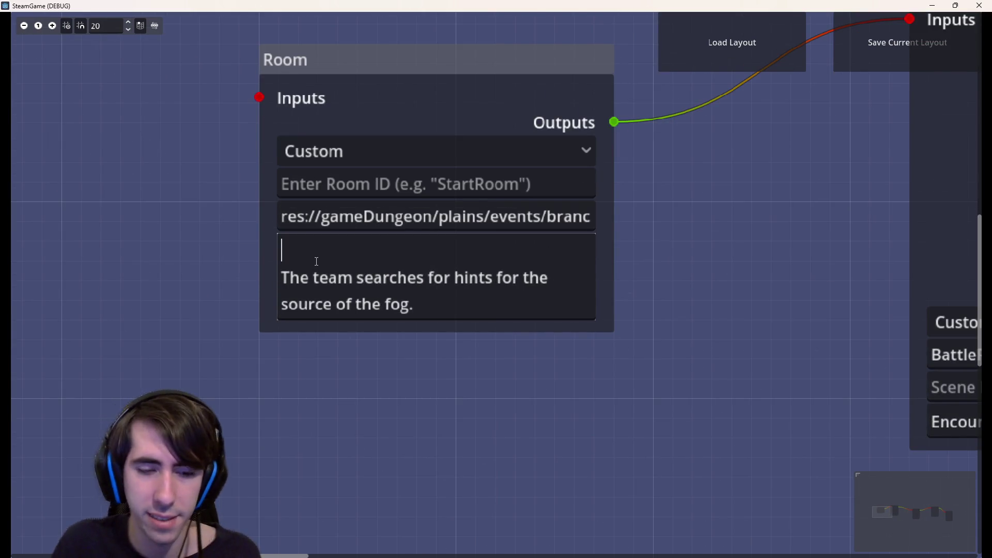
{"action": "type", "text": "The Nekomata"}
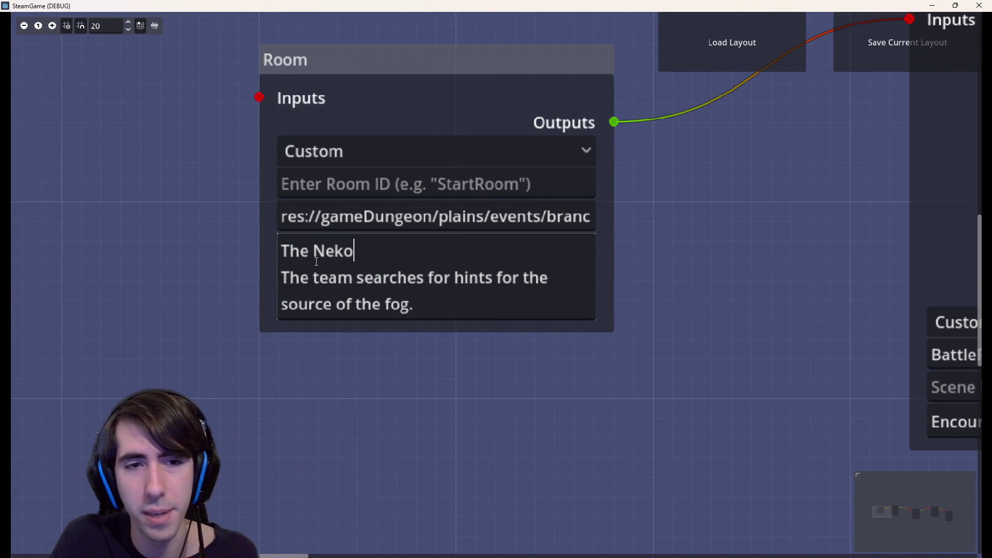
{"action": "type", "text": " searches "}
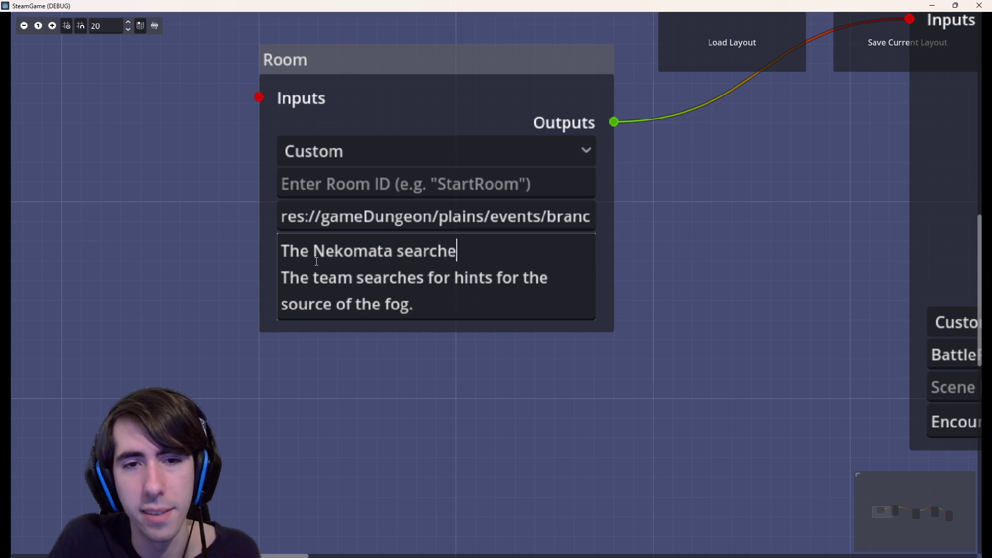
{"action": "type", "text": "for distur"}
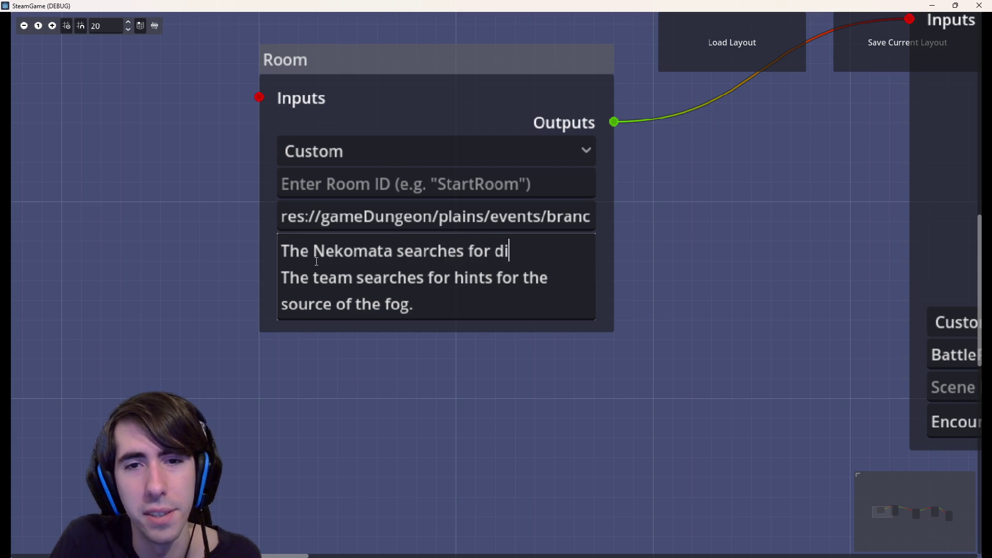
{"action": "type", "text": "bances"}
{"action": "key", "text": "ctrl+shift+Left"}
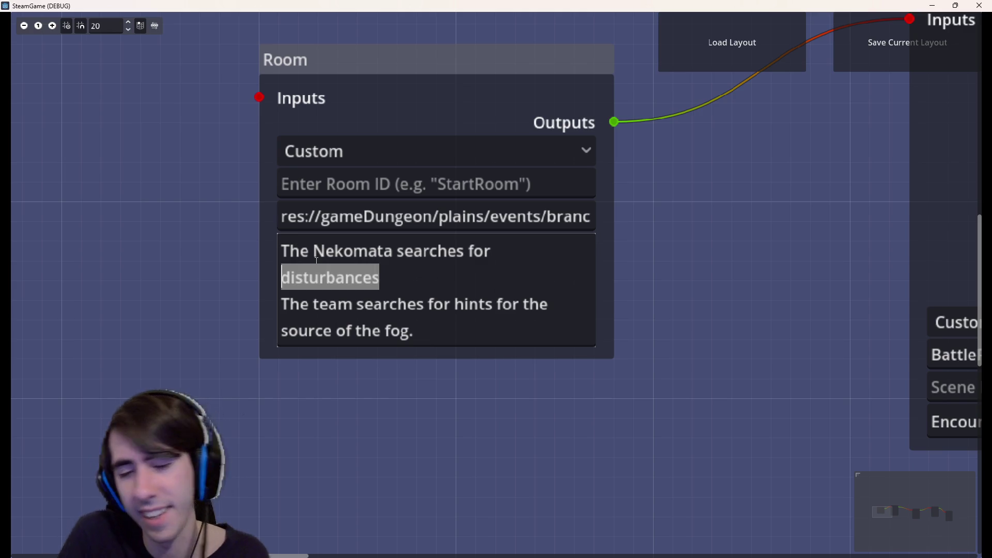
{"action": "key", "text": "Right"}
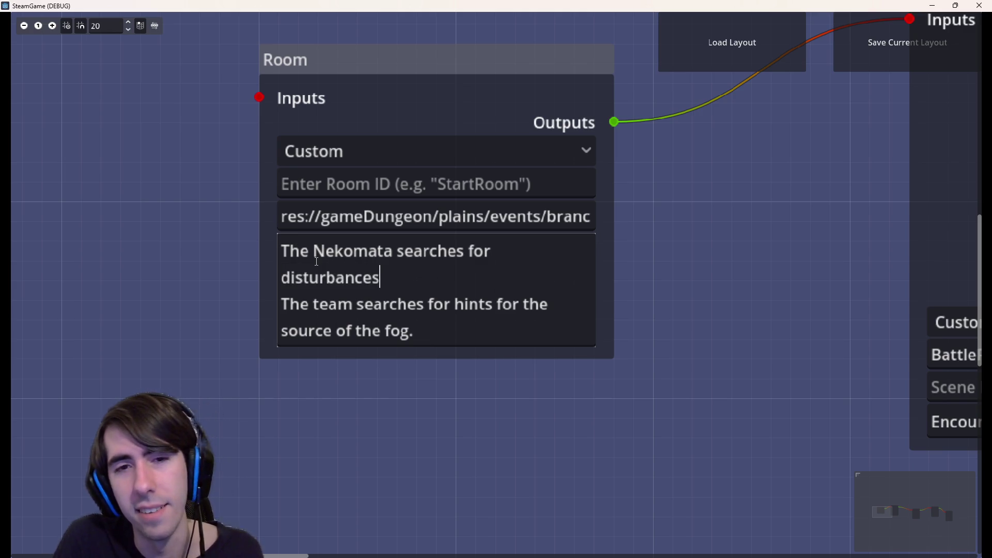
{"action": "type", "text": "in the region."}
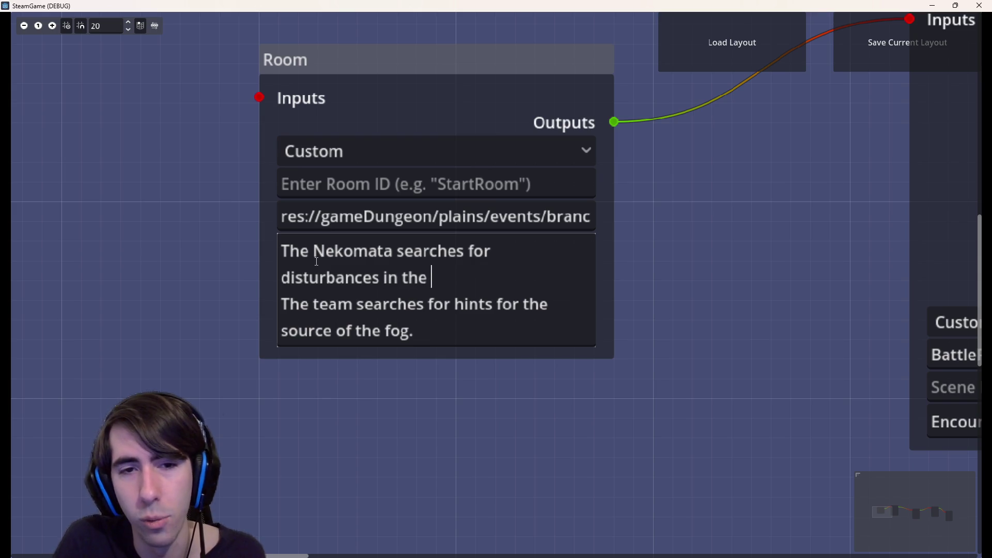
Start a second line 'You are just looking for', then delete it
{"action": "key", "text": "Return"}
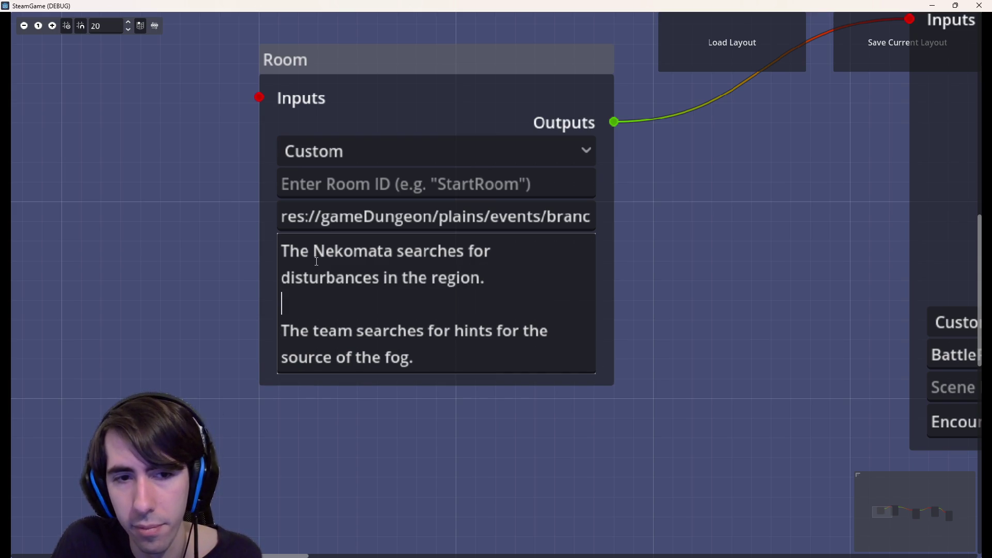
{"action": "type", "text": "You wan"}
{"action": "key", "text": "BackSpace"}
{"action": "key", "text": "BackSpace"}
{"action": "key", "text": "BackSpace"}
{"action": "type", "text": "are just looking nfo"}
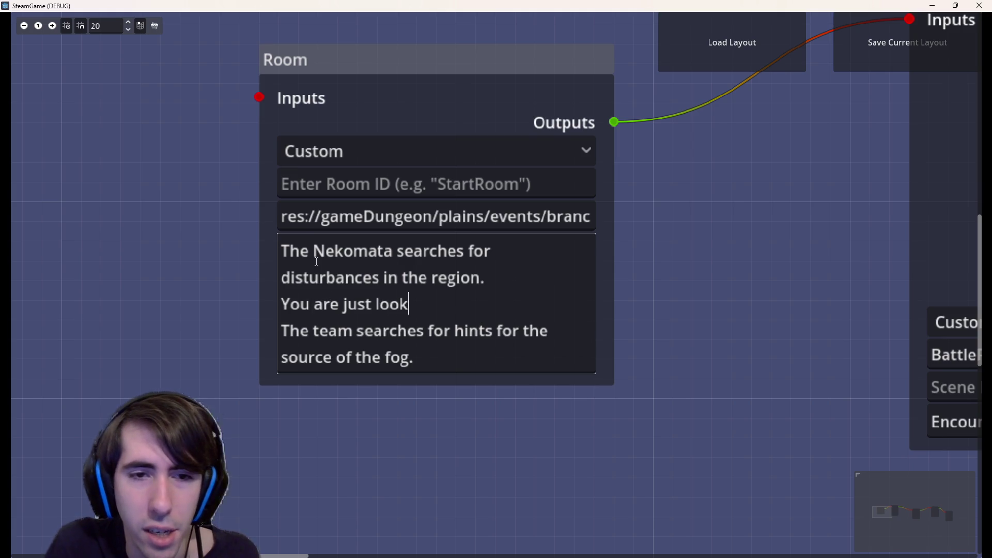
{"action": "key", "text": "BackSpace"}
{"action": "key", "text": "BackSpace"}
{"action": "key", "text": "BackSpace"}
{"action": "type", "text": "for"}
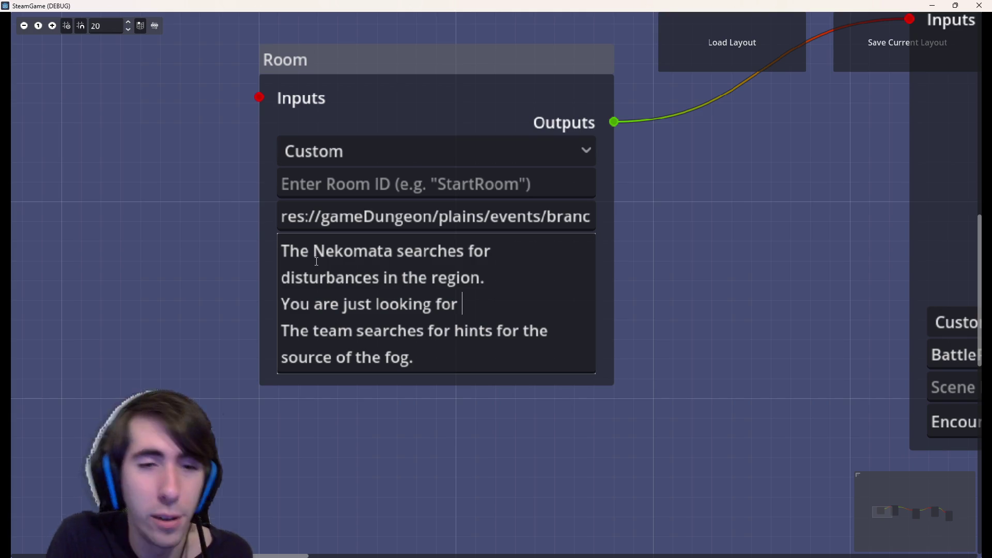
{"action": "key", "text": "ctrl+BackSpace"}
{"action": "key", "text": "ctrl+BackSpace"}
{"action": "key", "text": "ctrl+BackSpace"}
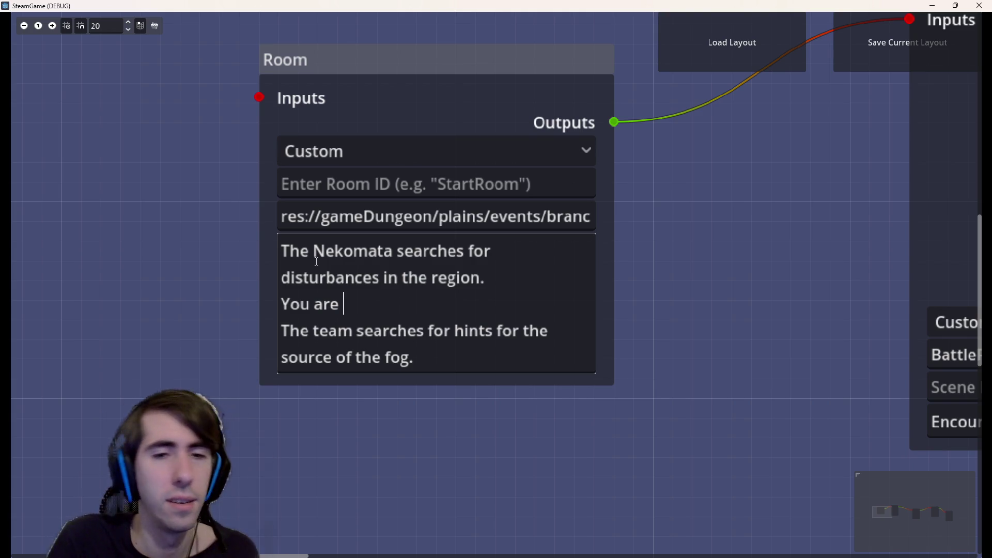
{"action": "key", "text": "ctrl+BackSpace"}
{"action": "key", "text": "ctrl+BackSpace"}
{"action": "key", "text": "BackSpace"}
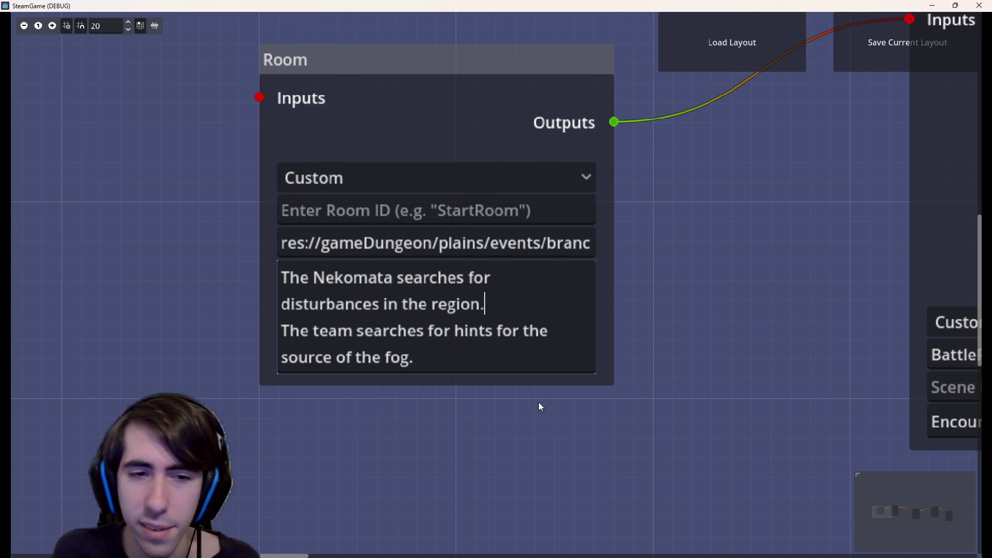
Pan the room graph over toward the BattleRoom node
{"action": "scroll", "coordinate": [445, 405], "scroll_direction": "down", "scroll_amount": 1}
{"action": "scroll", "coordinate": [462, 392], "scroll_direction": "down", "scroll_amount": 1}
{"action": "mouse_move", "coordinate": [243, 332]}
{"action": "left_mouse_down"}
{"action": "mouse_move", "coordinate": [154, 292]}
{"action": "mouse_move", "coordinate": [143, 311]}
{"action": "left_mouse_up"}
{"action": "mouse_move", "coordinate": [467, 457]}
{"action": "left_mouse_down"}
{"action": "mouse_move", "coordinate": [365, 452]}
{"action": "mouse_move", "coordinate": [330, 471]}
{"action": "left_mouse_up"}
{"action": "scroll", "coordinate": [436, 434], "scroll_direction": "down", "scroll_amount": 1}
{"action": "scroll", "coordinate": [445, 454], "scroll_direction": "up", "scroll_amount": 1}
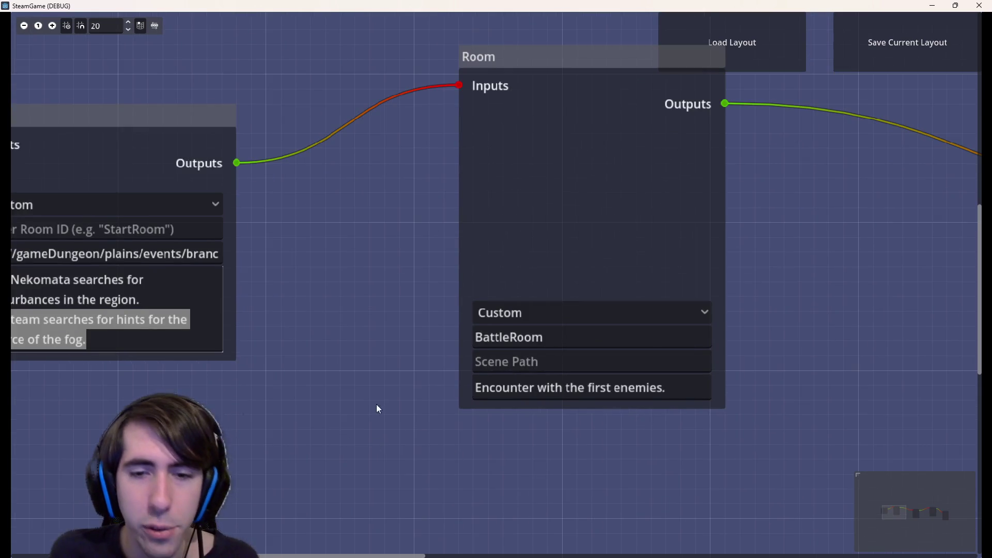
Centre the BattleRoom node and place the caret at the end of its description
{"action": "left_click_drag", "start_coordinate": [563, 375], "coordinate": [387, 335]}
{"action": "left_click", "coordinate": [516, 350]}
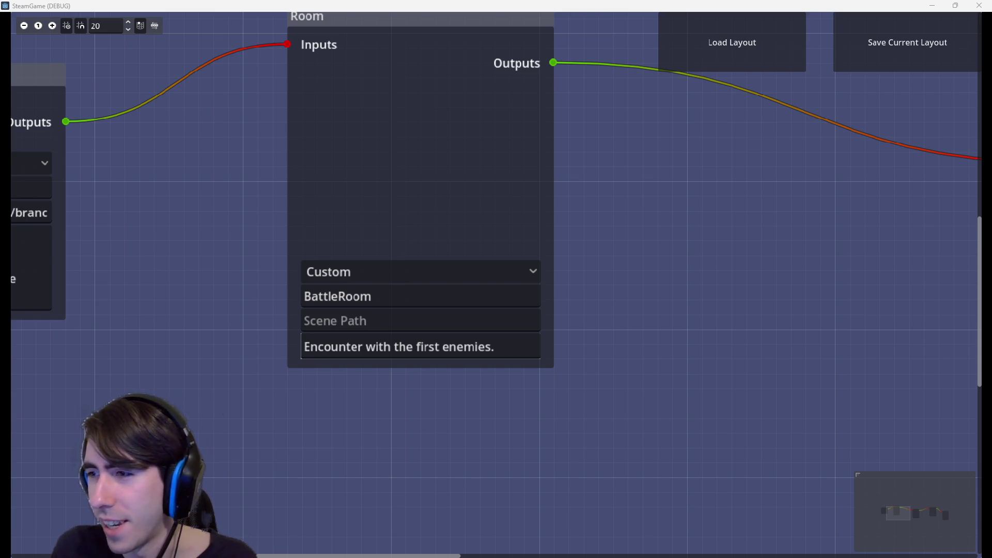
{"action": "left_click", "coordinate": [494, 346]}
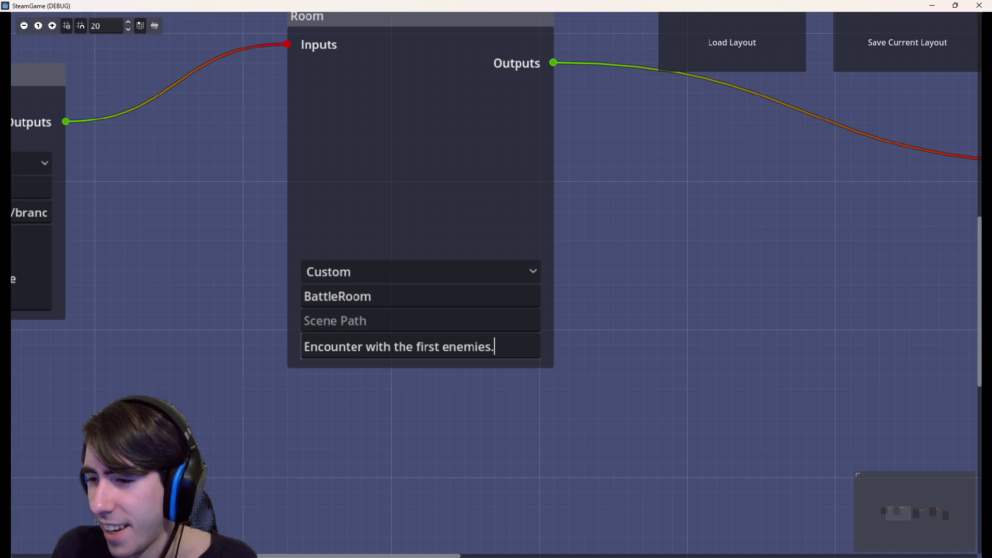
Switch to the monsters.png image viewer and position it over the graph
{"action": "key", "text": "alt+Tab"}
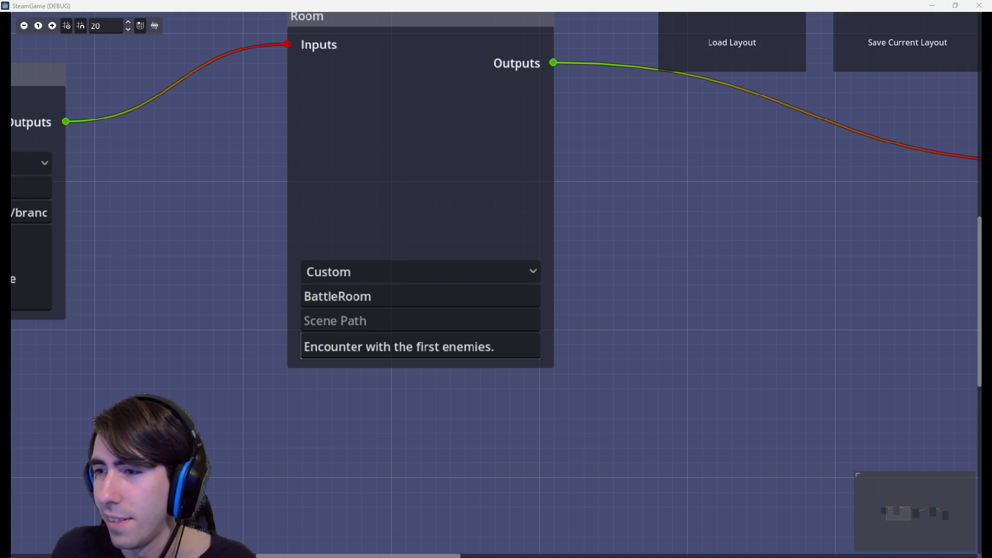
{"action": "mouse_move", "coordinate": [991, 67]}
{"action": "left_mouse_down"}
{"action": "mouse_move", "coordinate": [658, 43]}
{"action": "mouse_move", "coordinate": [628, 195]}
{"action": "left_mouse_up"}
{"action": "scroll", "coordinate": [627, 310], "scroll_direction": "down", "scroll_amount": 2}
{"action": "mouse_move", "coordinate": [500, 205]}
{"action": "left_mouse_down"}
{"action": "mouse_move", "coordinate": [415, 148]}
{"action": "mouse_move", "coordinate": [426, 63]}
{"action": "mouse_move", "coordinate": [409, 65]}
{"action": "left_mouse_up"}
{"action": "scroll", "coordinate": [585, 251], "scroll_direction": "down", "scroll_amount": 5}
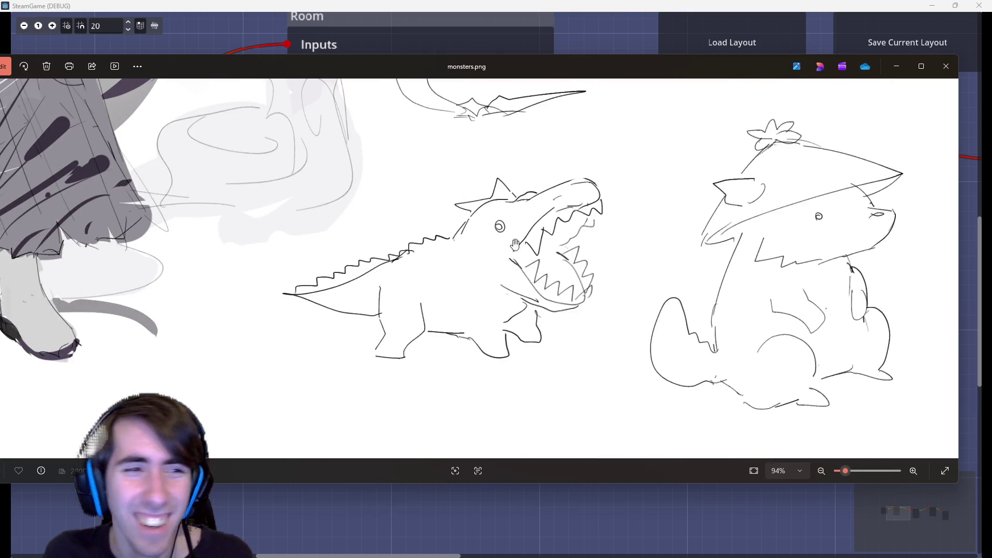
Reposition and narrow the monsters.png viewer window
{"action": "left_click_drag", "start_coordinate": [341, 74], "coordinate": [397, 77]}
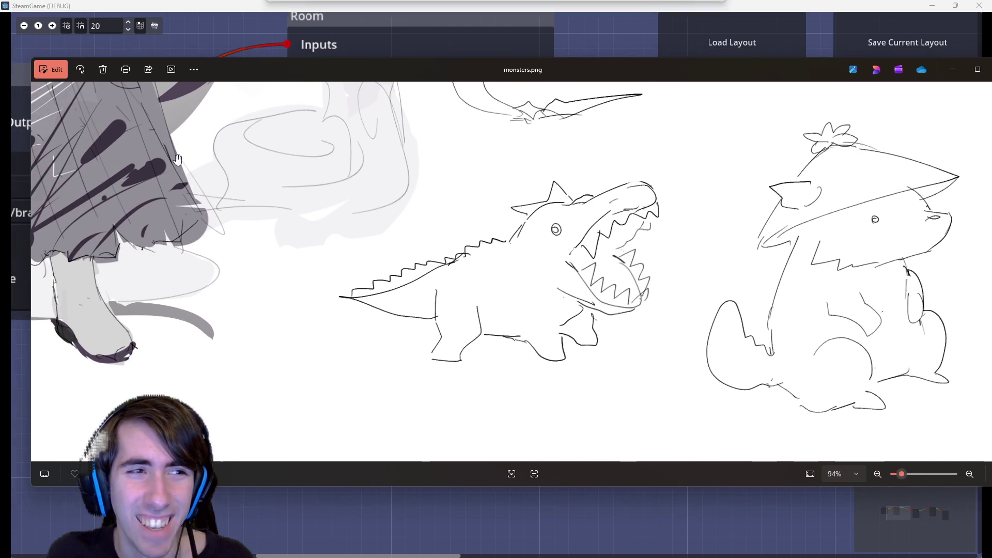
{"action": "left_click_drag", "start_coordinate": [37, 220], "coordinate": [348, 221]}
{"action": "left_click_drag", "start_coordinate": [624, 71], "coordinate": [376, 86]}
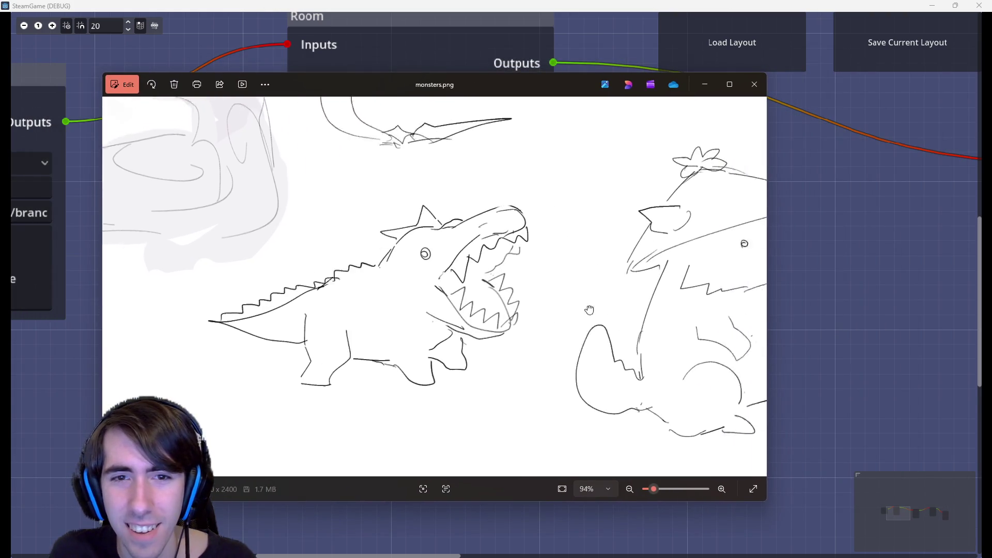
Scroll through monsters.png to browse the crocodile beast, hatted creature, serpent and slime sketches
{"action": "scroll", "coordinate": [469, 304], "scroll_direction": "down", "scroll_amount": 3}
{"action": "scroll", "coordinate": [565, 228], "scroll_direction": "up", "scroll_amount": 6}
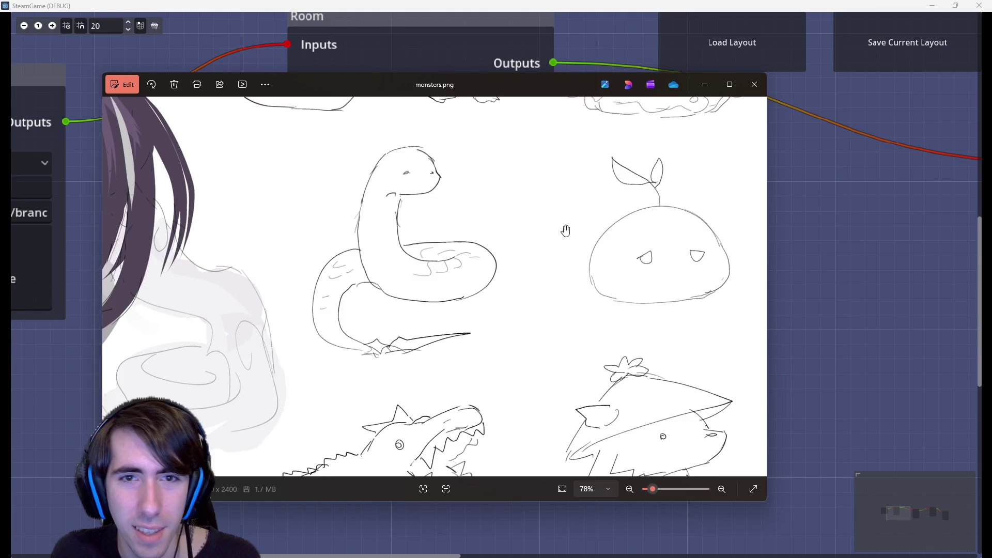
{"action": "scroll", "coordinate": [571, 160], "scroll_direction": "up", "scroll_amount": 3}
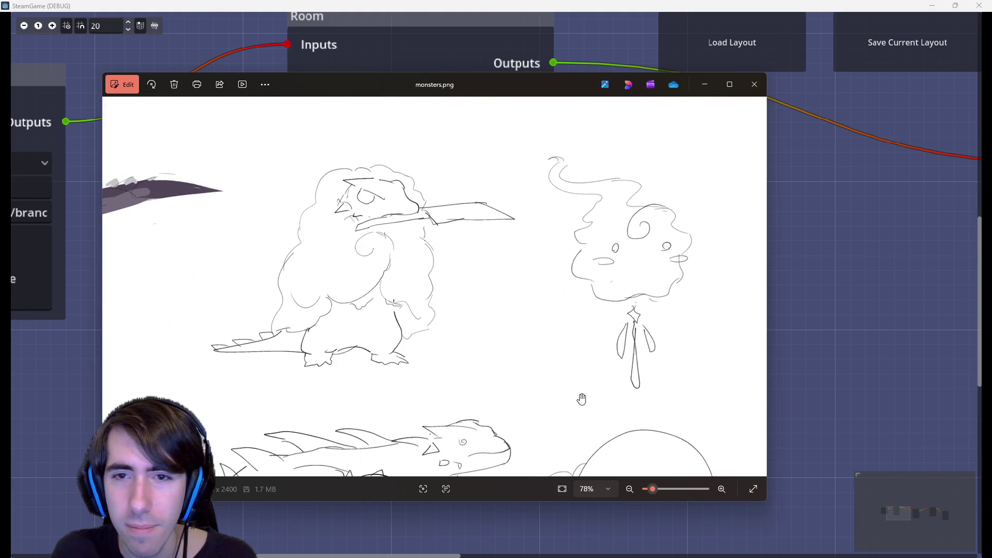
{"action": "scroll", "coordinate": [593, 434], "scroll_direction": "down", "scroll_amount": 3}
{"action": "scroll", "coordinate": [593, 433], "scroll_direction": "up", "scroll_amount": 2}
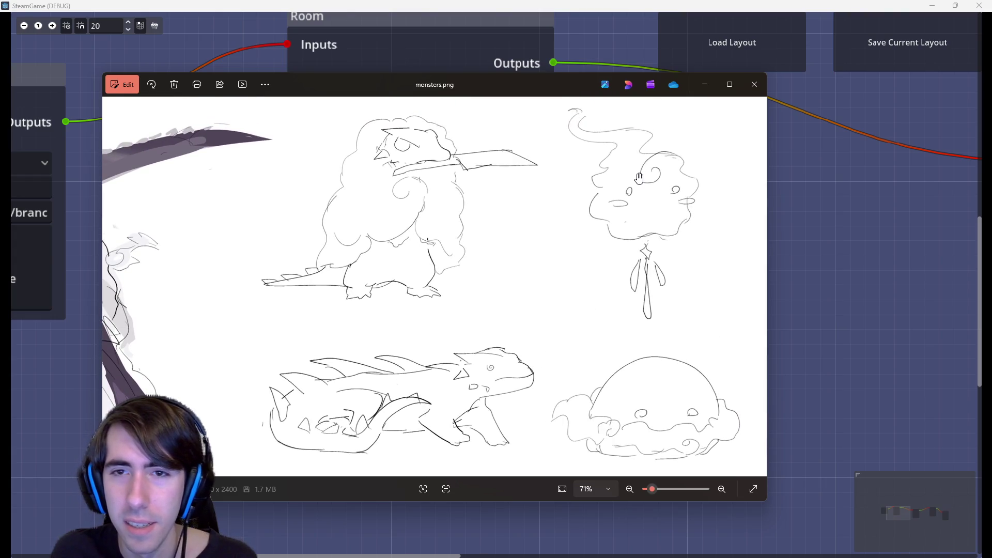
{"action": "scroll", "coordinate": [630, 290], "scroll_direction": "down", "scroll_amount": 1}
{"action": "scroll", "coordinate": [629, 305], "scroll_direction": "up", "scroll_amount": 1}
{"action": "scroll", "coordinate": [634, 362], "scroll_direction": "down", "scroll_amount": 7}
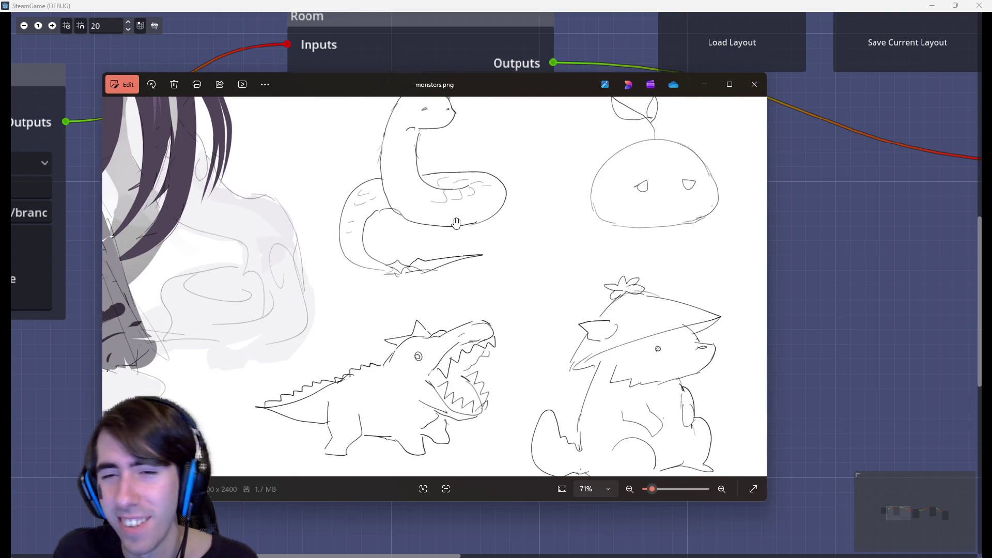
{"action": "scroll", "coordinate": [625, 329], "scroll_direction": "down", "scroll_amount": 1}
{"action": "scroll", "coordinate": [625, 329], "scroll_direction": "up", "scroll_amount": 1}
{"action": "scroll", "coordinate": [513, 302], "scroll_direction": "down", "scroll_amount": 1}
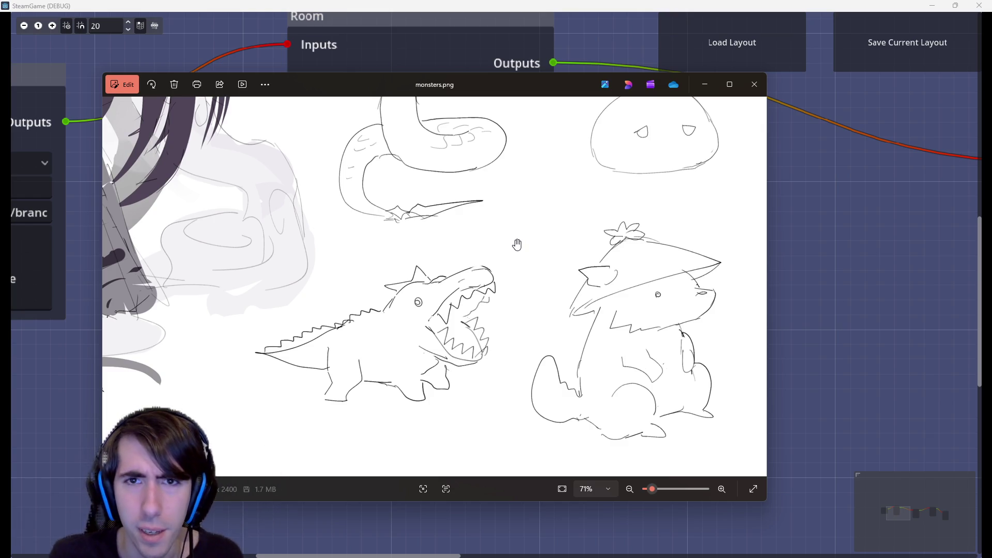
{"action": "scroll", "coordinate": [517, 244], "scroll_direction": "up", "scroll_amount": 2}
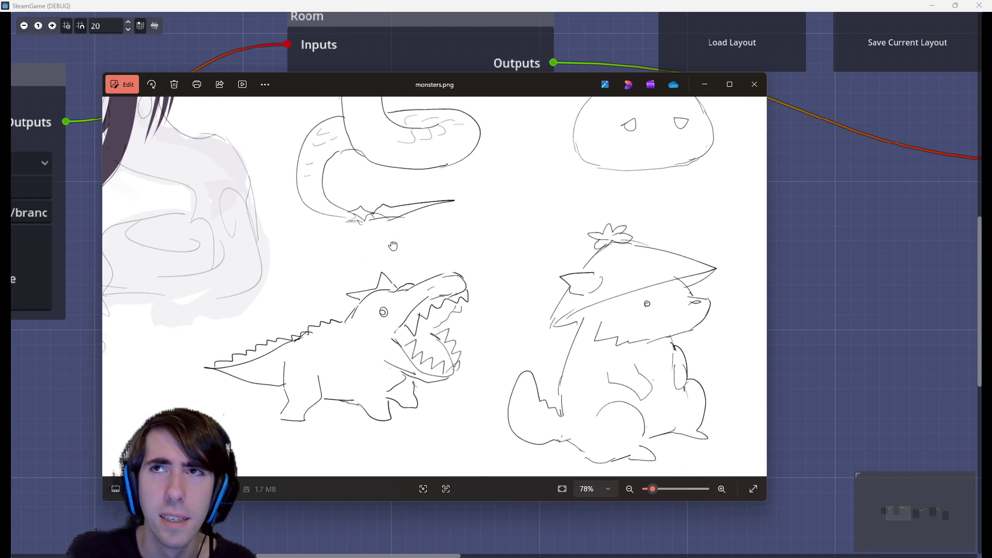
{"action": "mouse_move", "coordinate": [396, 244]}
{"action": "left_mouse_down"}
{"action": "mouse_move", "coordinate": [501, 252]}
{"action": "mouse_move", "coordinate": [500, 264]}
{"action": "mouse_move", "coordinate": [384, 272]}
{"action": "left_mouse_up"}
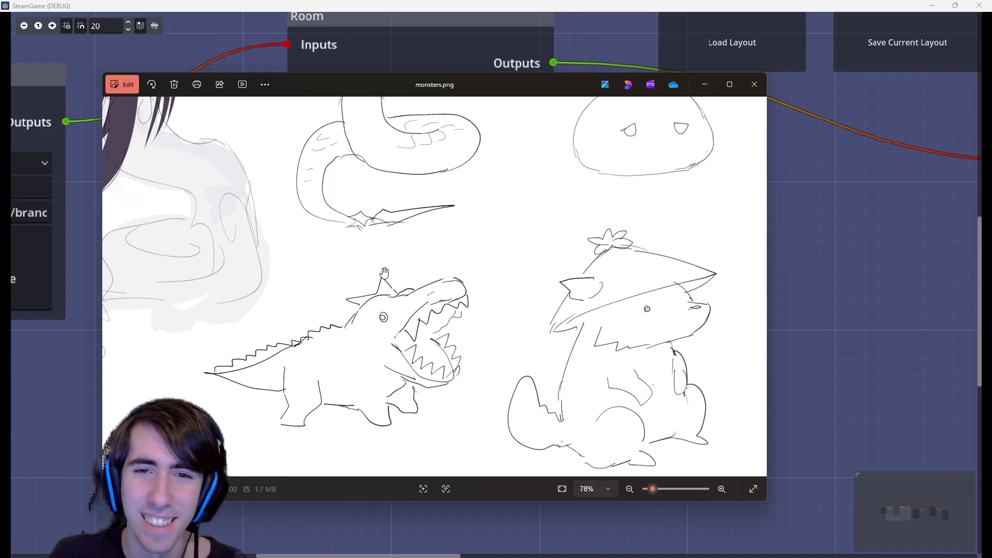
{"action": "scroll", "coordinate": [487, 288], "scroll_direction": "down", "scroll_amount": 2}
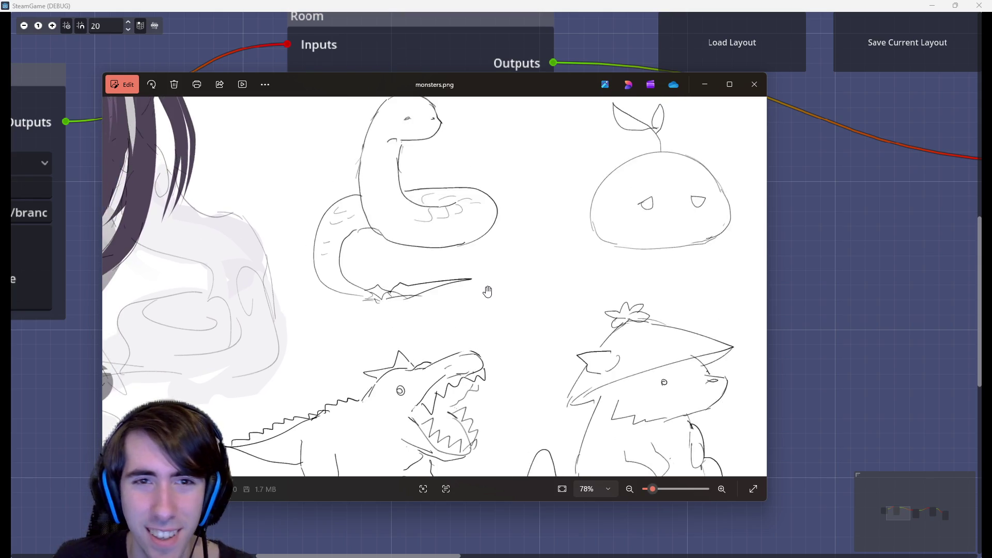
{"action": "scroll", "coordinate": [486, 290], "scroll_direction": "up", "scroll_amount": 1}
{"action": "scroll", "coordinate": [478, 285], "scroll_direction": "up", "scroll_amount": 1}
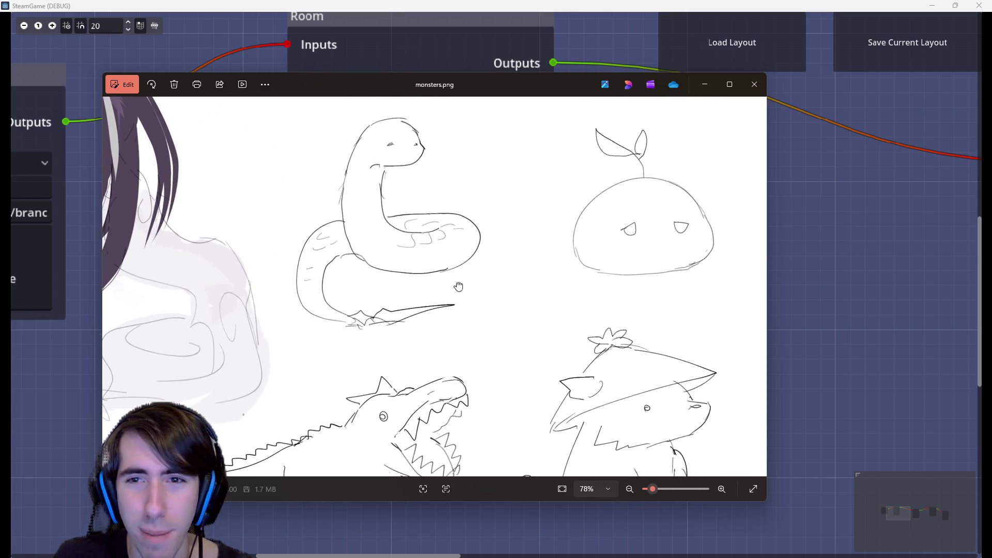
{"action": "left_click_drag", "start_coordinate": [498, 336], "coordinate": [453, 188]}
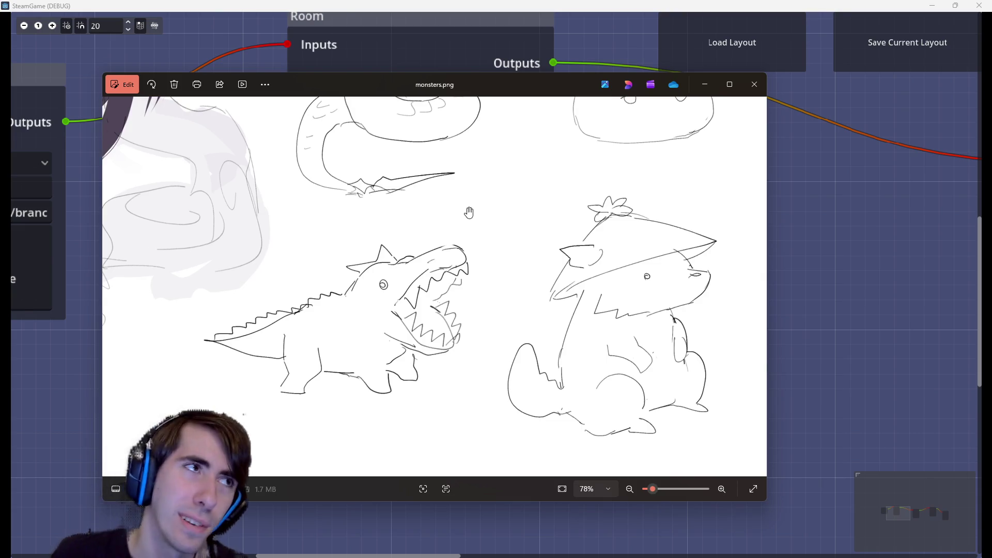
{"action": "left_click_drag", "start_coordinate": [484, 256], "coordinate": [487, 288]}
{"action": "scroll", "coordinate": [487, 258], "scroll_direction": "up", "scroll_amount": 10}
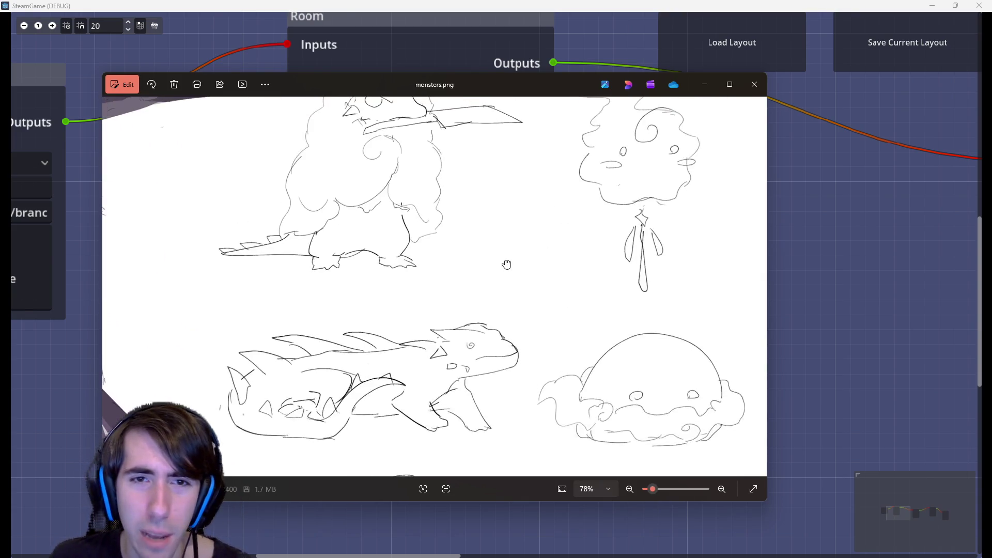
{"action": "scroll", "coordinate": [454, 259], "scroll_direction": "down", "scroll_amount": 1}
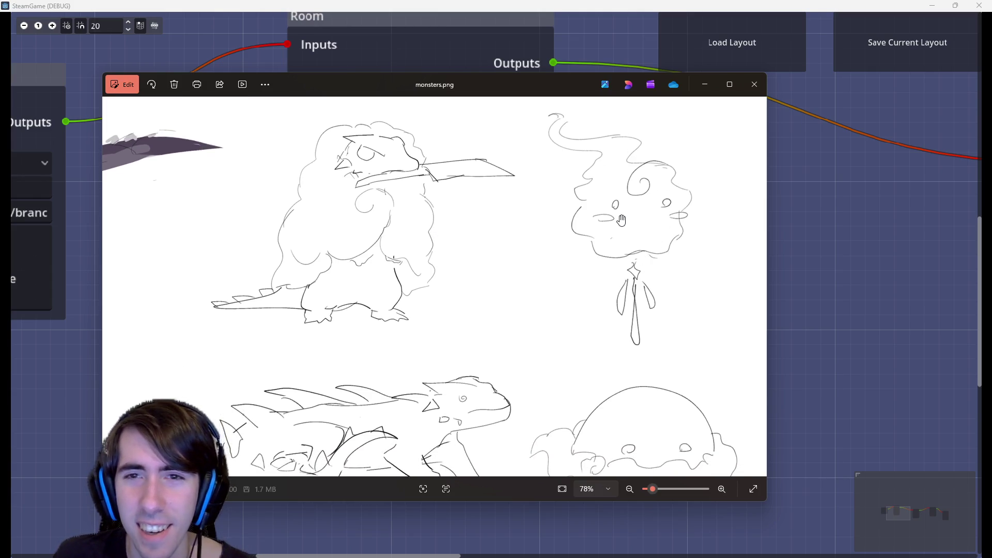
{"action": "mouse_move", "coordinate": [487, 82]}
{"action": "left_mouse_down"}
{"action": "mouse_move", "coordinate": [991, 200]}
{"action": "mouse_move", "coordinate": [991, 188]}
{"action": "mouse_move", "coordinate": [866, 119]}
{"action": "mouse_move", "coordinate": [910, 120]}
{"action": "mouse_move", "coordinate": [480, 83]}
{"action": "left_mouse_up"}
{"action": "mouse_move", "coordinate": [547, 310]}
{"action": "left_mouse_down"}
{"action": "mouse_move", "coordinate": [646, 310]}
{"action": "mouse_move", "coordinate": [646, 264]}
{"action": "left_mouse_up"}
{"action": "scroll", "coordinate": [645, 263], "scroll_direction": "up", "scroll_amount": 1}
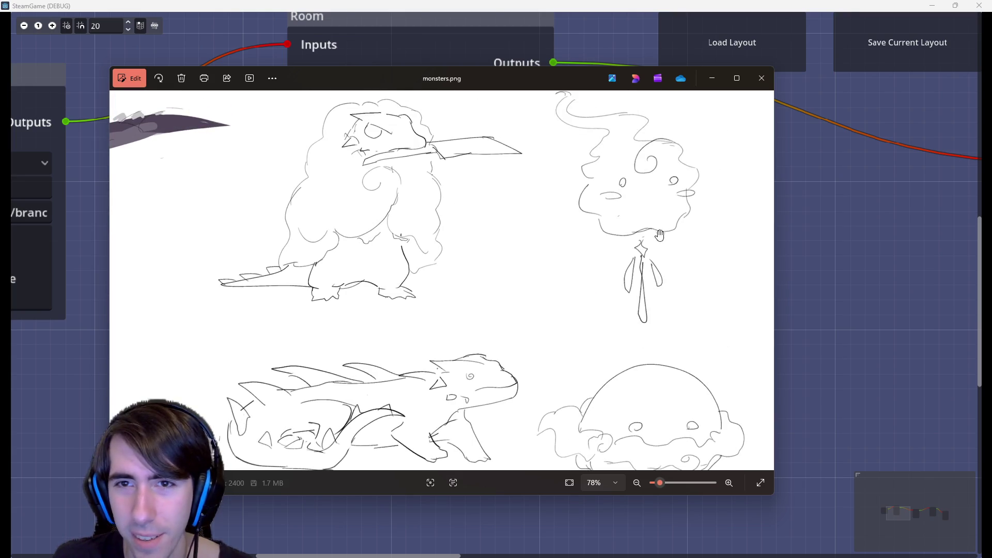
{"action": "left_click_drag", "start_coordinate": [646, 331], "coordinate": [676, 352]}
{"action": "scroll", "coordinate": [567, 239], "scroll_direction": "down", "scroll_amount": 3}
{"action": "scroll", "coordinate": [632, 280], "scroll_direction": "down", "scroll_amount": 1}
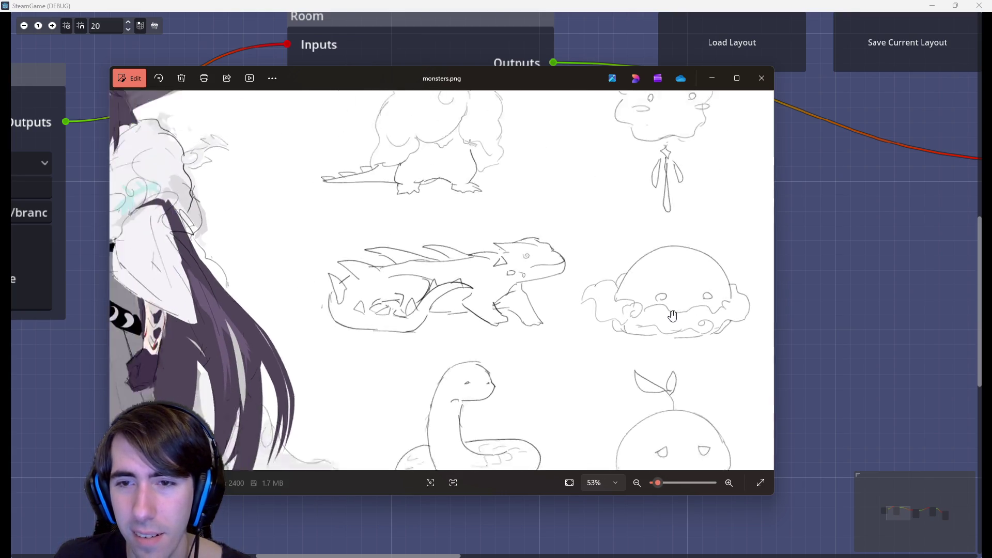
{"action": "scroll", "coordinate": [646, 355], "scroll_direction": "down", "scroll_amount": 2}
{"action": "scroll", "coordinate": [553, 170], "scroll_direction": "down", "scroll_amount": 3}
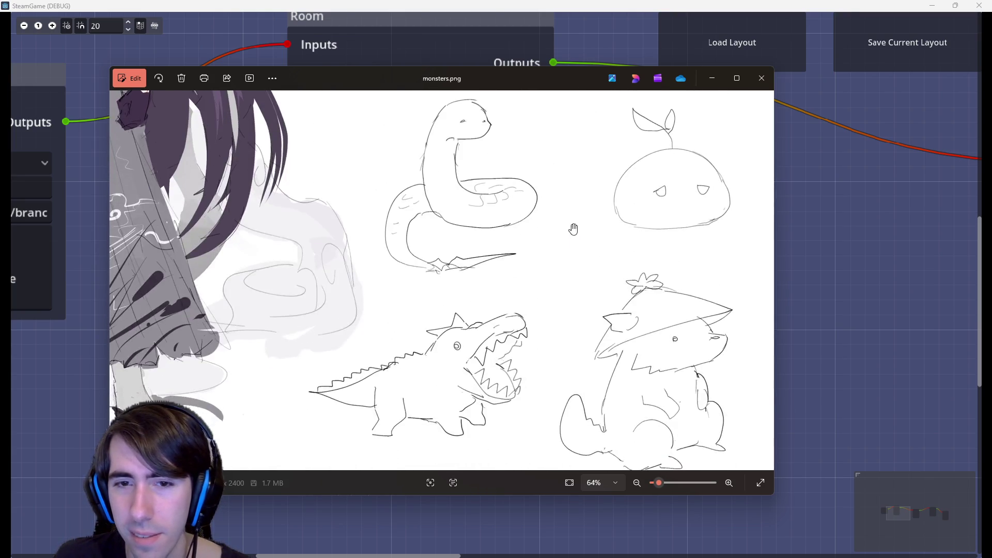
{"action": "scroll", "coordinate": [536, 174], "scroll_direction": "up", "scroll_amount": 3}
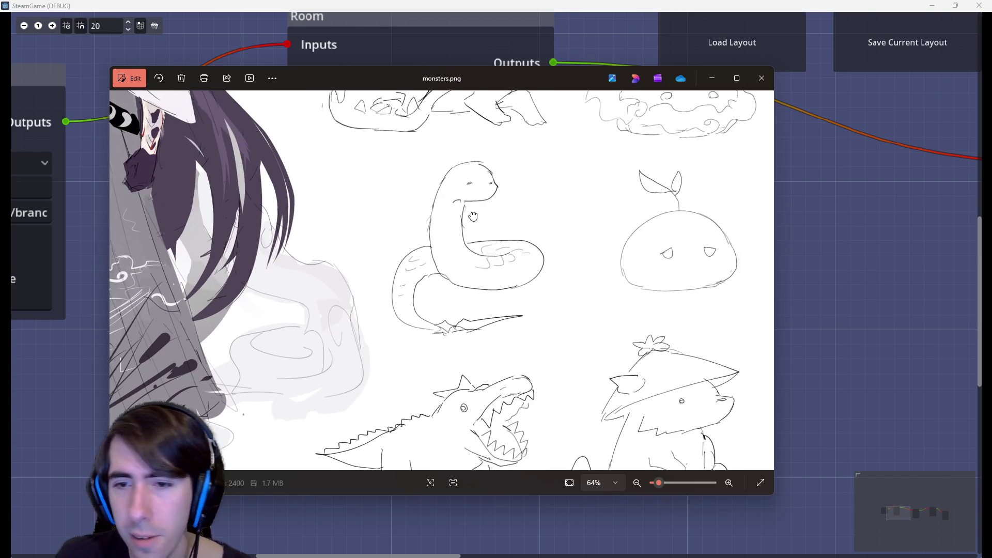
{"action": "left_click_drag", "start_coordinate": [537, 174], "coordinate": [428, 358]}
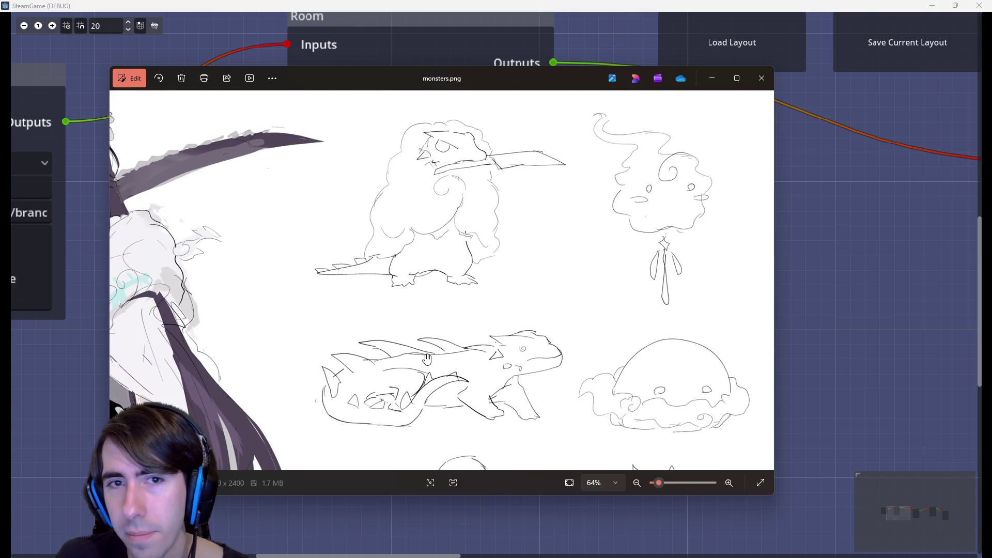
{"action": "scroll", "coordinate": [426, 354], "scroll_direction": "down", "scroll_amount": 5}
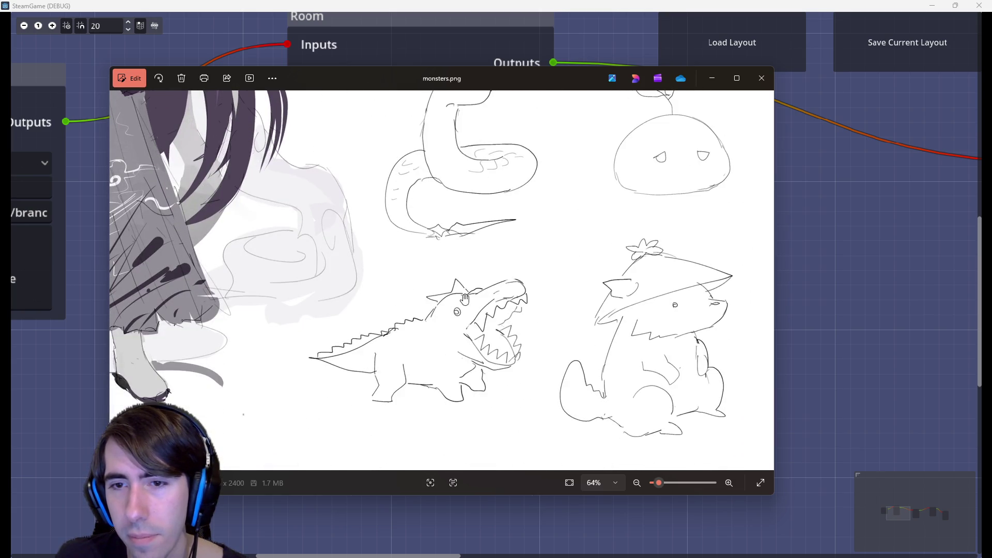
{"action": "scroll", "coordinate": [469, 250], "scroll_direction": "up", "scroll_amount": 2}
{"action": "mouse_move", "coordinate": [468, 250]}
{"action": "left_mouse_down"}
{"action": "mouse_move", "coordinate": [469, 304]}
{"action": "mouse_move", "coordinate": [484, 256]}
{"action": "left_mouse_up"}
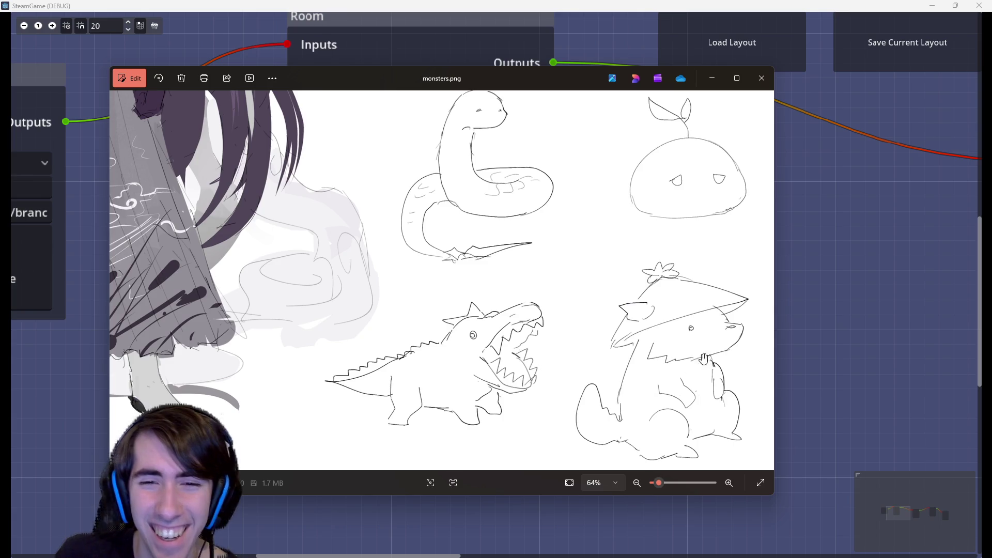
{"action": "scroll", "coordinate": [629, 317], "scroll_direction": "up", "scroll_amount": 5}
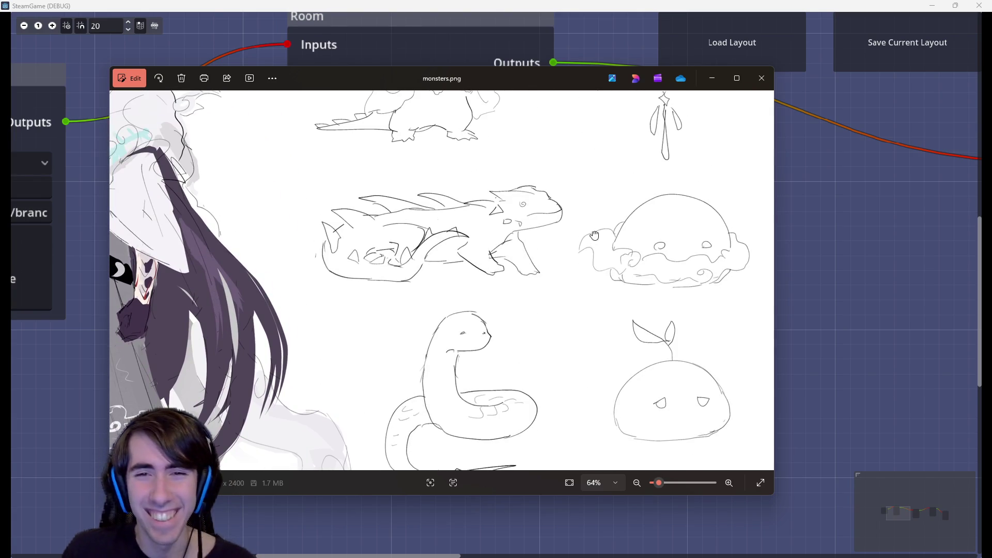
{"action": "scroll", "coordinate": [594, 237], "scroll_direction": "up", "scroll_amount": 3}
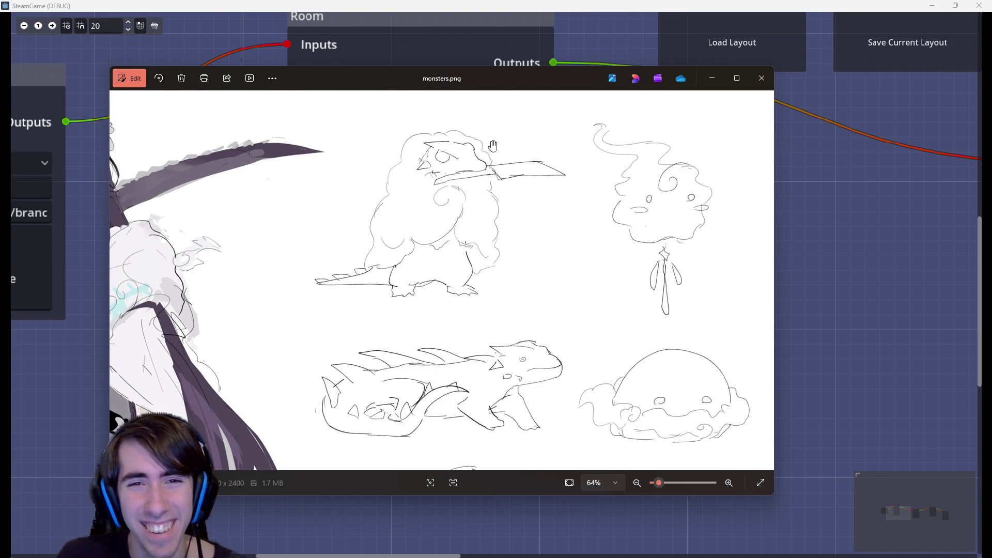
{"action": "mouse_move", "coordinate": [401, 84]}
{"action": "left_mouse_down"}
{"action": "mouse_move", "coordinate": [553, 124]}
{"action": "mouse_move", "coordinate": [347, 101]}
{"action": "mouse_move", "coordinate": [348, 0]}
{"action": "left_mouse_up"}
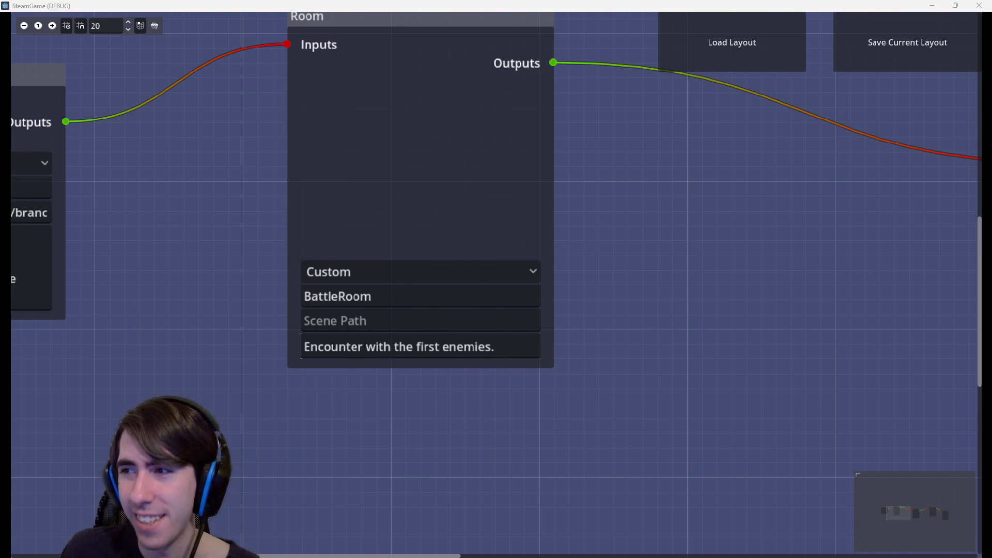
Pan around the room graph past the Shop node and start editing the BattleRoom description
{"action": "scroll", "coordinate": [506, 372], "scroll_direction": "down", "scroll_amount": 1}
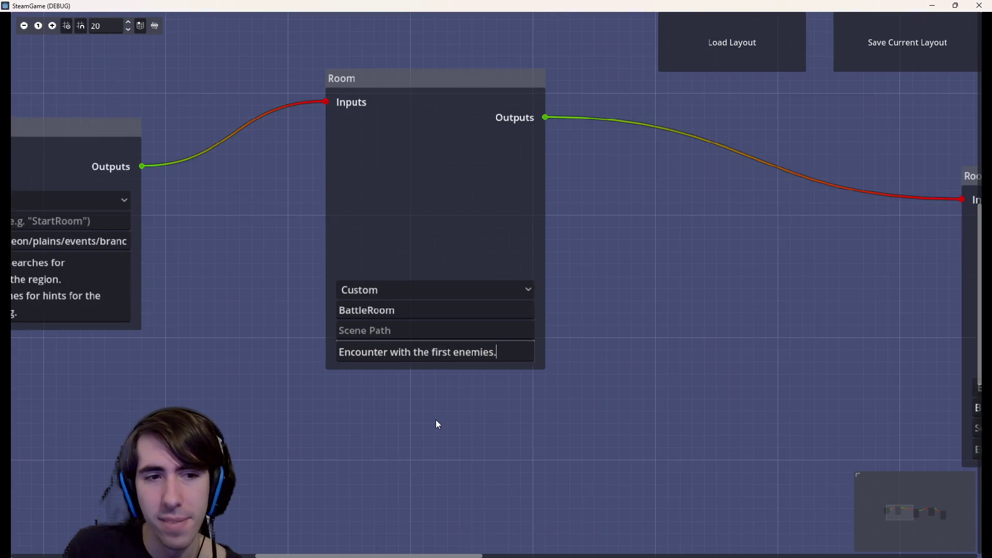
{"action": "scroll", "coordinate": [435, 419], "scroll_direction": "down", "scroll_amount": 2}
{"action": "scroll", "coordinate": [349, 417], "scroll_direction": "left", "scroll_amount": 3}
{"action": "left_click_drag", "start_coordinate": [281, 320], "coordinate": [116, 234]}
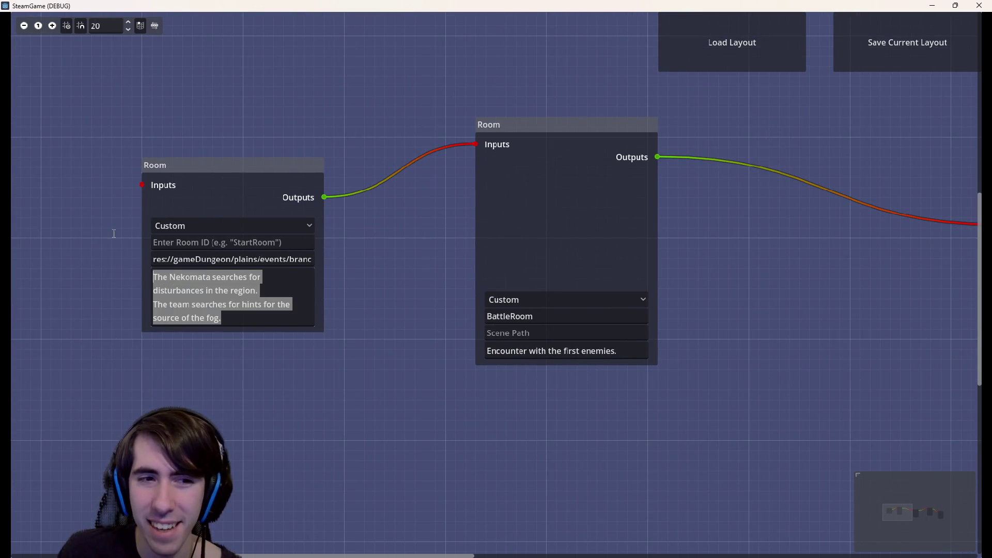
{"action": "scroll", "coordinate": [550, 414], "scroll_direction": "right", "scroll_amount": 10}
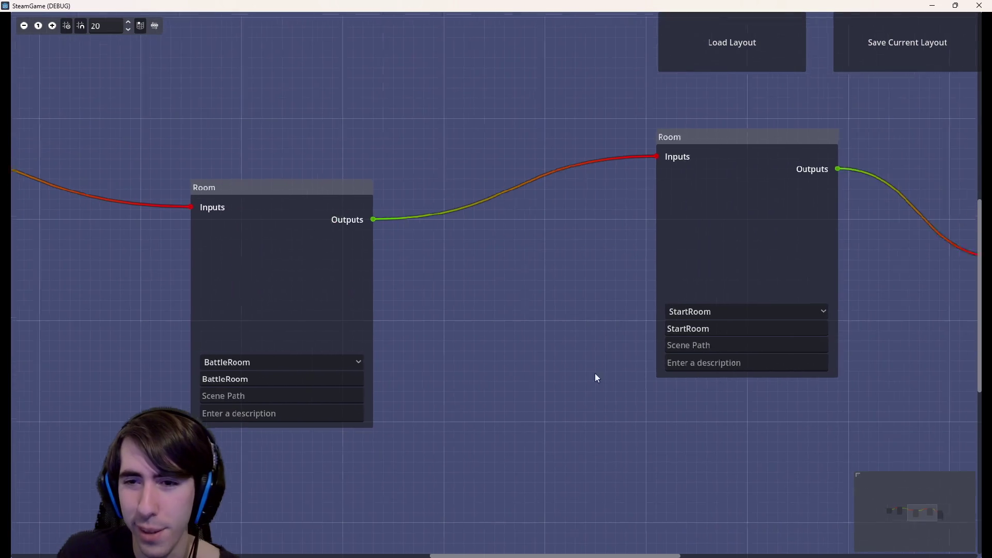
{"action": "left_click", "coordinate": [622, 387]}
{"action": "scroll", "coordinate": [680, 450], "scroll_direction": "left", "scroll_amount": 8}
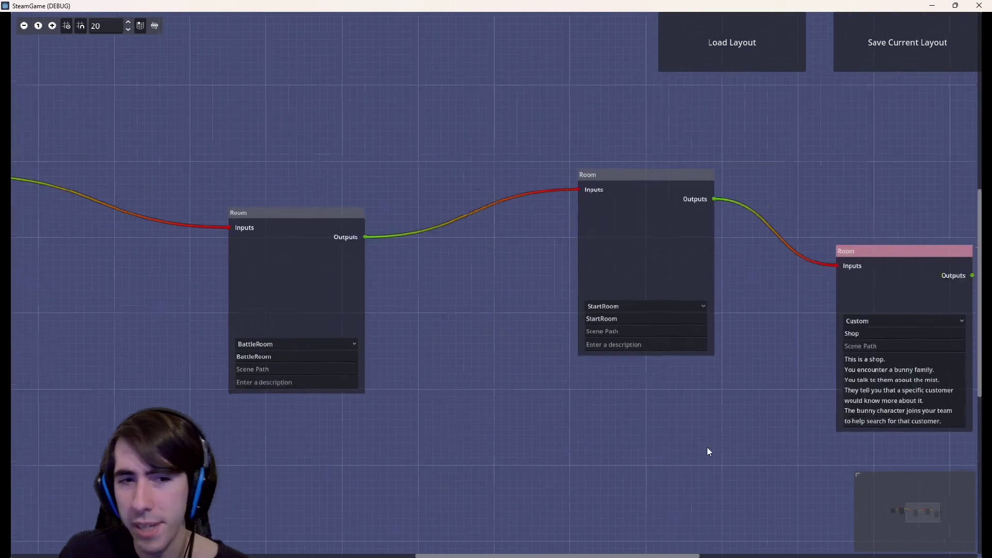
{"action": "scroll", "coordinate": [348, 305], "scroll_direction": "left", "scroll_amount": 6}
{"action": "scroll", "coordinate": [425, 372], "scroll_direction": "up", "scroll_amount": 5}
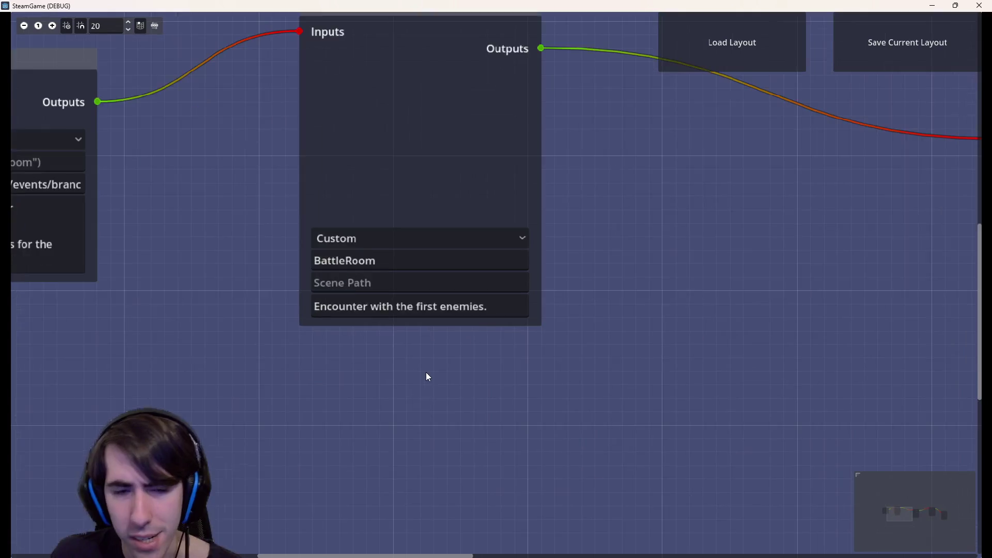
{"action": "left_click", "coordinate": [544, 280]}
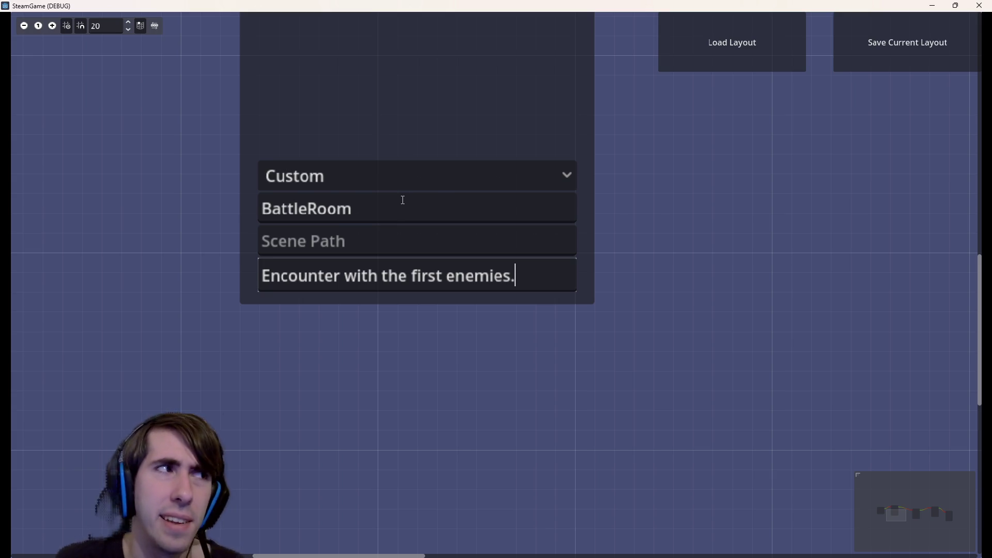
Add the line 'Teach player about cooperation / real battle' to the BattleRoom description
{"action": "left_click_drag", "start_coordinate": [400, 321], "coordinate": [397, 376]}
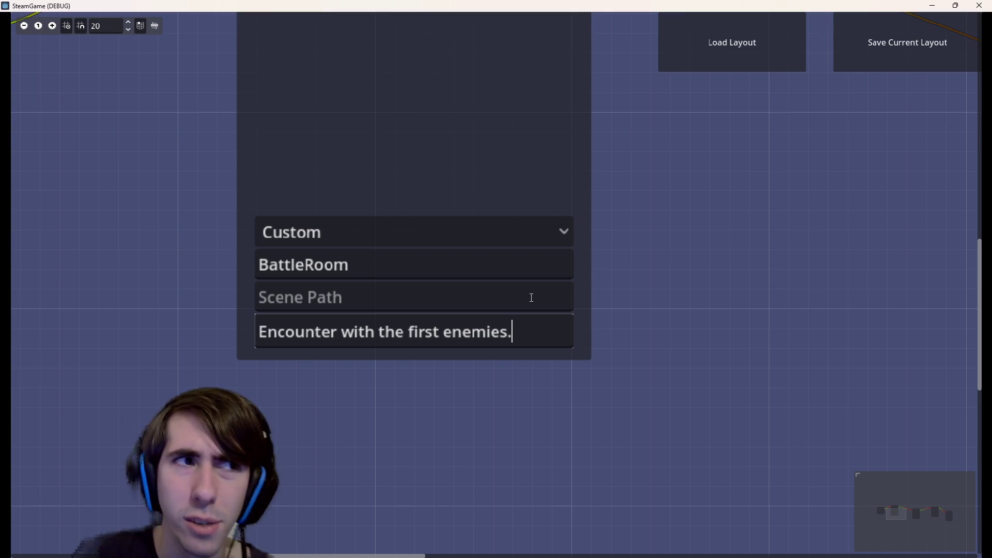
{"action": "key", "text": "Return"}
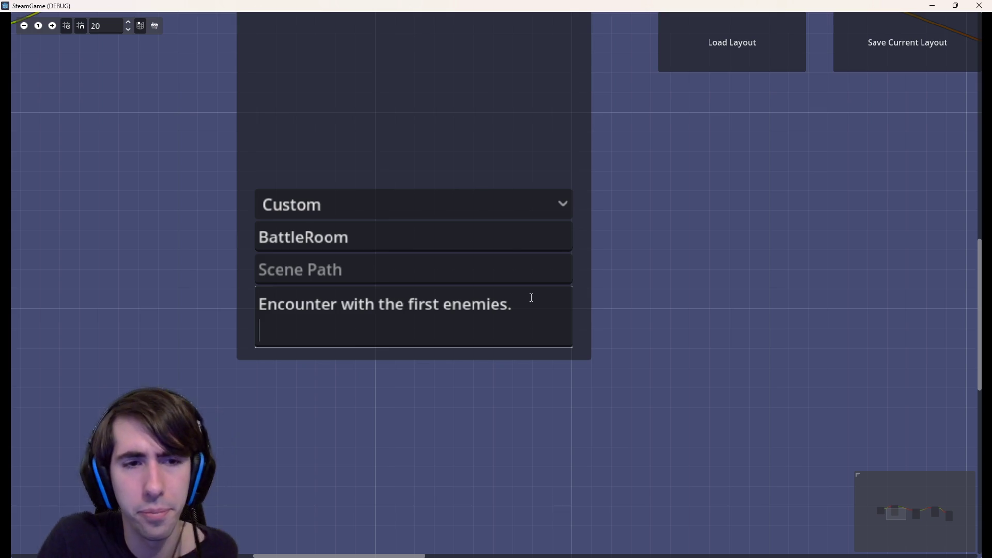
{"action": "type", "text": "Teach player about"}
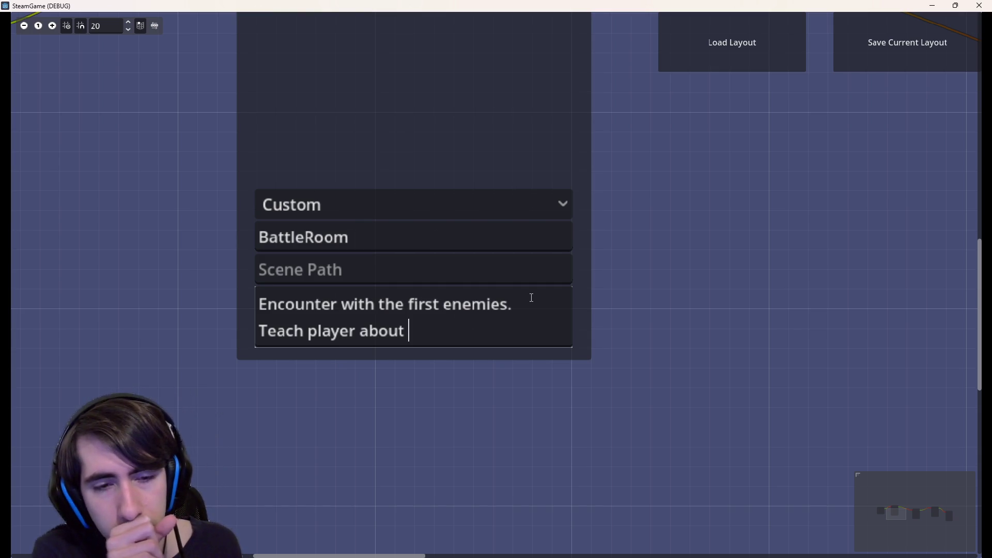
{"action": "type", "text": "cooperation "}
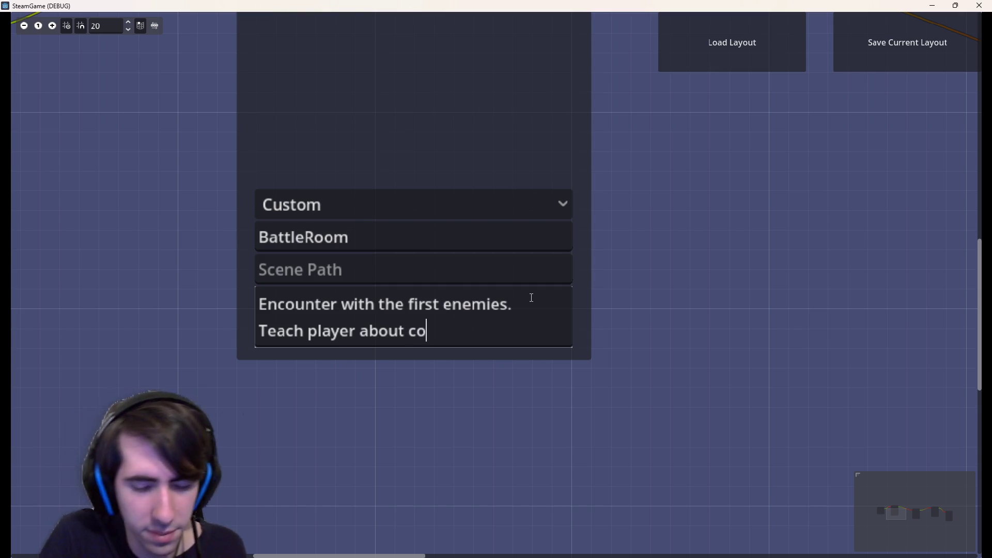
{"action": "type", "text": "/ "}
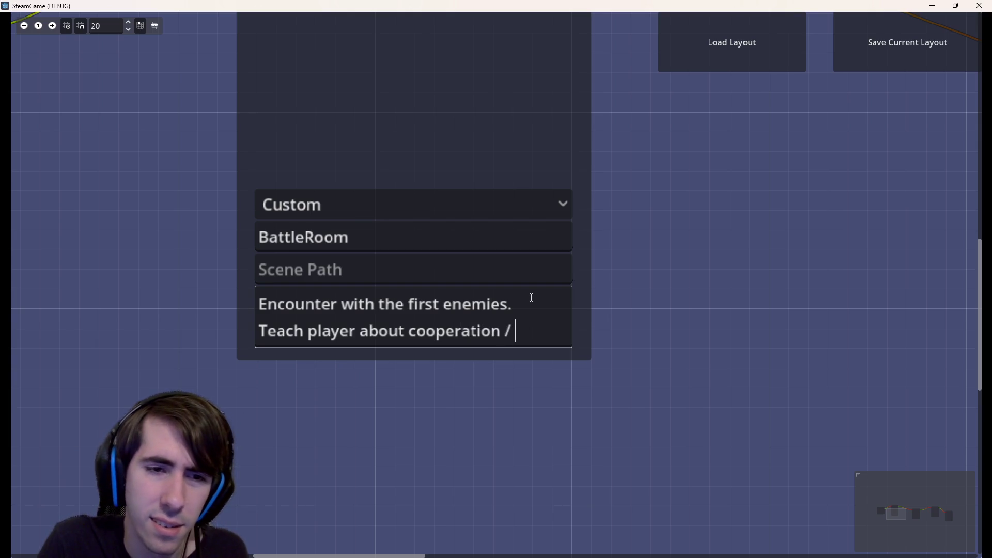
{"action": "type", "text": "rela ba"}
{"action": "key", "text": "BackSpace"}
{"action": "key", "text": "BackSpace"}
{"action": "key", "text": "BackSpace"}
{"action": "key", "text": "BackSpace"}
{"action": "type", "text": "a l"}
{"action": "key", "text": "BackSpace"}
{"action": "key", "text": "BackSpace"}
{"action": "type", "text": "l"}
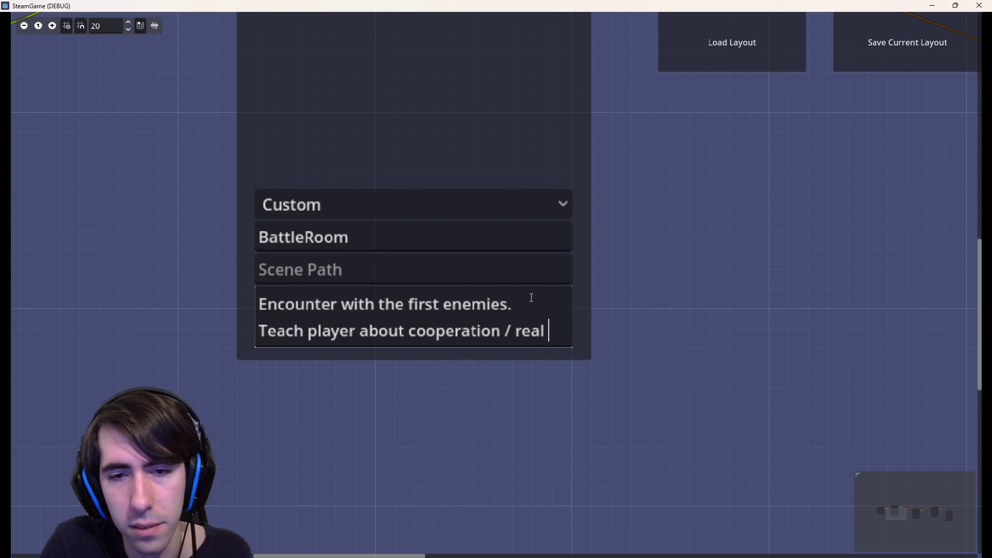
{"action": "type", "text": " abttle"}
{"action": "key", "text": "BackSpace"}
{"action": "key", "text": "BackSpace"}
{"action": "key", "text": "BackSpace"}
{"action": "type", "text": "battle"}
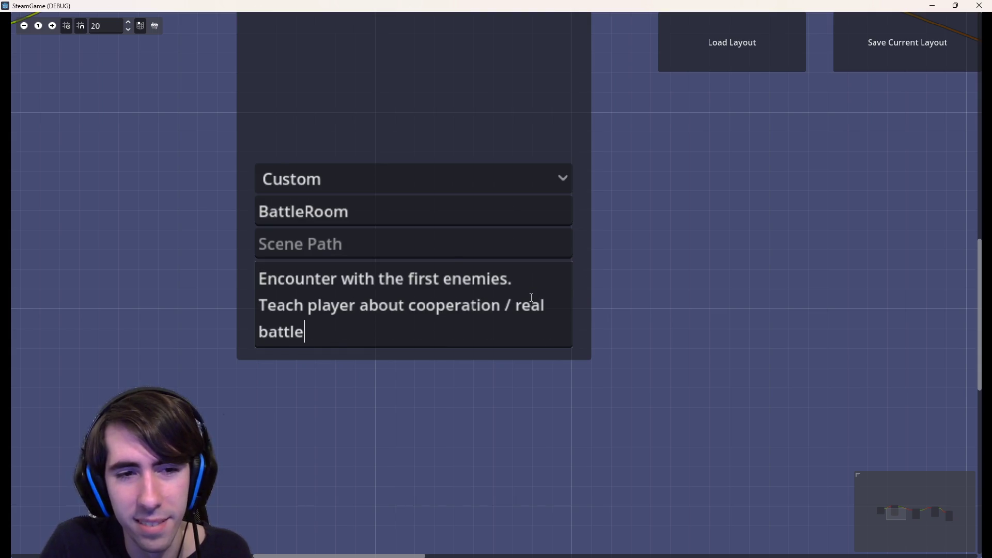
{"action": "scroll", "coordinate": [449, 356], "scroll_direction": "down", "scroll_amount": 1}
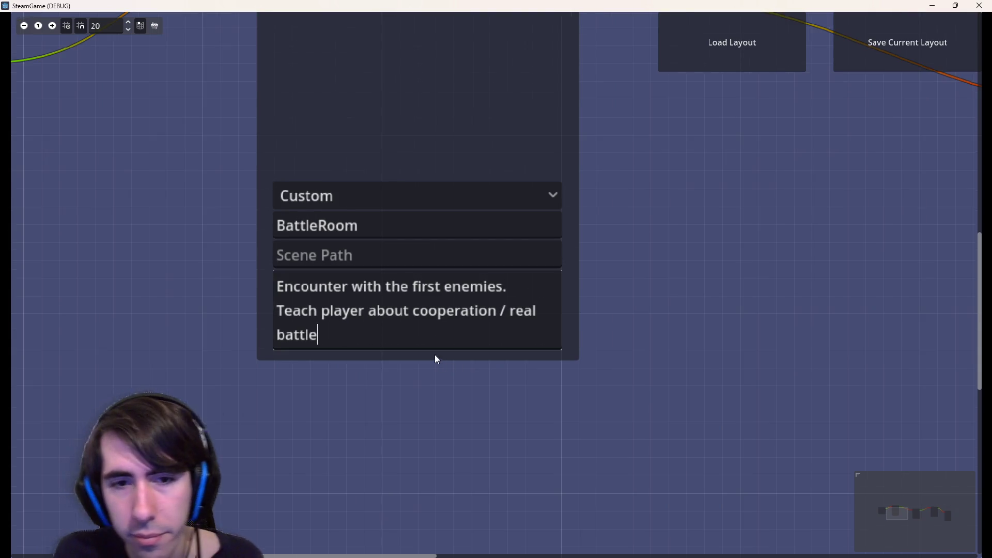
End the line as 'real battle.', removing the stray slash and extra empty line
{"action": "type", "text": "/ N"}
{"action": "key", "text": "BackSpace"}
{"action": "type", "text": "The "}
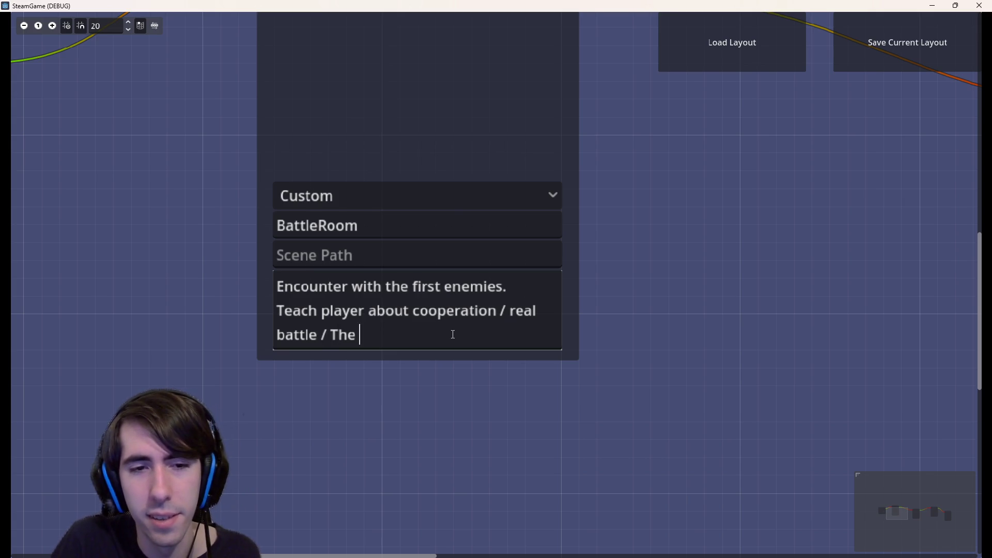
{"action": "type", "text": "nem"}
{"action": "key", "text": "BackSpace"}
{"action": "key", "text": "BackSpace"}
{"action": "key", "text": "BackSpace"}
{"action": "key", "text": "BackSpace"}
{"action": "key", "text": "BackSpace"}
{"action": "key", "text": "BackSpace"}
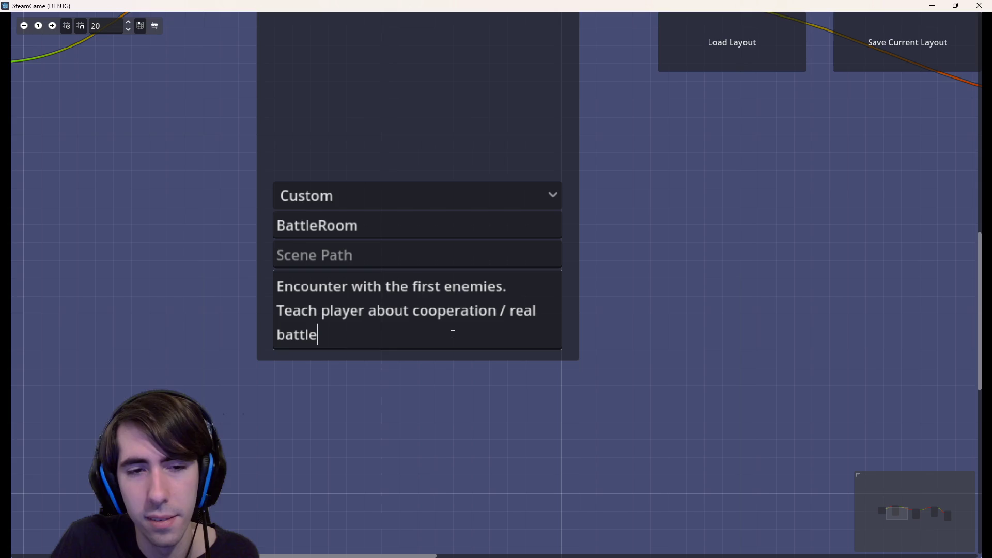
{"action": "type", "text": "."}
{"action": "key", "text": "Return"}
{"action": "key", "text": "Up"}
{"action": "key", "text": "Down"}
{"action": "key", "text": "BackSpace"}
Insert 'The nekomata and the player fight together for the first time.' above, making it 'Teach the player'
{"action": "key", "text": "Up"}
{"action": "key", "text": "Up"}
{"action": "key", "text": "Down"}
{"action": "key", "text": "Home"}
{"action": "key", "text": "Return"}
{"action": "key", "text": "Up"}
{"action": "type", "text": "The nekomata an"}
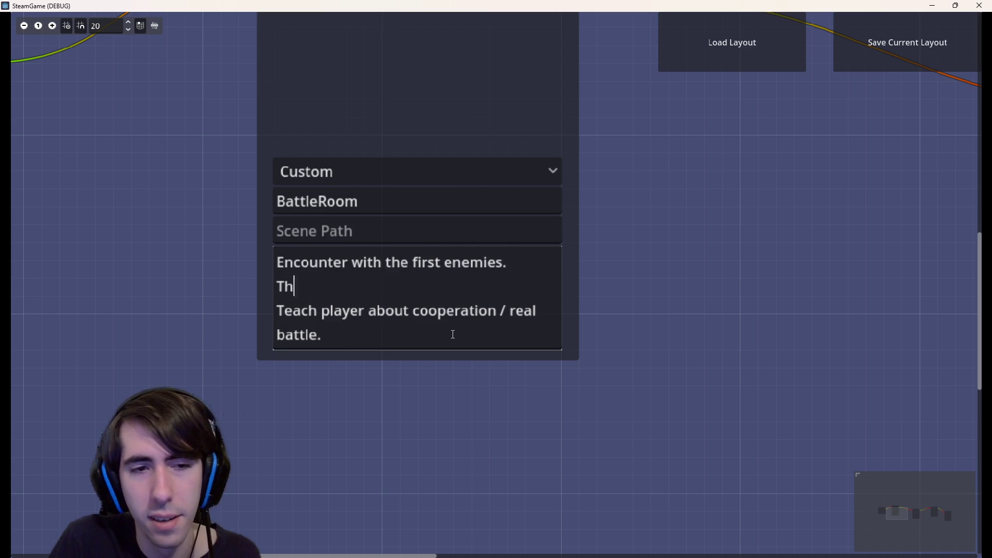
{"action": "type", "text": "d the player fight "}
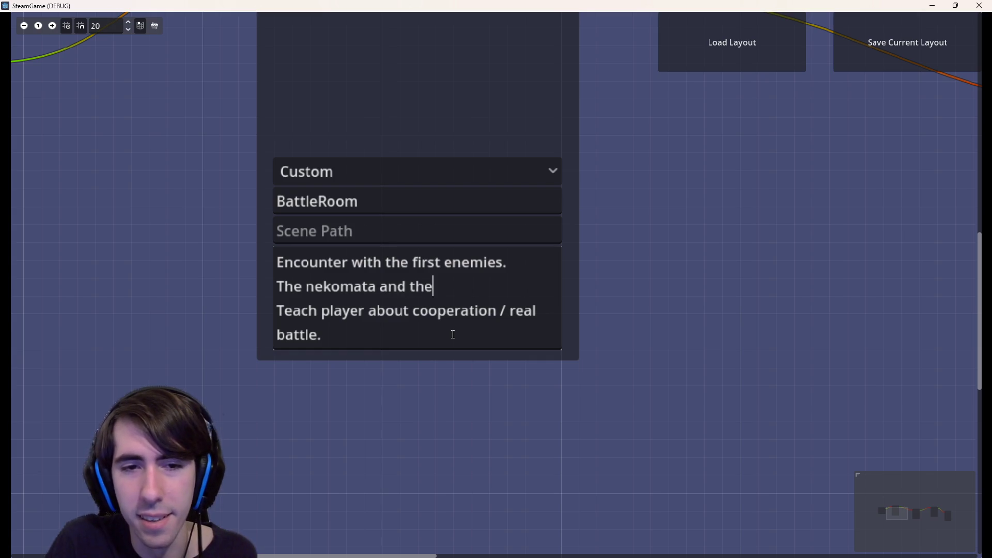
{"action": "type", "text": "together for the f"}
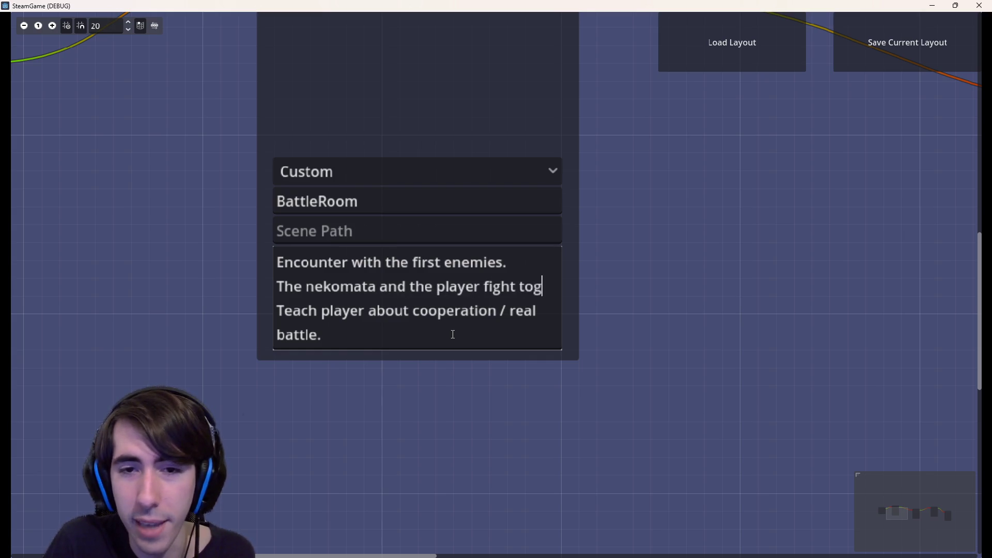
{"action": "type", "text": "irst time."}
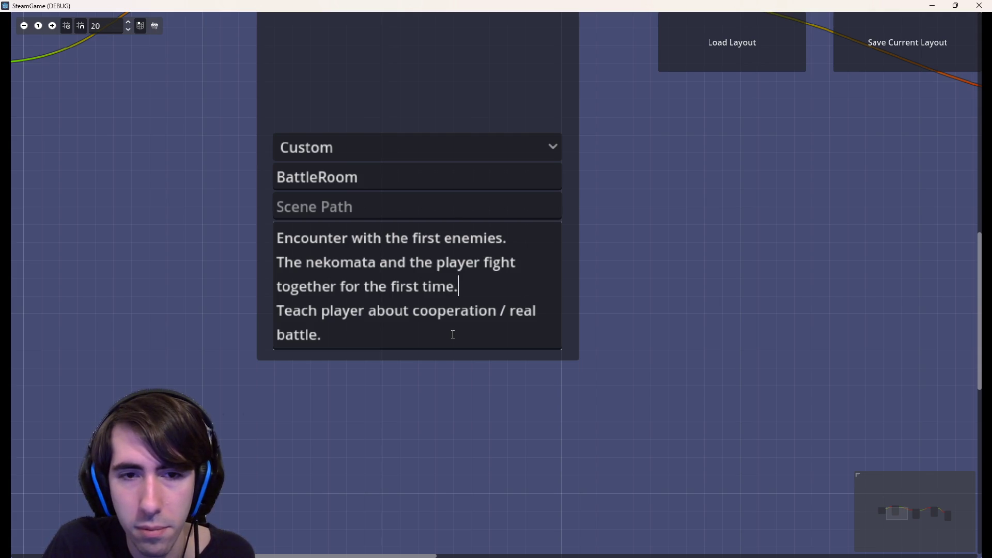
{"action": "key", "text": "Right"}
{"action": "key", "text": "ctrl+Right"}
{"action": "key", "text": "ctrl+Right"}
{"action": "key", "text": "ctrl+Left"}
{"action": "type", "text": "the"}
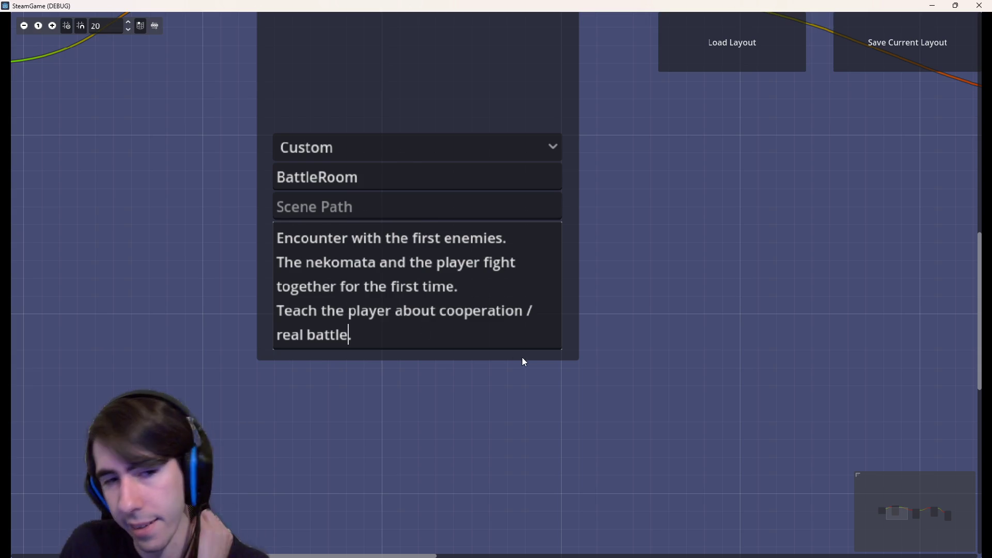
Shift the BattleRoom node slightly right and pan the graph around it
{"action": "scroll", "coordinate": [439, 413], "scroll_direction": "down", "scroll_amount": 2}
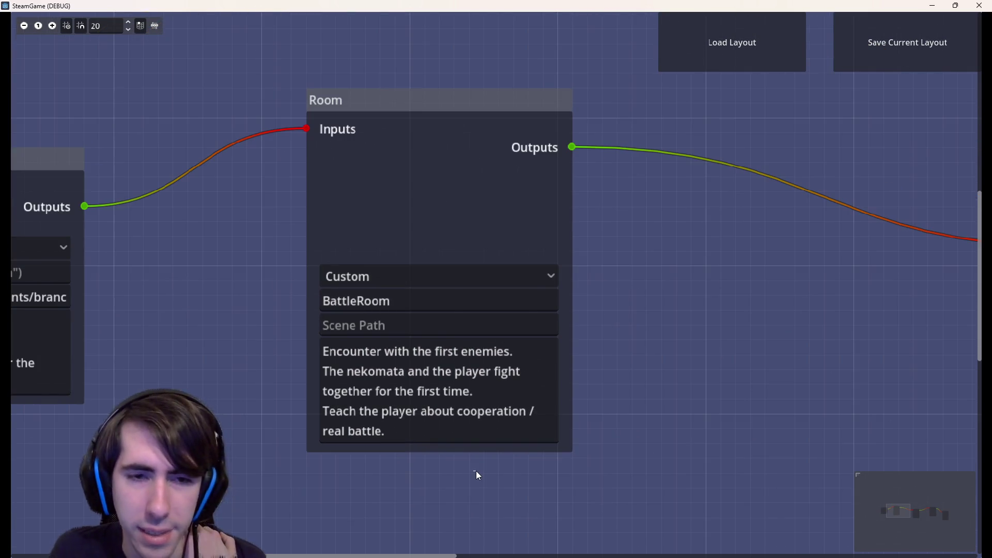
{"action": "scroll", "coordinate": [599, 517], "scroll_direction": "down", "scroll_amount": 3}
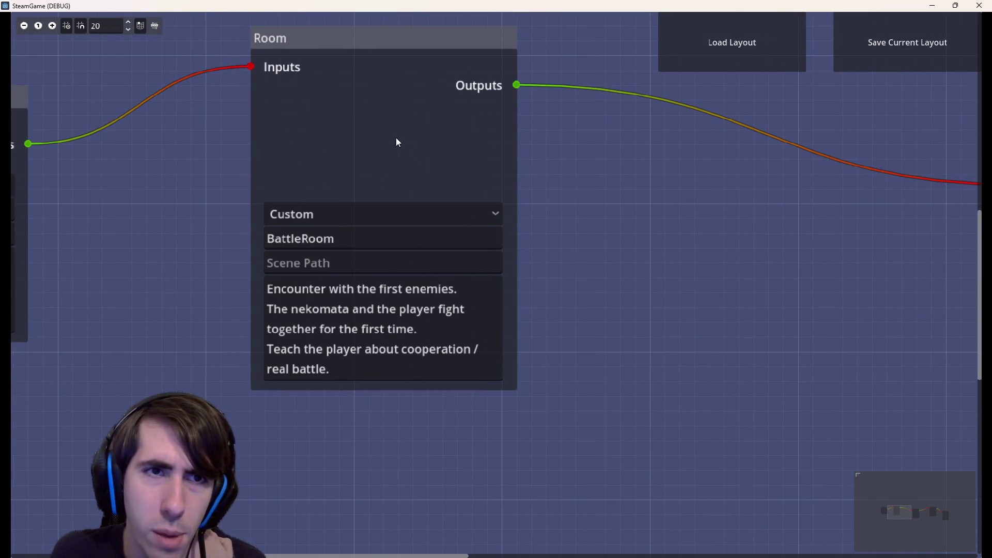
{"action": "left_click", "coordinate": [402, 144]}
{"action": "left_click_drag", "start_coordinate": [393, 40], "coordinate": [423, 41]}
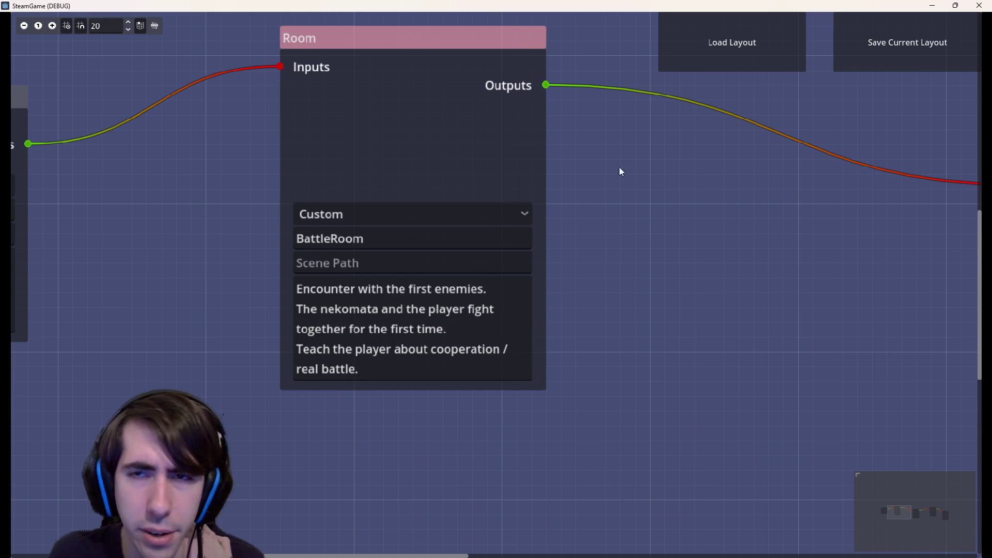
{"action": "scroll", "coordinate": [604, 163], "scroll_direction": "right", "scroll_amount": 5}
{"action": "scroll", "coordinate": [509, 246], "scroll_direction": "down", "scroll_amount": 1}
{"action": "mouse_move", "coordinate": [631, 277]}
{"action": "left_mouse_down"}
{"action": "mouse_move", "coordinate": [407, 266]}
{"action": "mouse_move", "coordinate": [297, 243]}
{"action": "mouse_move", "coordinate": [549, 277]}
{"action": "left_mouse_up"}
{"action": "scroll", "coordinate": [297, 243], "scroll_direction": "down", "scroll_amount": 1}
{"action": "scroll", "coordinate": [297, 244], "scroll_direction": "down", "scroll_amount": 1}
{"action": "scroll", "coordinate": [549, 277], "scroll_direction": "up", "scroll_amount": 1}
{"action": "scroll", "coordinate": [522, 273], "scroll_direction": "up", "scroll_amount": 1}
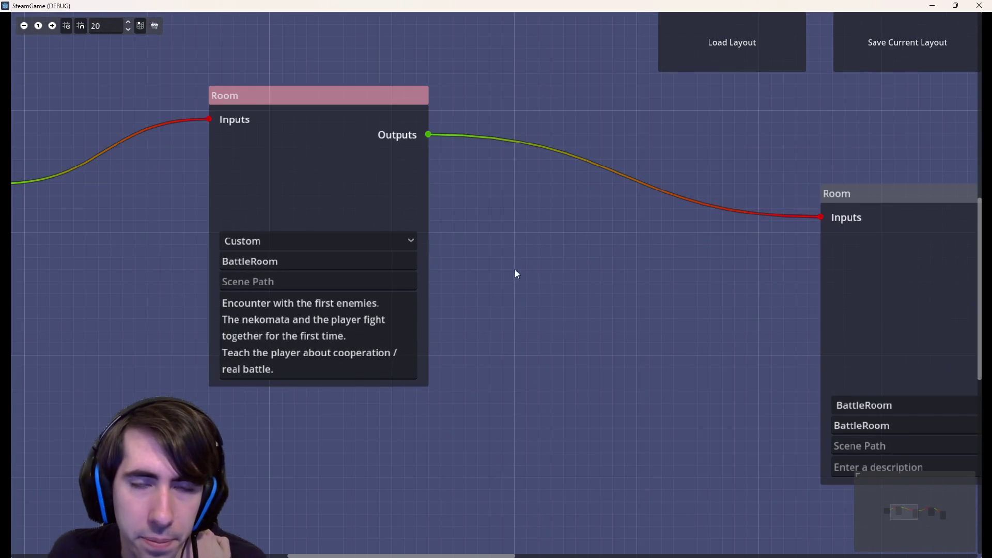
{"action": "scroll", "coordinate": [522, 274], "scroll_direction": "left", "scroll_amount": 4}
Add the paragraph 'At the end, Nekomata says that creatures are definitely more agressive and that'
{"action": "left_click", "coordinate": [418, 357]}
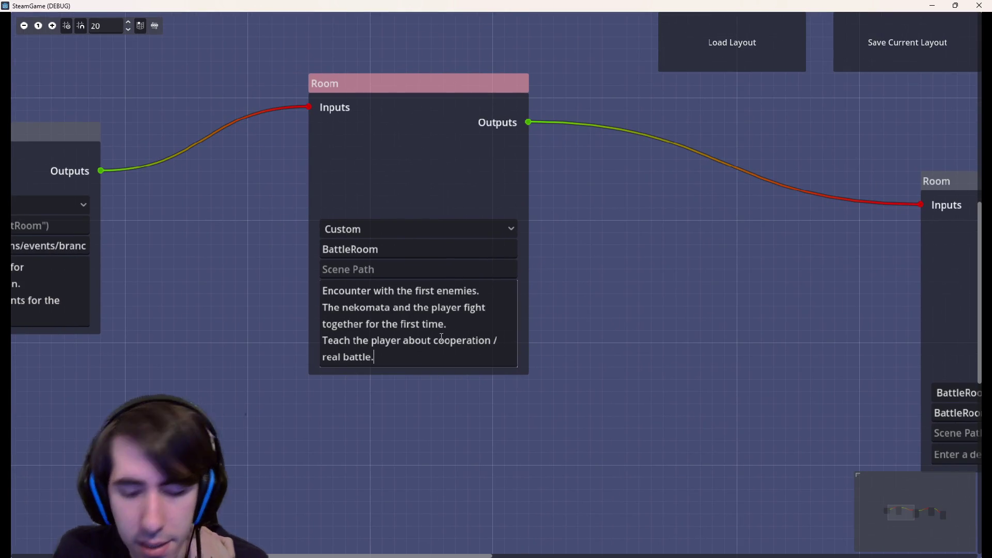
{"action": "key", "text": "Return"}
{"action": "key", "text": "Return"}
{"action": "key", "text": "Return"}
{"action": "key", "text": "BackSpace"}
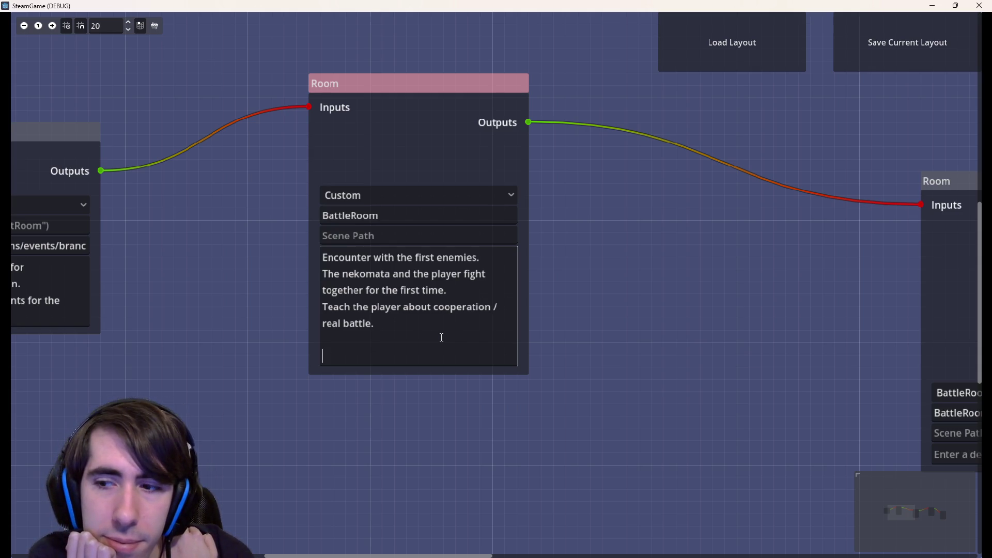
{"action": "type", "text": "At the end"}
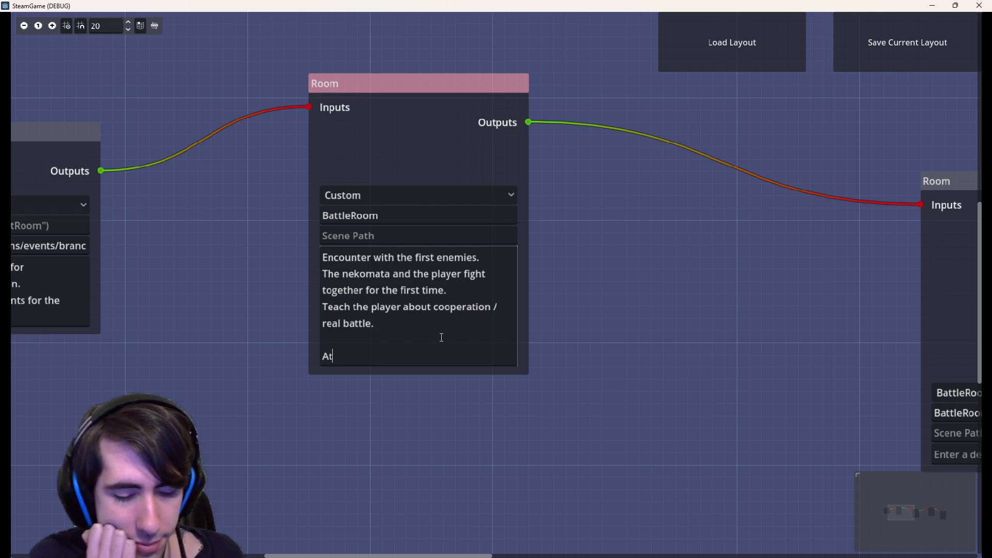
{"action": "type", "text": ", Nekomata says"}
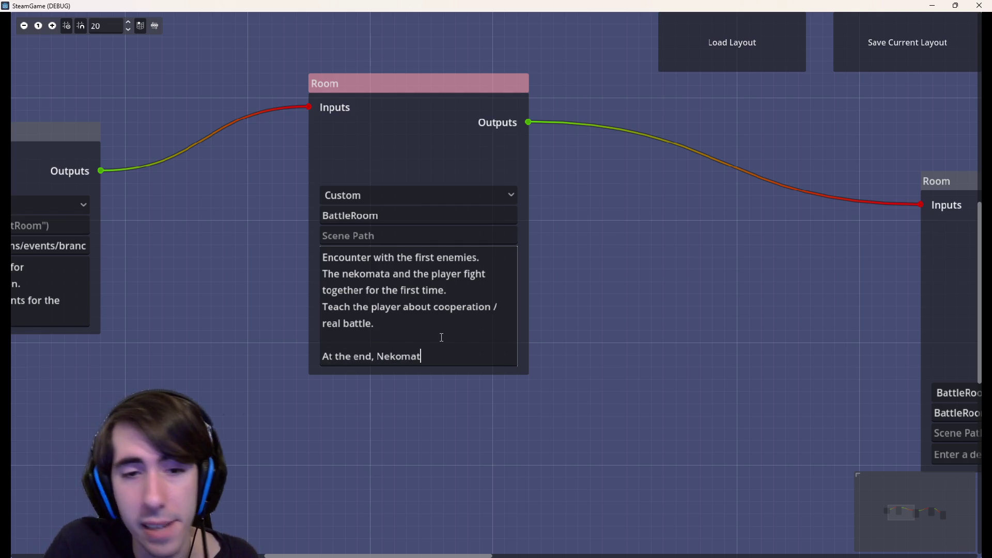
{"action": "type", "text": " that"}
{"action": "key", "text": "BackSpace"}
{"action": "key", "text": "BackSpace"}
{"action": "type", "text": "hat creatures are defi"}
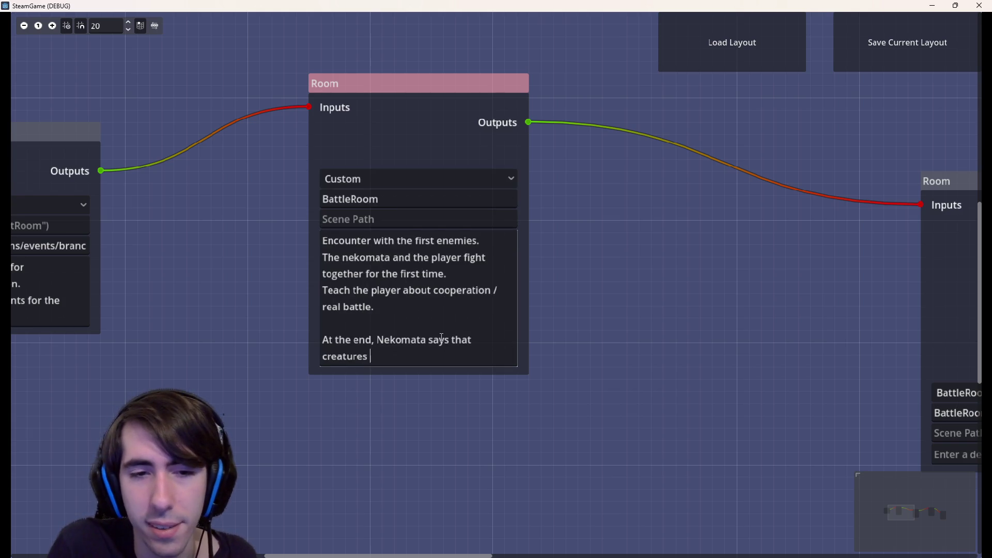
{"action": "type", "text": "nitely more aggr"}
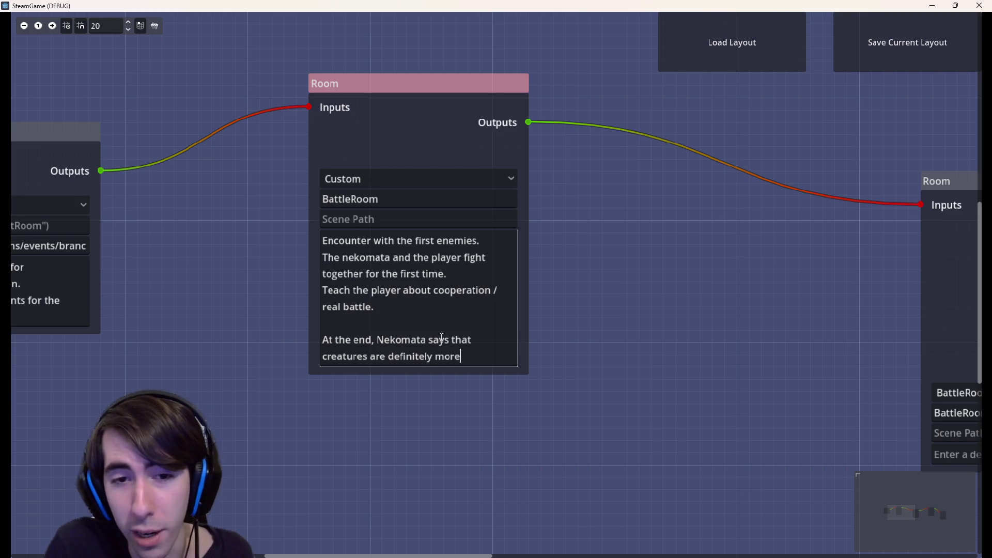
{"action": "key", "text": "BackSpace"}
{"action": "key", "text": "BackSpace"}
{"action": "type", "text": "ressive and t"}
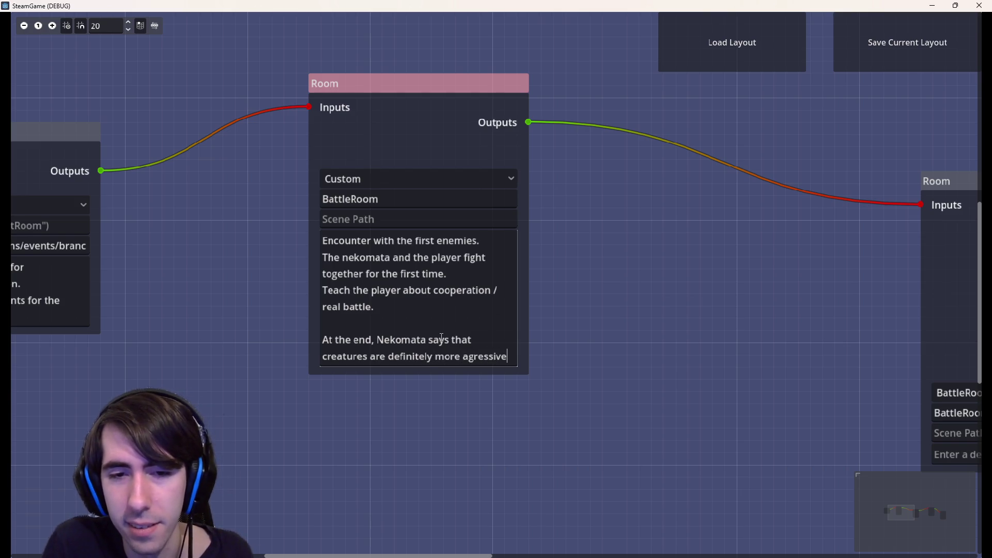
{"action": "type", "text": "hat we're in the good direction."}
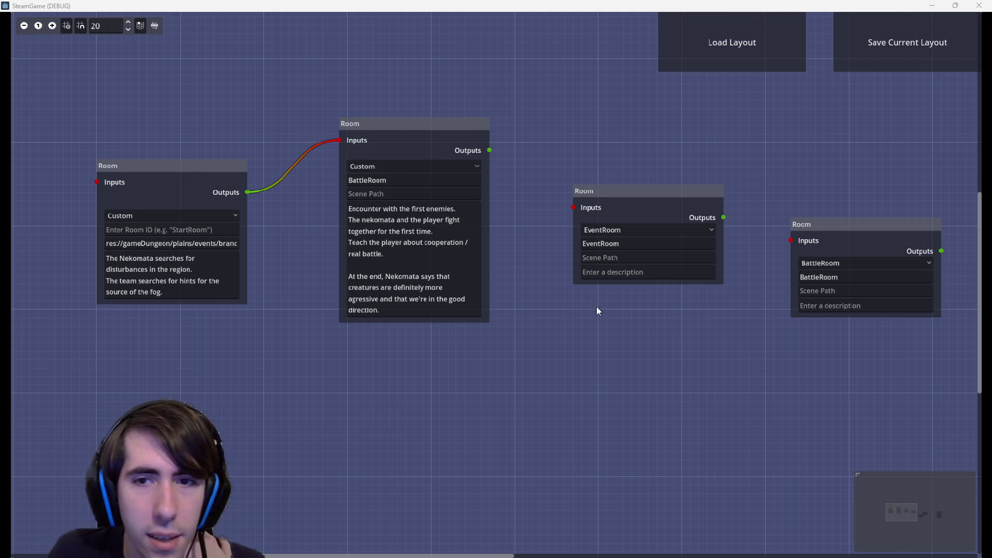
Pan across the room graph and reposition the empty Custom room nodes
{"action": "scroll", "coordinate": [572, 337], "scroll_direction": "down", "scroll_amount": 1}
{"action": "scroll", "coordinate": [744, 326], "scroll_direction": "up", "scroll_amount": 1}
{"action": "left_click_drag", "start_coordinate": [743, 325], "coordinate": [383, 241]}
{"action": "scroll", "coordinate": [383, 240], "scroll_direction": "down", "scroll_amount": 1}
{"action": "scroll", "coordinate": [384, 240], "scroll_direction": "down", "scroll_amount": 1}
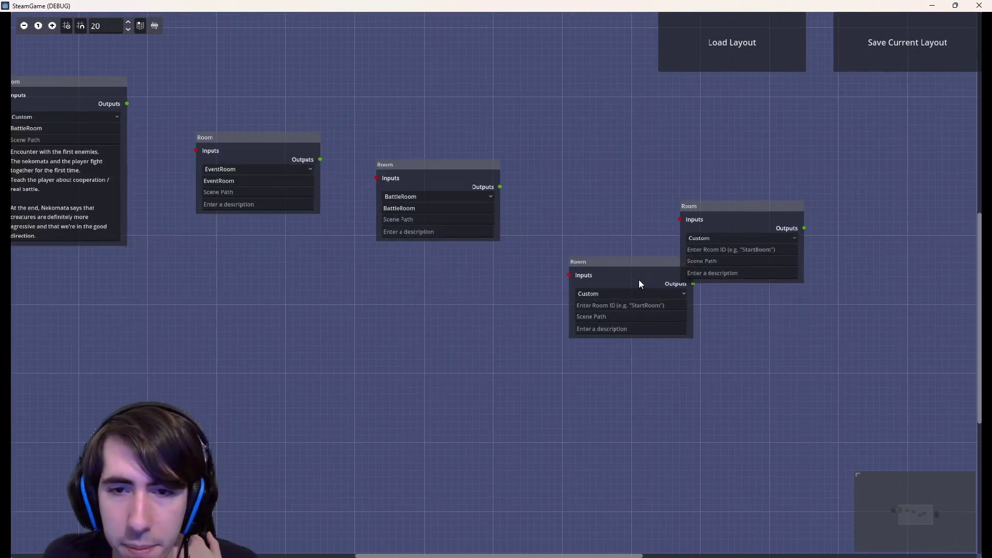
{"action": "mouse_move", "coordinate": [611, 266]}
{"action": "left_mouse_down"}
{"action": "mouse_move", "coordinate": [556, 233]}
{"action": "mouse_move", "coordinate": [569, 219]}
{"action": "left_mouse_up"}
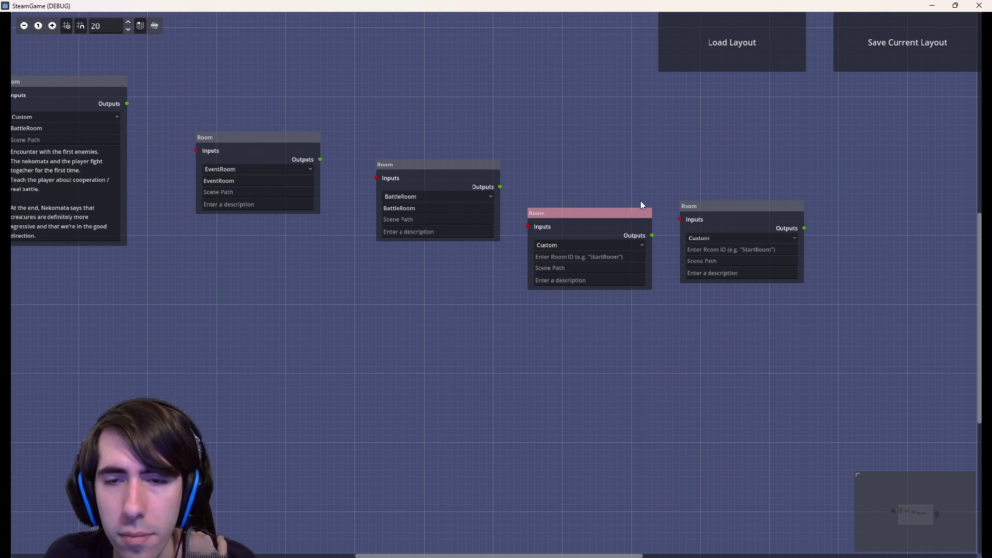
{"action": "scroll", "coordinate": [694, 223], "scroll_direction": "up", "scroll_amount": 1}
{"action": "scroll", "coordinate": [609, 175], "scroll_direction": "right", "scroll_amount": 2}
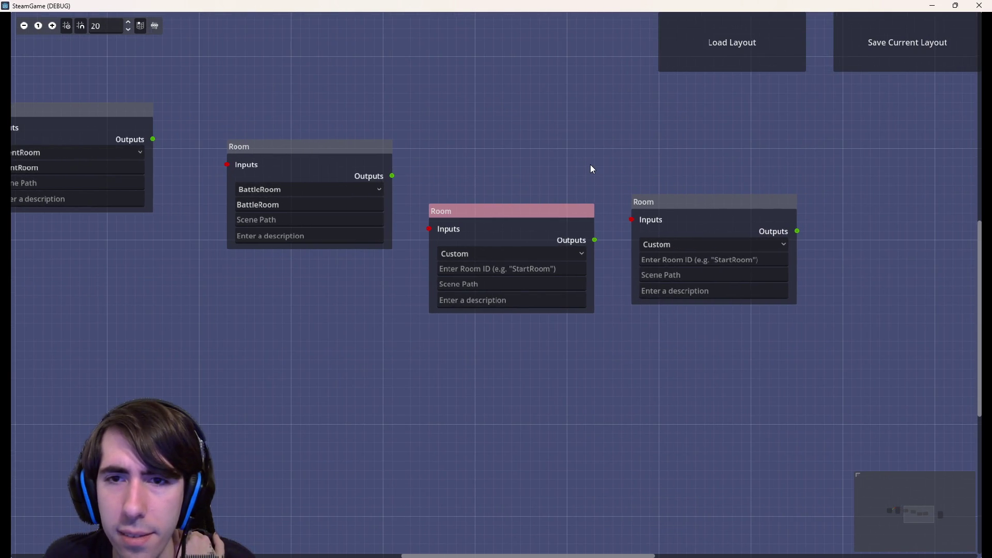
{"action": "left_click_drag", "start_coordinate": [555, 197], "coordinate": [22, 202]}
{"action": "left_click_drag", "start_coordinate": [317, 206], "coordinate": [534, 180]}
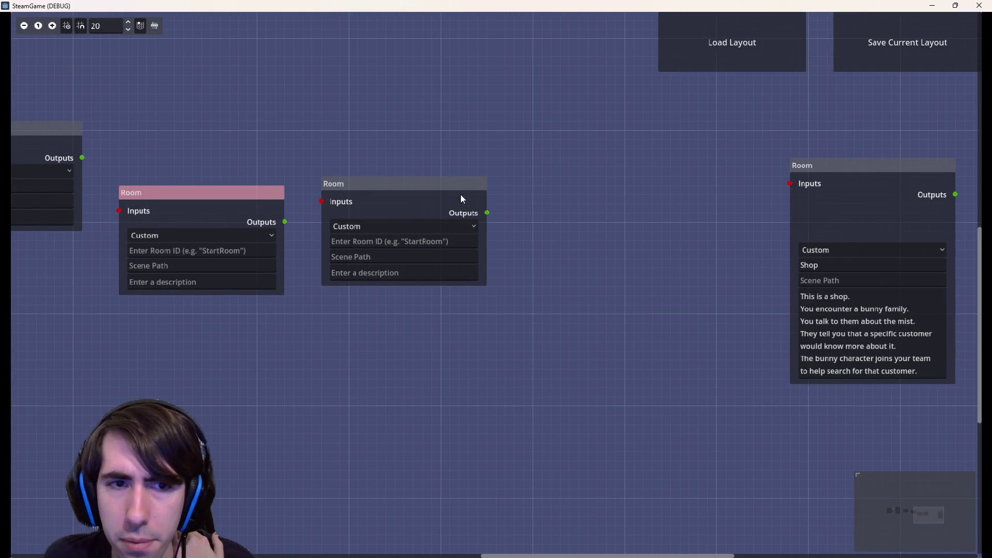
{"action": "left_click_drag", "start_coordinate": [419, 191], "coordinate": [604, 173]}
Set one room node's type to EventRoom and the middle node's type to BattleRoom
{"action": "left_click", "coordinate": [590, 209]}
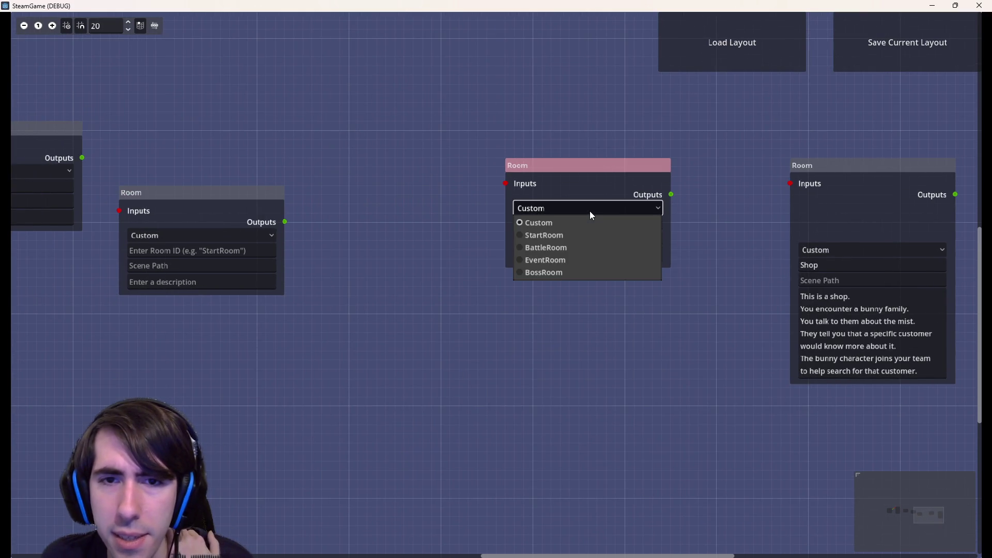
{"action": "left_click", "coordinate": [571, 261]}
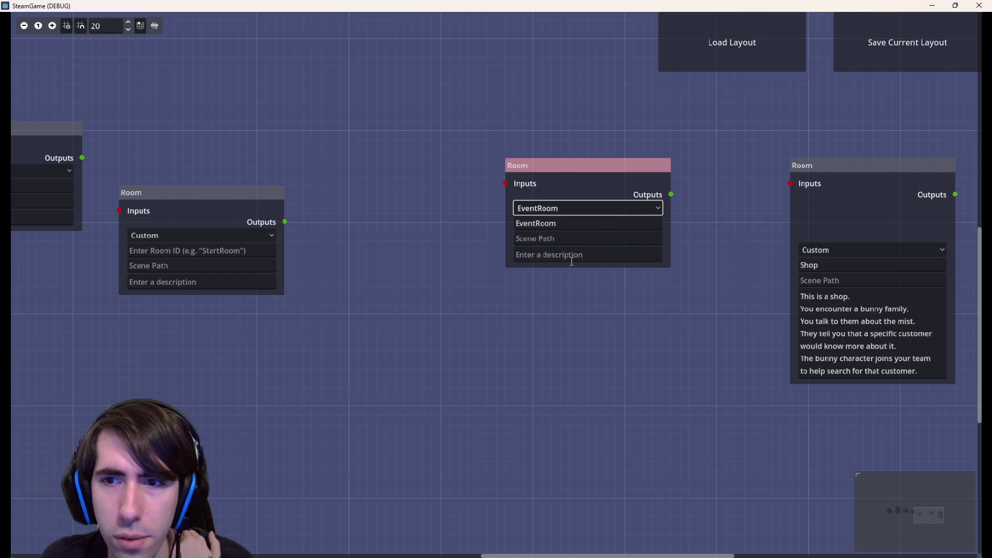
{"action": "scroll", "coordinate": [558, 310], "scroll_direction": "left", "scroll_amount": 5}
{"action": "left_click", "coordinate": [380, 242]}
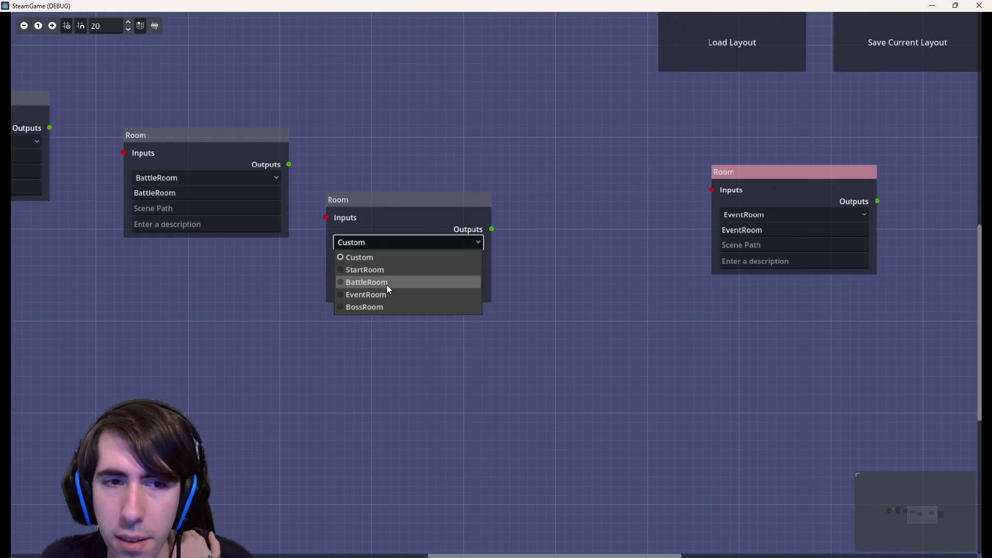
{"action": "left_click", "coordinate": [380, 283]}
Shift the EventRoom node left and move the BattleRoom node into its old spot
{"action": "scroll", "coordinate": [686, 170], "scroll_direction": "right", "scroll_amount": 2}
{"action": "mouse_move", "coordinate": [350, 205]}
{"action": "left_mouse_down"}
{"action": "mouse_move", "coordinate": [753, 303]}
{"action": "mouse_move", "coordinate": [764, 278]}
{"action": "left_mouse_up"}
{"action": "left_click", "coordinate": [722, 172]}
{"action": "left_click_drag", "start_coordinate": [722, 172], "coordinate": [391, 181]}
{"action": "left_click_drag", "start_coordinate": [749, 278], "coordinate": [731, 185]}
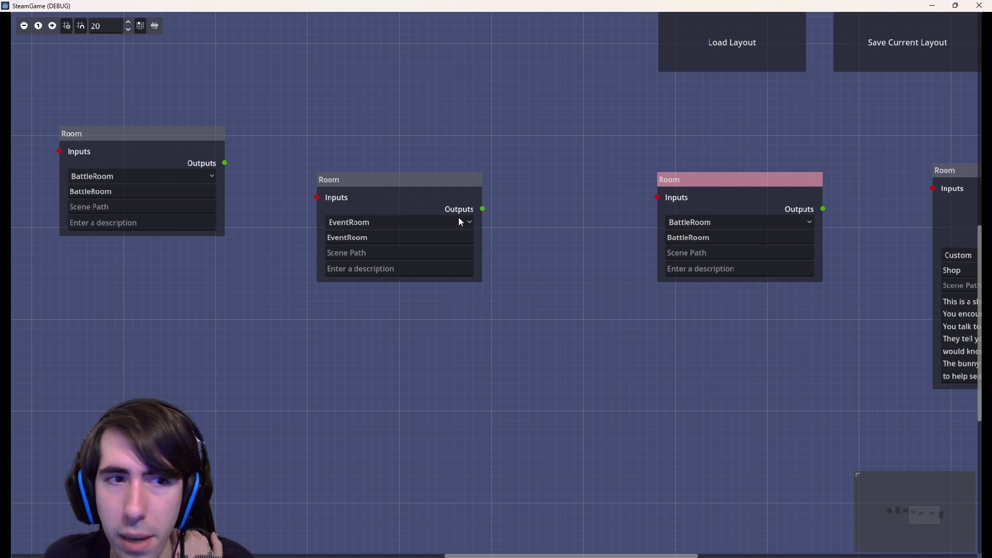
Select the alternating EventRoom, BattleRoom and EventRoom nodes in turn across the graph
{"action": "scroll", "coordinate": [319, 193], "scroll_direction": "left", "scroll_amount": 10}
{"action": "scroll", "coordinate": [425, 240], "scroll_direction": "left", "scroll_amount": 3}
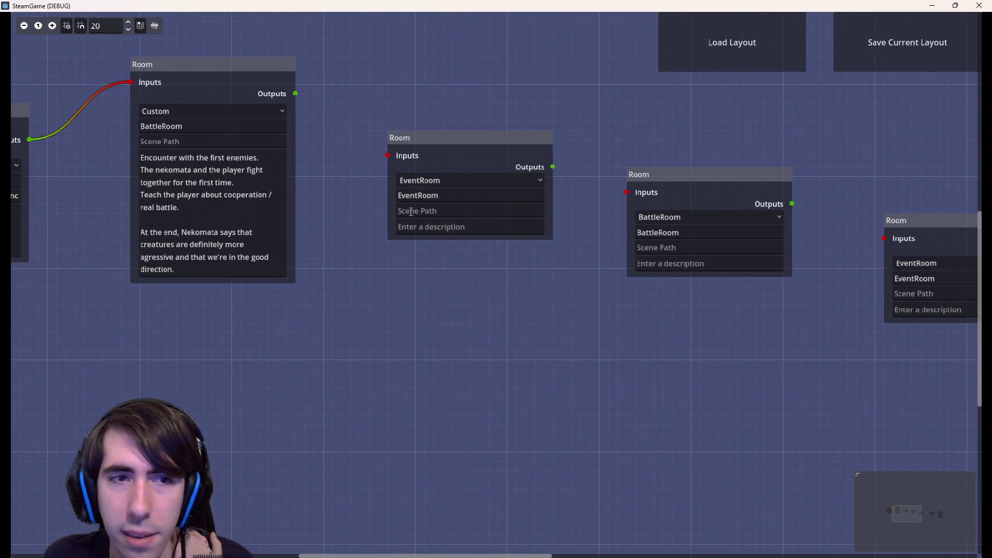
{"action": "scroll", "coordinate": [405, 283], "scroll_direction": "down", "scroll_amount": 1}
{"action": "scroll", "coordinate": [532, 302], "scroll_direction": "left", "scroll_amount": 3}
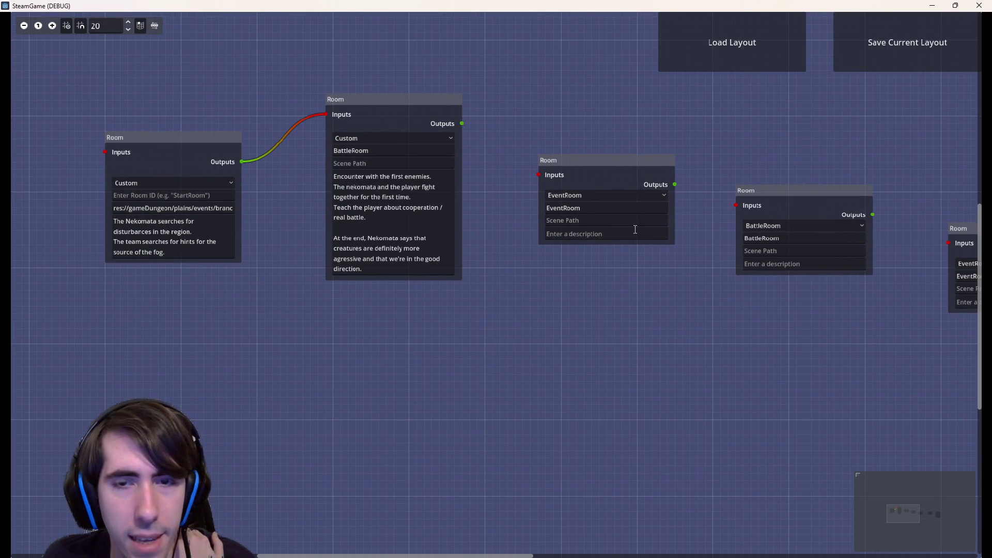
{"action": "left_click_drag", "start_coordinate": [499, 125], "coordinate": [707, 287]}
{"action": "scroll", "coordinate": [661, 453], "scroll_direction": "right", "scroll_amount": 5}
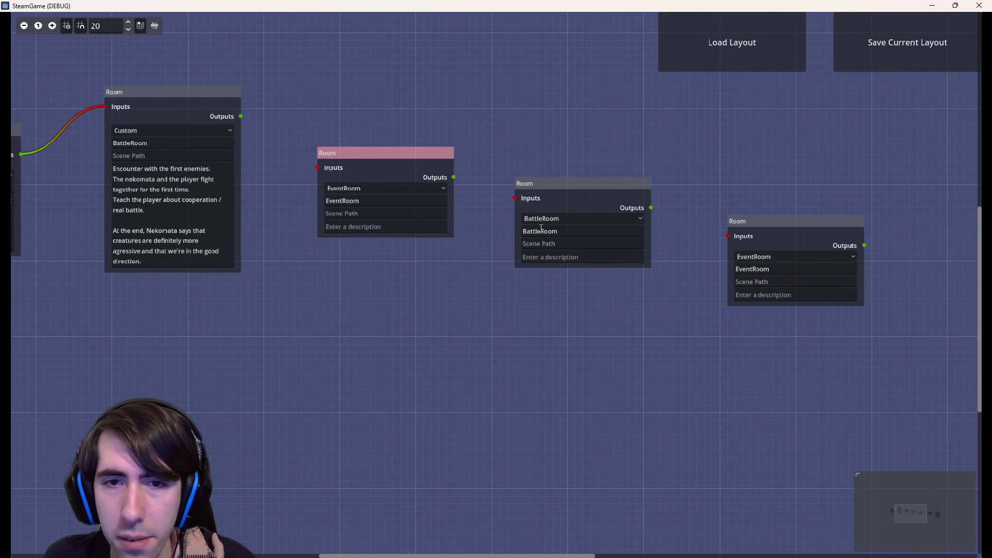
{"action": "left_click_drag", "start_coordinate": [495, 151], "coordinate": [675, 283]}
{"action": "scroll", "coordinate": [633, 358], "scroll_direction": "right", "scroll_amount": 5}
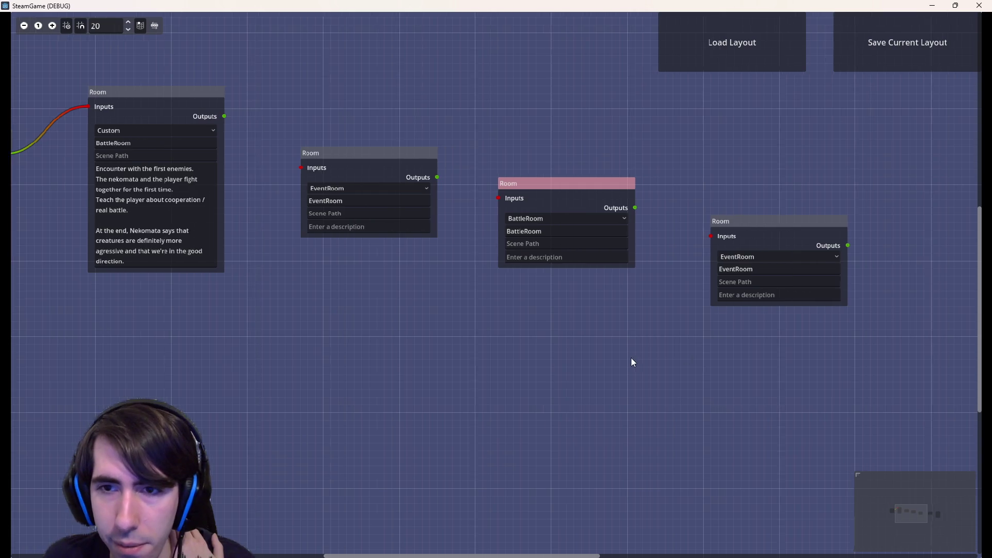
{"action": "mouse_move", "coordinate": [455, 140]}
{"action": "left_mouse_down"}
{"action": "mouse_move", "coordinate": [672, 326]}
{"action": "mouse_move", "coordinate": [661, 307]}
{"action": "left_mouse_up"}
{"action": "scroll", "coordinate": [571, 348], "scroll_direction": "right", "scroll_amount": 3}
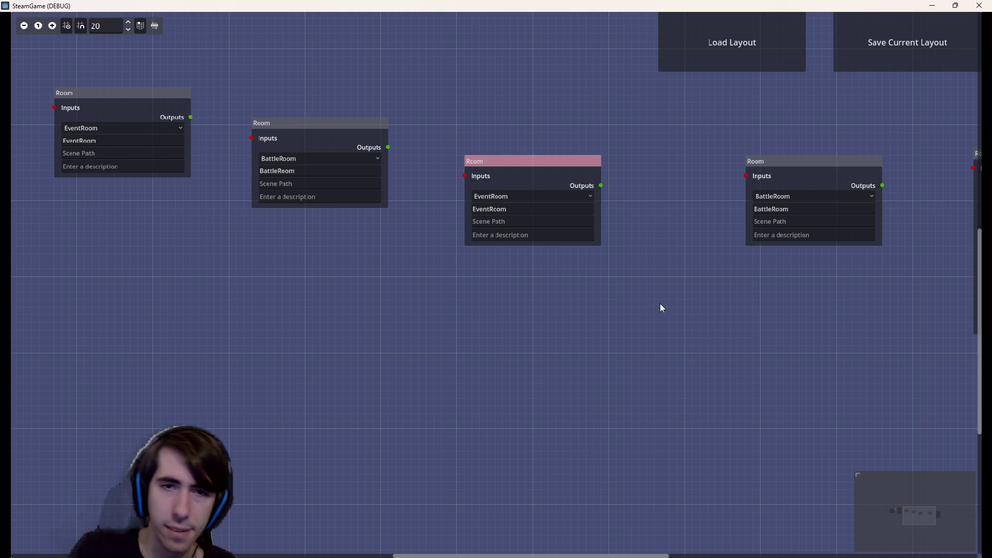
{"action": "scroll", "coordinate": [727, 269], "scroll_direction": "up", "scroll_amount": 2}
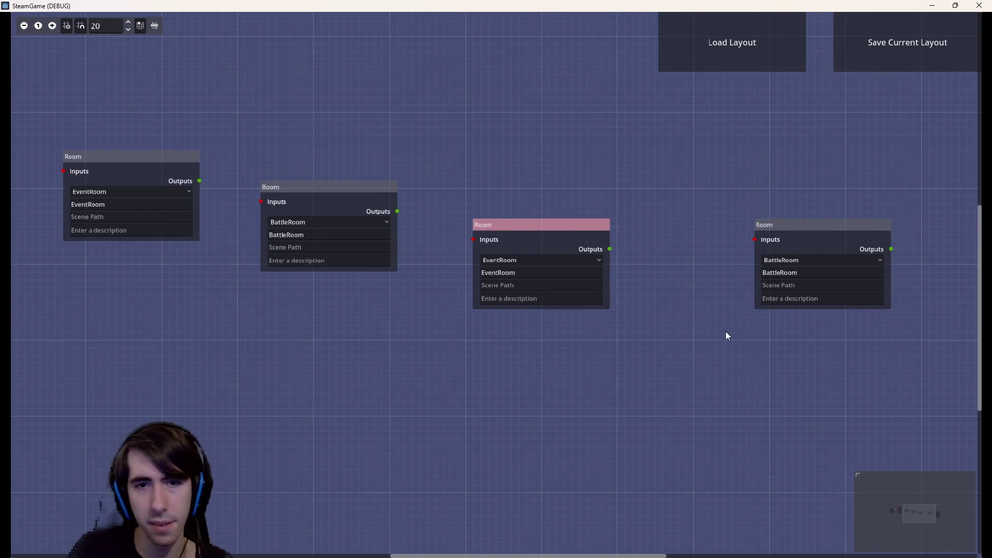
{"action": "scroll", "coordinate": [461, 331], "scroll_direction": "up", "scroll_amount": 1}
{"action": "mouse_move", "coordinate": [438, 295]}
{"action": "left_mouse_down"}
{"action": "mouse_move", "coordinate": [507, 332]}
{"action": "mouse_move", "coordinate": [658, 354]}
{"action": "left_mouse_up"}
{"action": "scroll", "coordinate": [348, 277], "scroll_direction": "right", "scroll_amount": 6}
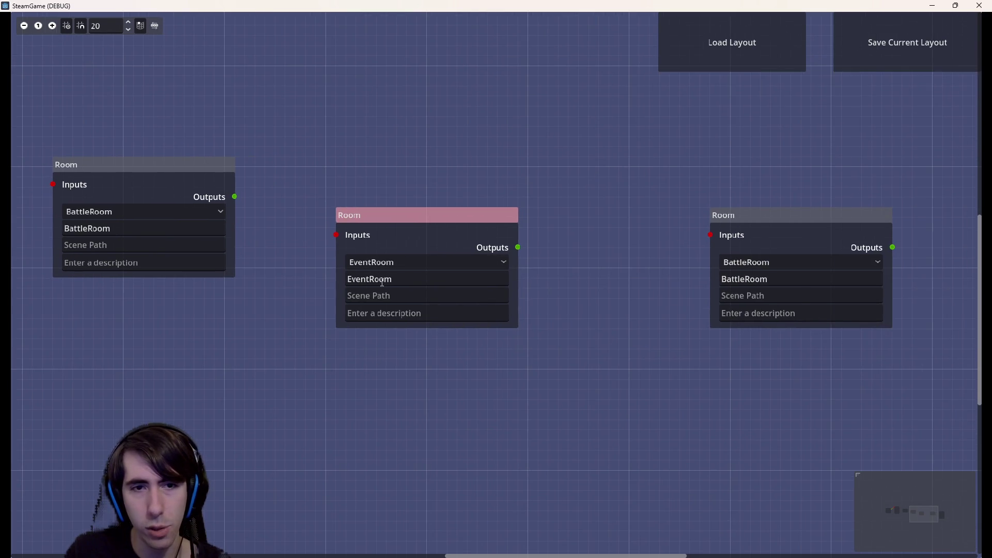
{"action": "left_click", "coordinate": [441, 264]}
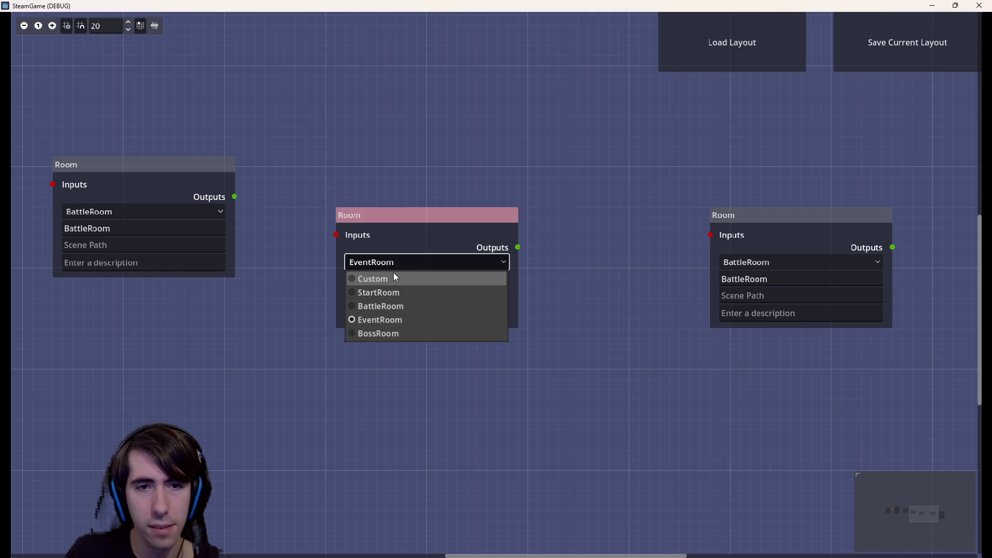
{"action": "key", "text": "Escape"}
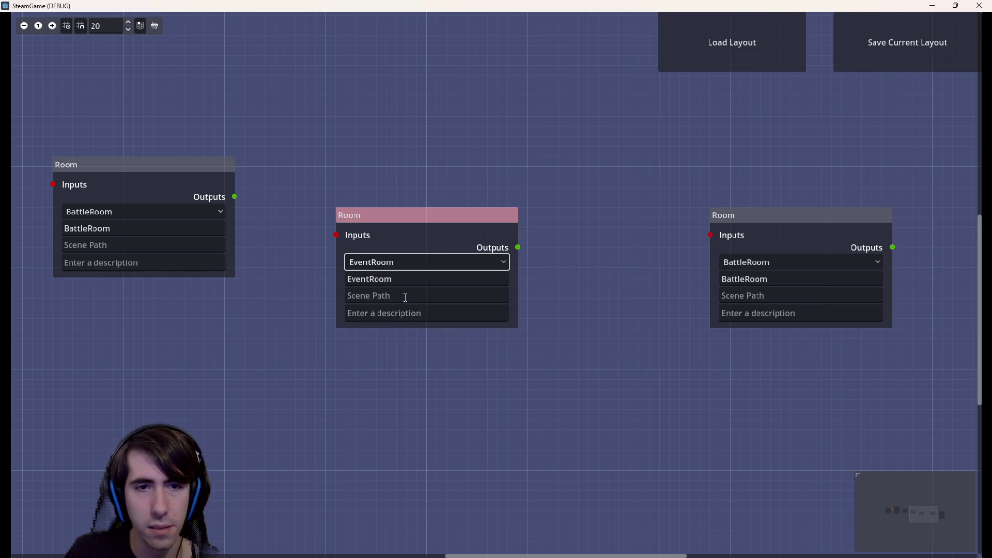
Change the middle node's room ID from EventRoom to Branch
{"action": "left_click", "coordinate": [405, 297]}
{"action": "key", "text": "shift+Tab"}
{"action": "key", "text": "ctrl+a"}
{"action": "key", "text": "BackSpace"}
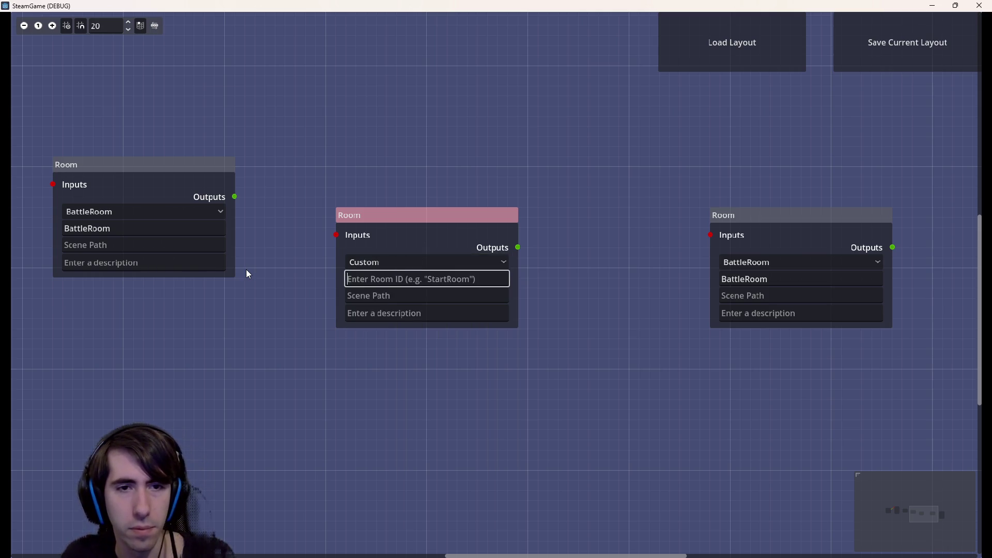
{"action": "type", "text": "Branch"}
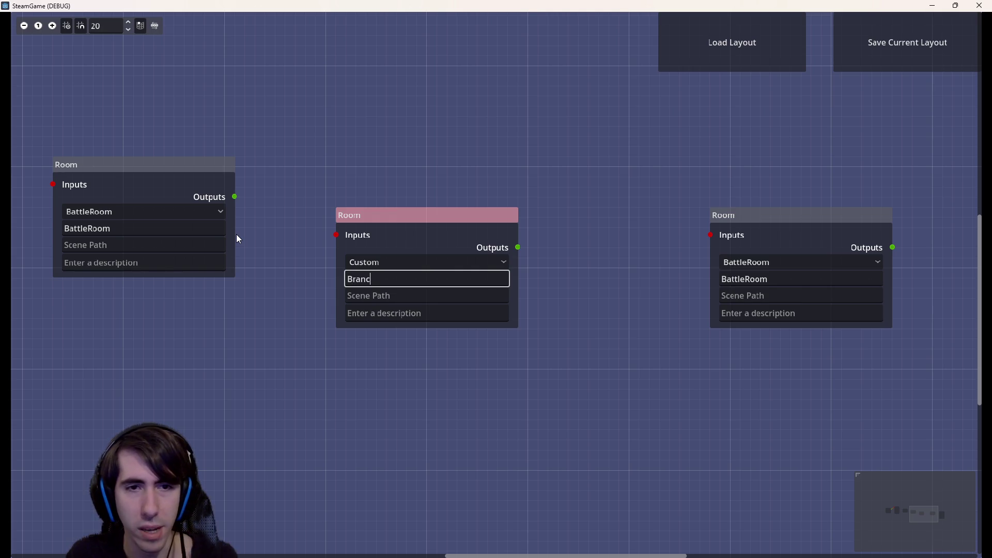
Describe the intersection: follow the footprints of little paws or go toward a drawing
{"action": "left_click", "coordinate": [461, 315]}
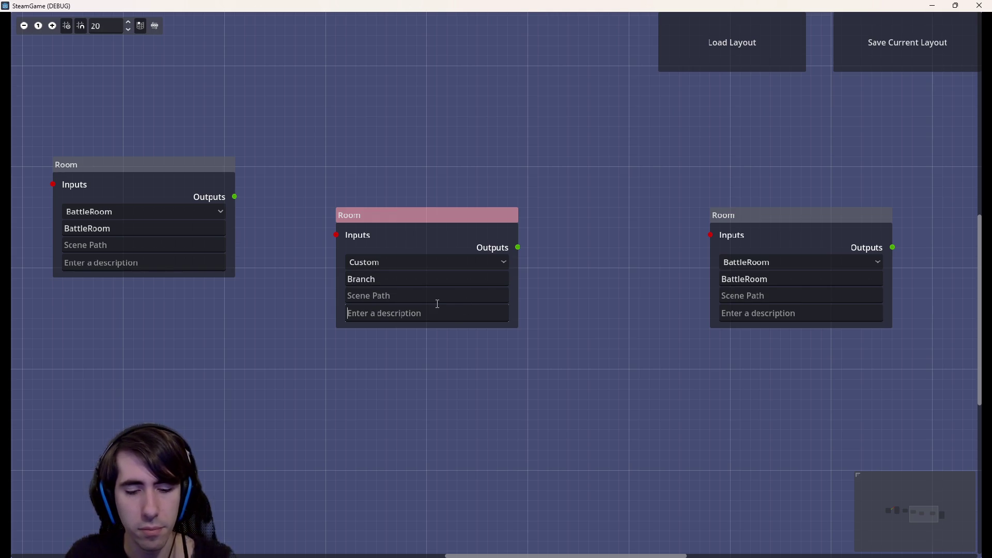
{"action": "type", "text": "There is an intersection."}
{"action": "key", "text": "Return"}
{"action": "type", "text": "The player decides "}
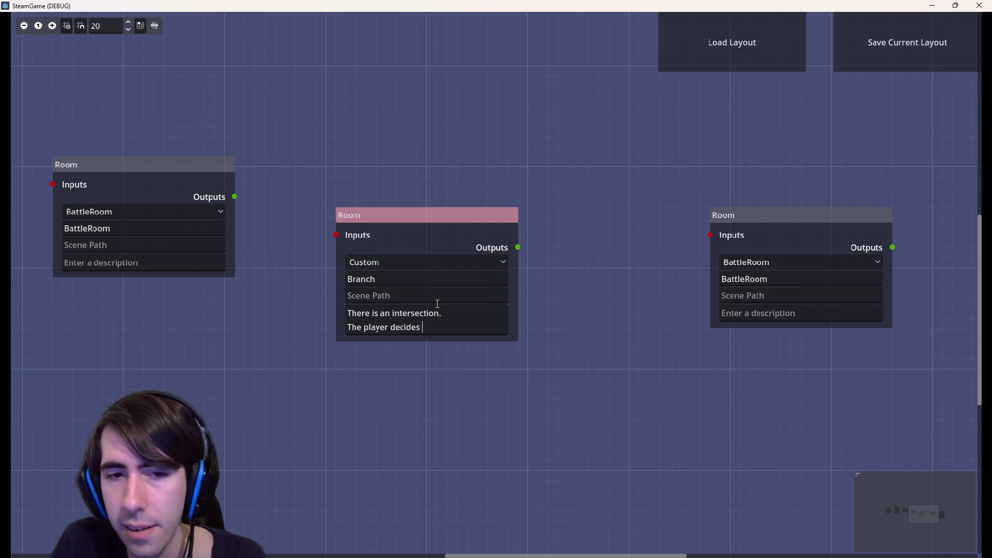
{"action": "type", "text": "if he wants to "}
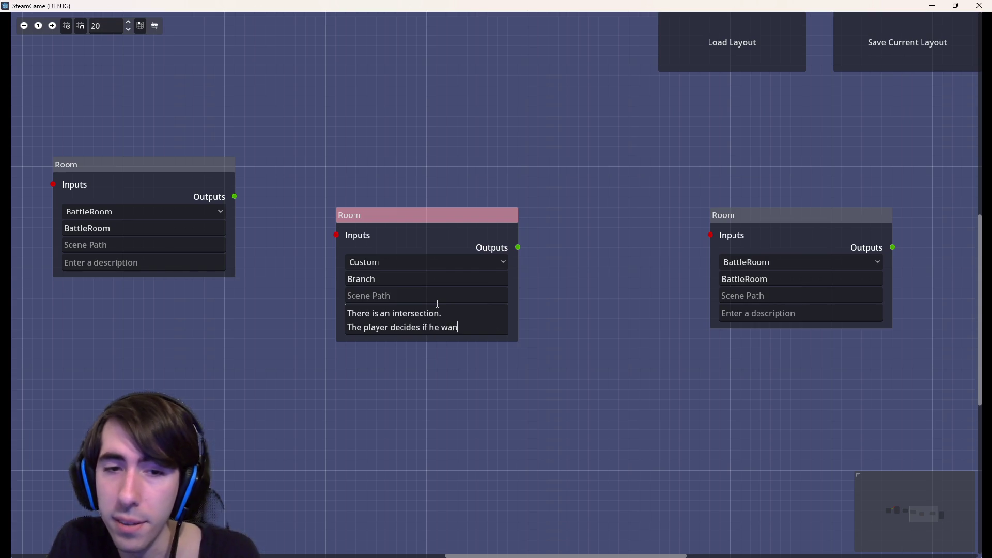
{"action": "type", "text": "follow the "}
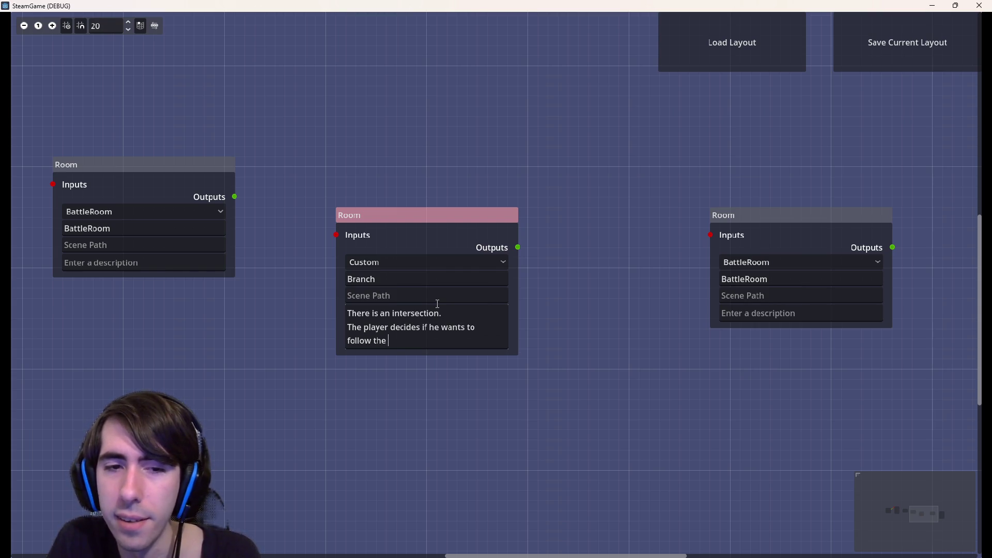
{"action": "type", "text": "little paws "}
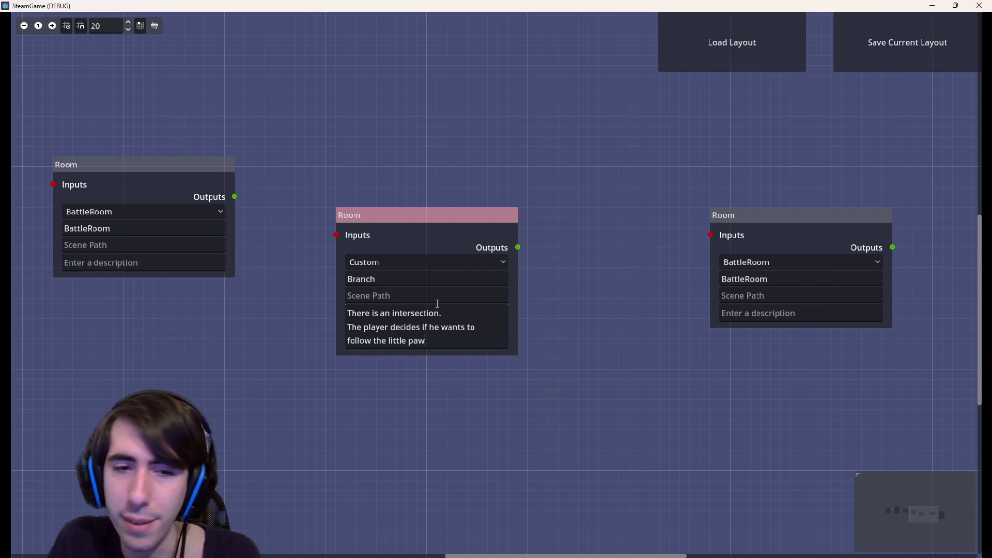
{"action": "type", "text": "or"}
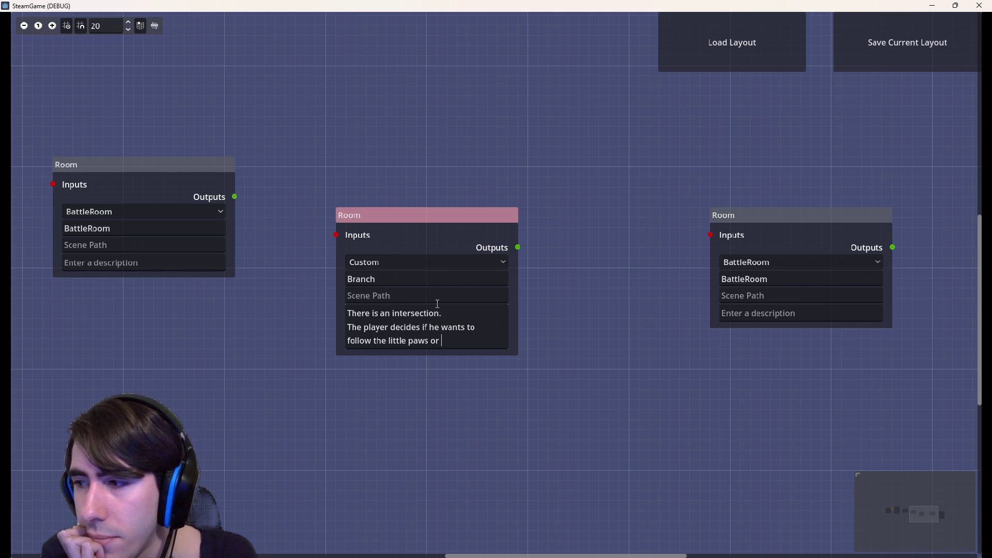
{"action": "key", "text": "ctrl+shift+Left"}
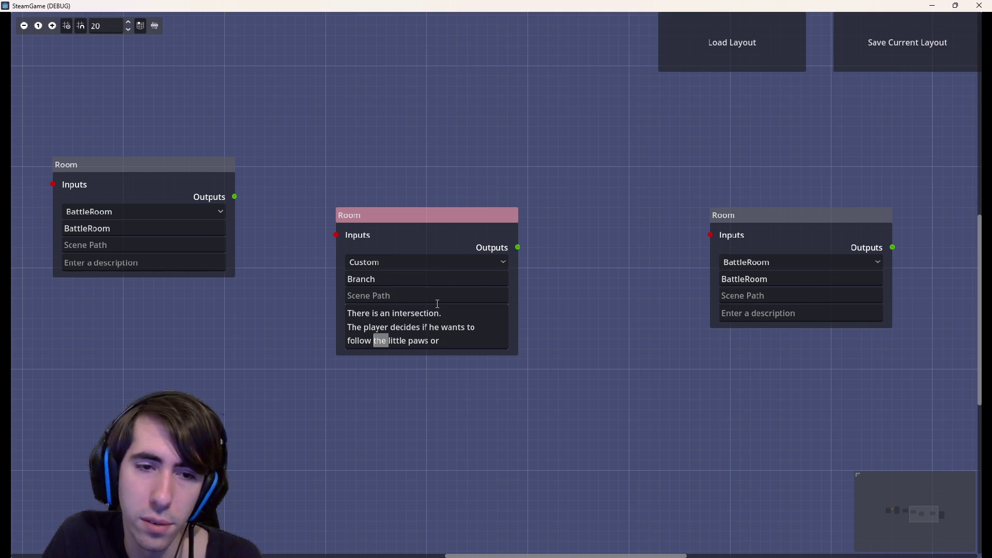
{"action": "type", "text": "footprints"}
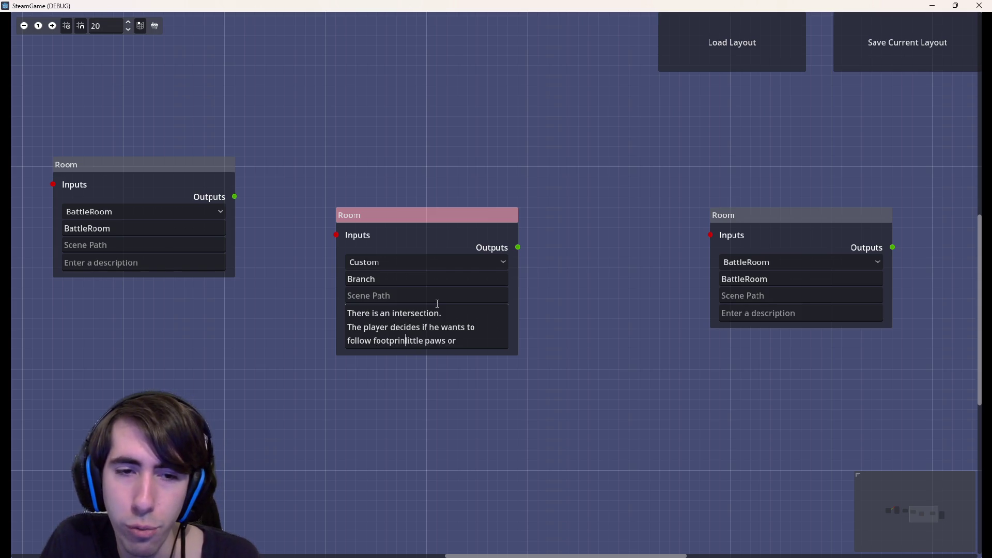
{"action": "type", "text": " of little"}
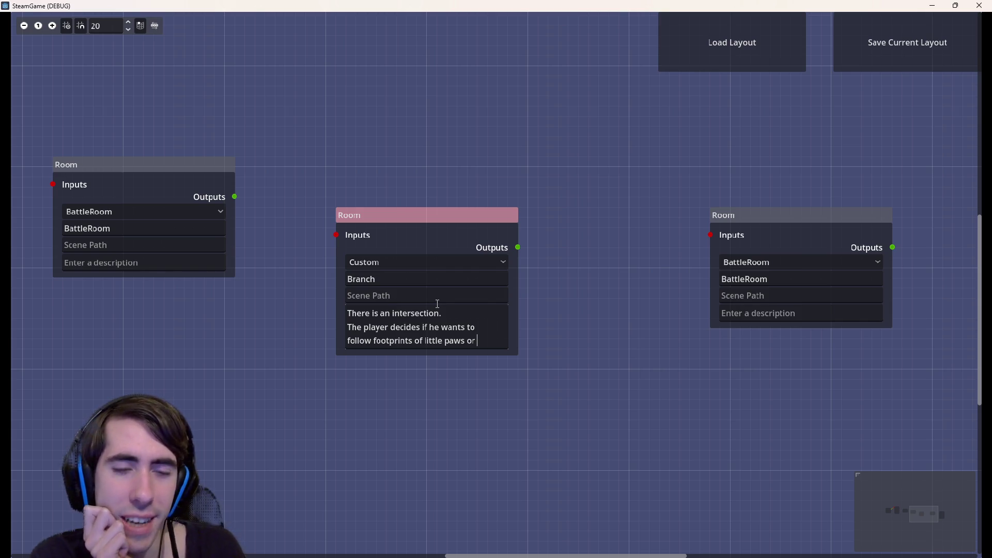
{"action": "type", "text": "d"}
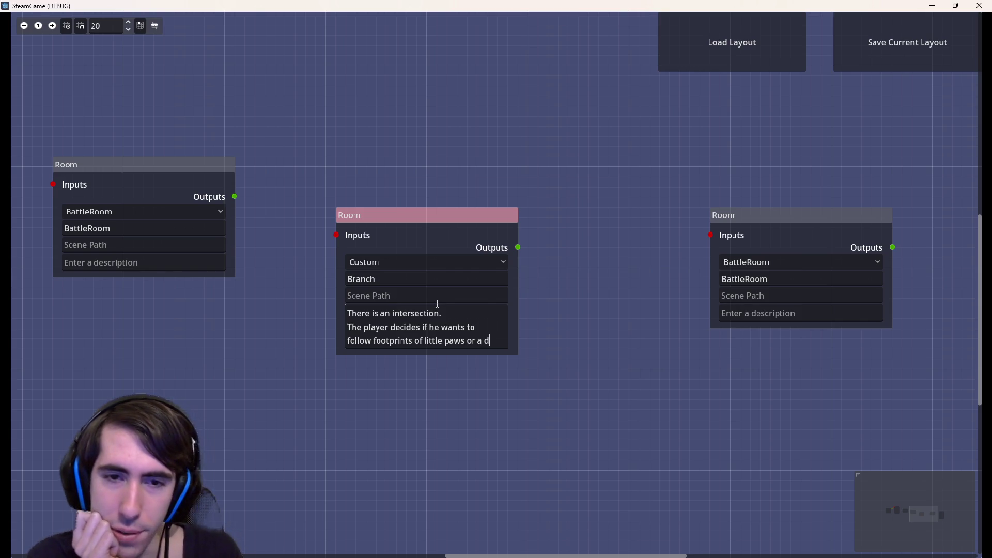
{"action": "key", "text": "BackSpace"}
{"action": "key", "text": "BackSpace"}
{"action": "key", "text": "BackSpace"}
{"action": "type", "text": "go in the di"}
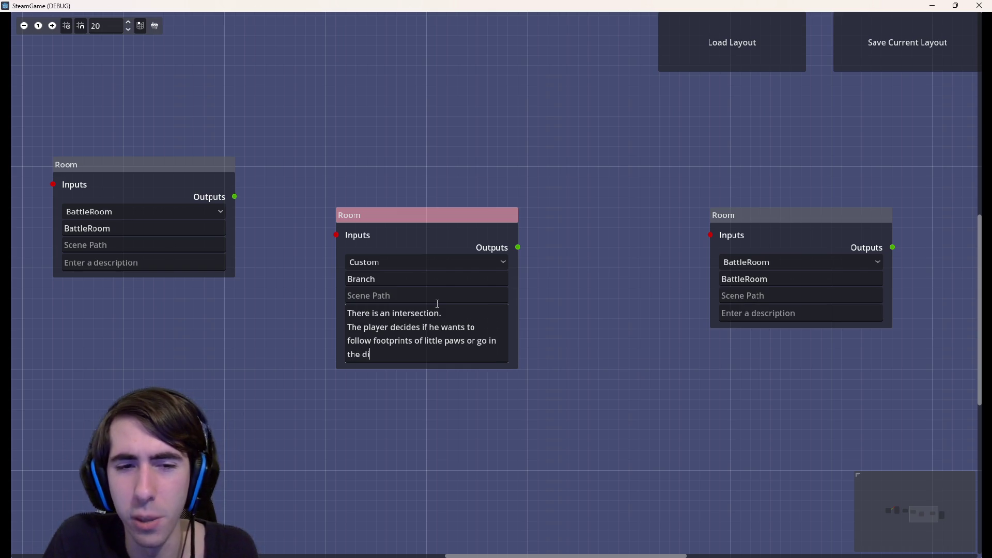
{"action": "type", "text": "rection of a draing."}
{"action": "key", "text": "BackSpace"}
{"action": "key", "text": "BackSpace"}
{"action": "key", "text": "BackSpace"}
{"action": "type", "text": "drawing."}
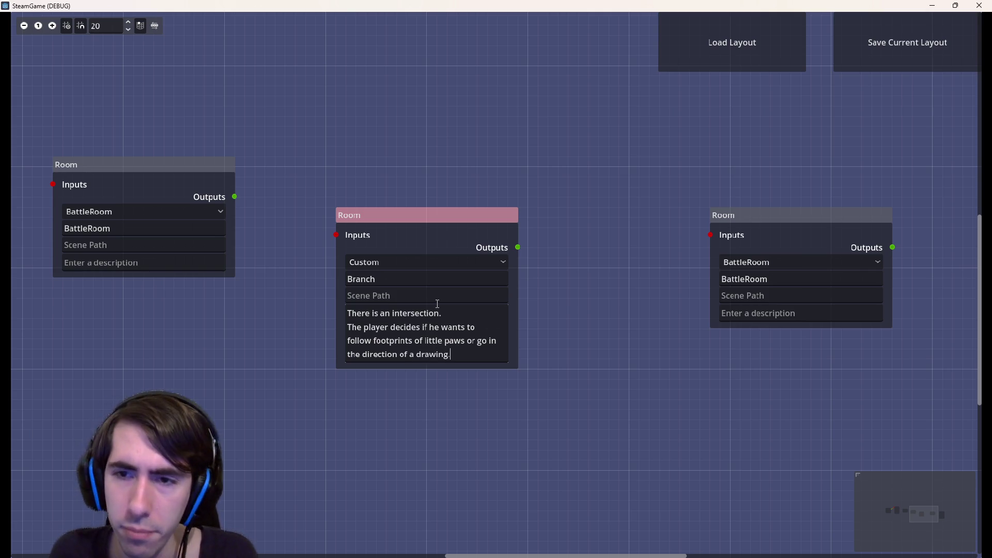
{"action": "left_click_drag", "start_coordinate": [560, 343], "coordinate": [323, 146]}
Add a new empty Room node with Ctrl+N, then delete it again
{"action": "scroll", "coordinate": [324, 146], "scroll_direction": "down", "scroll_amount": 1}
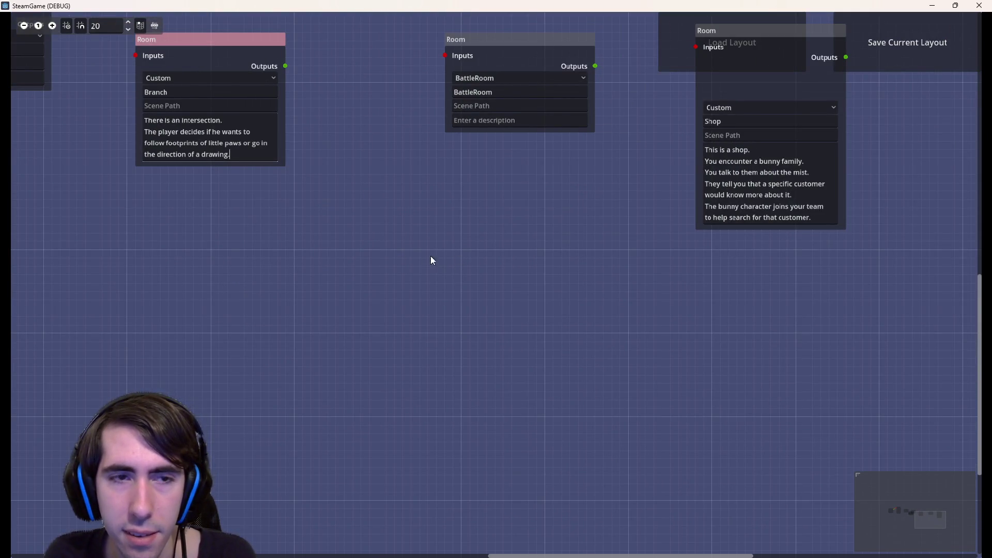
{"action": "key", "text": "ctrl+n"}
{"action": "left_click", "coordinate": [454, 191]}
{"action": "mouse_move", "coordinate": [454, 193]}
{"action": "left_mouse_down"}
{"action": "mouse_move", "coordinate": [510, 345]}
{"action": "mouse_move", "coordinate": [443, 215]}
{"action": "left_mouse_up"}
{"action": "key", "text": "Delete"}
Add a Room node at the lower right and make it a BattleRoom
{"action": "mouse_move", "coordinate": [506, 322]}
{"action": "left_mouse_down"}
{"action": "mouse_move", "coordinate": [696, 388]}
{"action": "mouse_move", "coordinate": [534, 359]}
{"action": "mouse_move", "coordinate": [323, 343]}
{"action": "mouse_move", "coordinate": [261, 314]}
{"action": "left_mouse_up"}
{"action": "left_click_drag", "start_coordinate": [588, 316], "coordinate": [519, 294]}
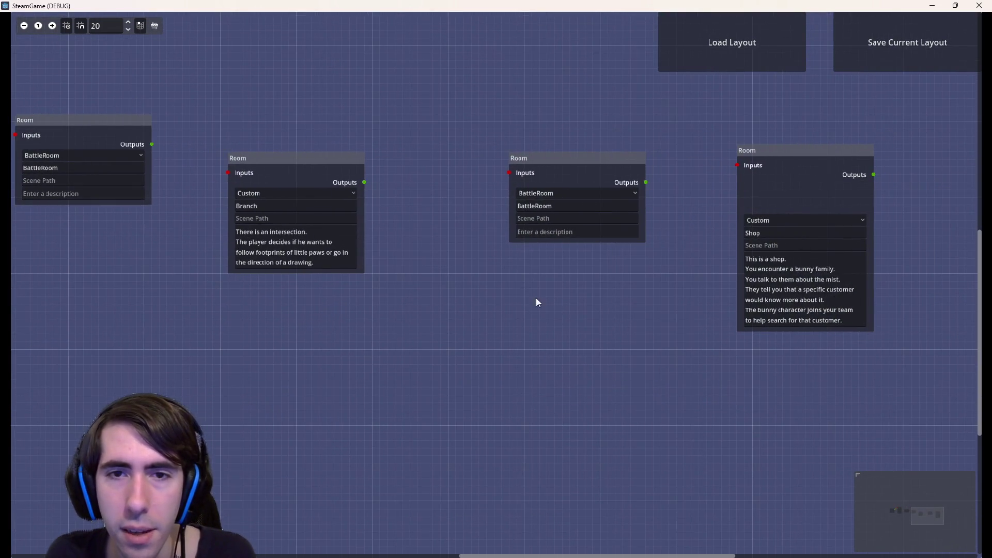
{"action": "left_click_drag", "start_coordinate": [571, 357], "coordinate": [818, 368]}
{"action": "double_click", "coordinate": [424, 244]}
{"action": "mouse_move", "coordinate": [423, 243]}
{"action": "left_mouse_down"}
{"action": "mouse_move", "coordinate": [715, 339]}
{"action": "mouse_move", "coordinate": [828, 315]}
{"action": "mouse_move", "coordinate": [522, 173]}
{"action": "mouse_move", "coordinate": [549, 296]}
{"action": "mouse_move", "coordinate": [540, 354]}
{"action": "mouse_move", "coordinate": [497, 396]}
{"action": "left_mouse_up"}
{"action": "left_click", "coordinate": [541, 353]}
{"action": "left_click", "coordinate": [510, 379]}
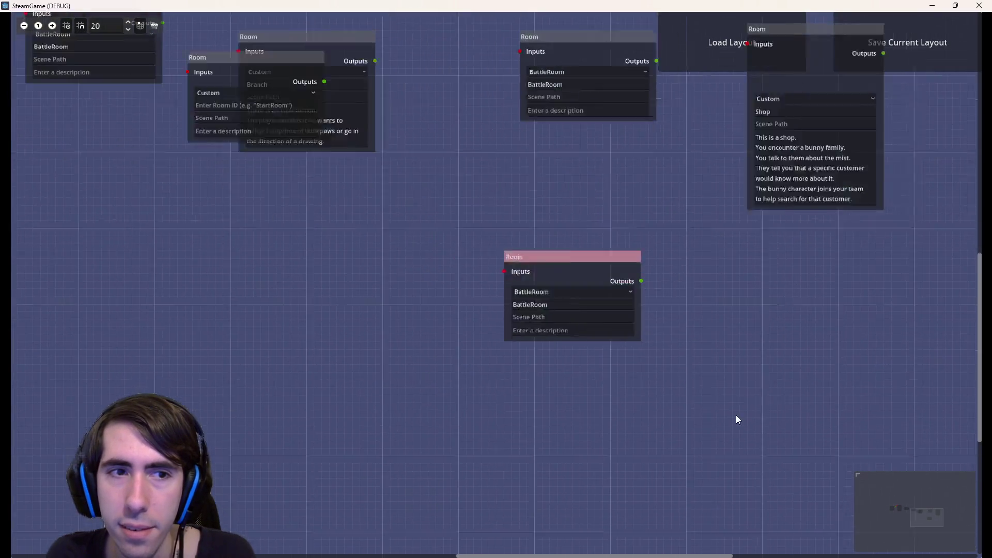
Place the empty Custom Room node below the Shop node
{"action": "scroll", "coordinate": [320, 227], "scroll_direction": "up", "scroll_amount": 1}
{"action": "mouse_move", "coordinate": [283, 98]}
{"action": "left_mouse_down"}
{"action": "mouse_move", "coordinate": [492, 197]}
{"action": "mouse_move", "coordinate": [841, 335]}
{"action": "left_mouse_up"}
{"action": "mouse_move", "coordinate": [834, 290]}
{"action": "left_mouse_down"}
{"action": "mouse_move", "coordinate": [693, 287]}
{"action": "mouse_move", "coordinate": [652, 307]}
{"action": "left_mouse_up"}
{"action": "left_click", "coordinate": [703, 394]}
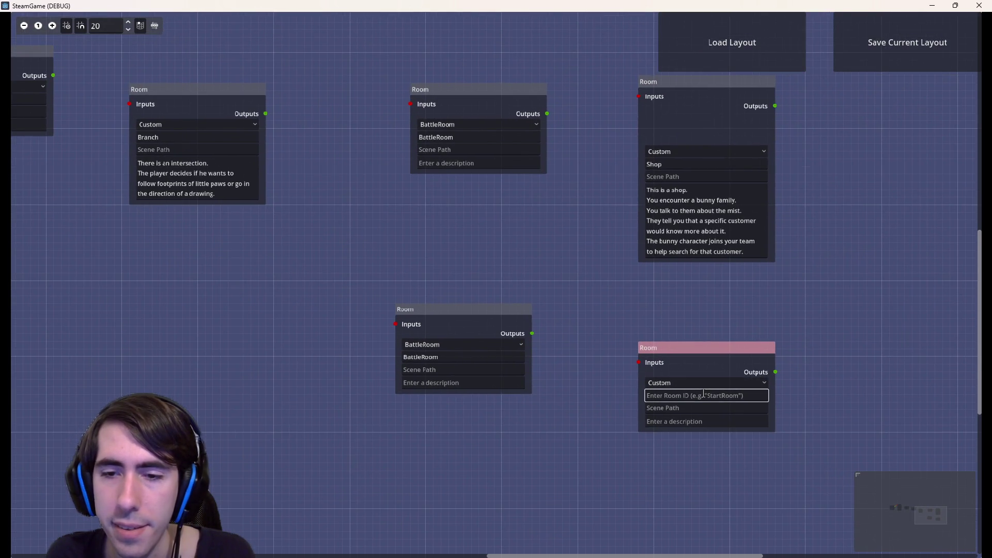
Type the artist-encounter text and copy it from the room ID into the description field
{"action": "type", "text": "Encounte"}
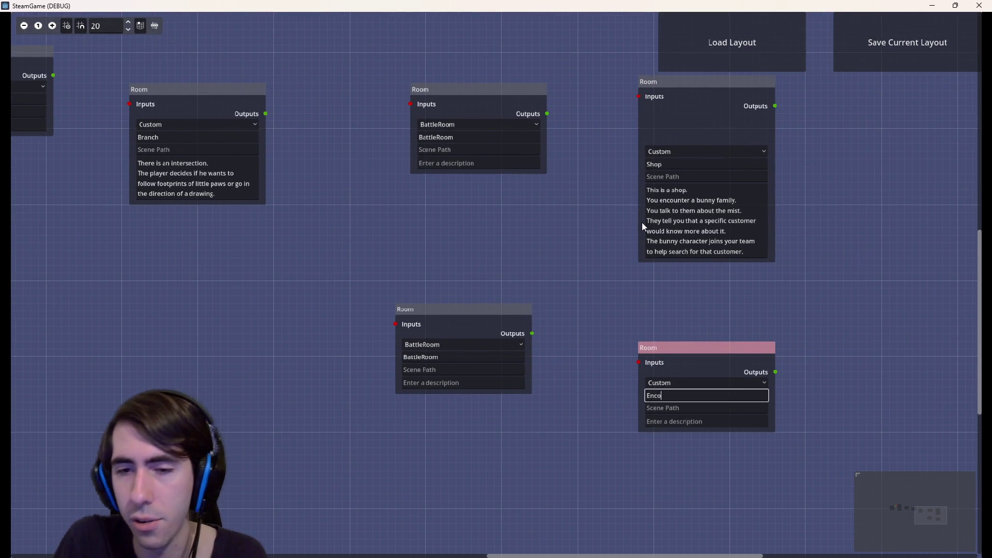
{"action": "type", "text": "r wiht"}
{"action": "type", "text": "t "}
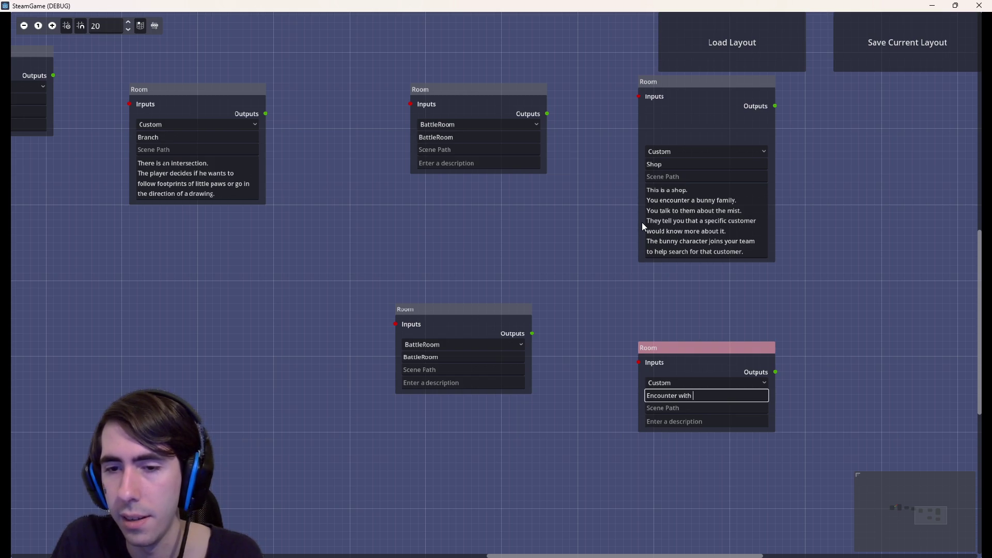
{"action": "type", "text": "the artist"}
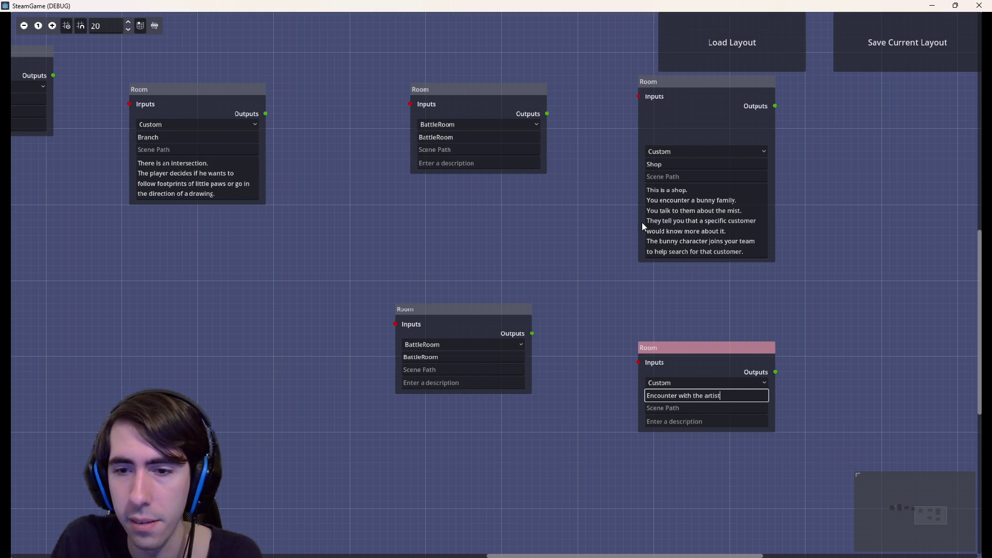
{"action": "key", "text": "ctrl+a"}
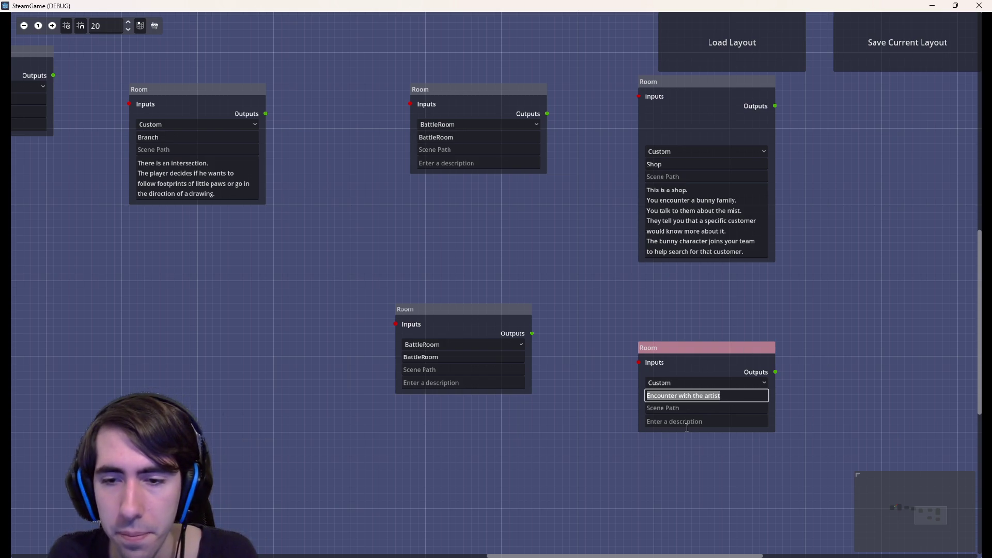
{"action": "key", "text": "ctrl+c"}
{"action": "left_click", "coordinate": [687, 422]}
{"action": "key", "text": "ctrl+v"}
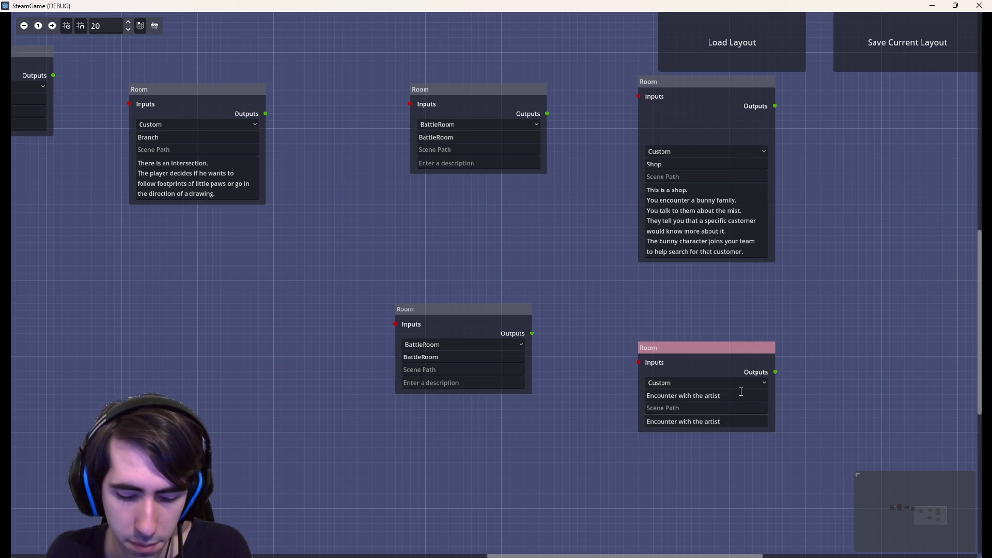
Clear the room ID and enter the new ID 'ArtistEncount1'
{"action": "triple_click", "coordinate": [741, 393]}
{"action": "key", "text": "BackSpace"}
{"action": "scroll", "coordinate": [642, 420], "scroll_direction": "up", "scroll_amount": 2}
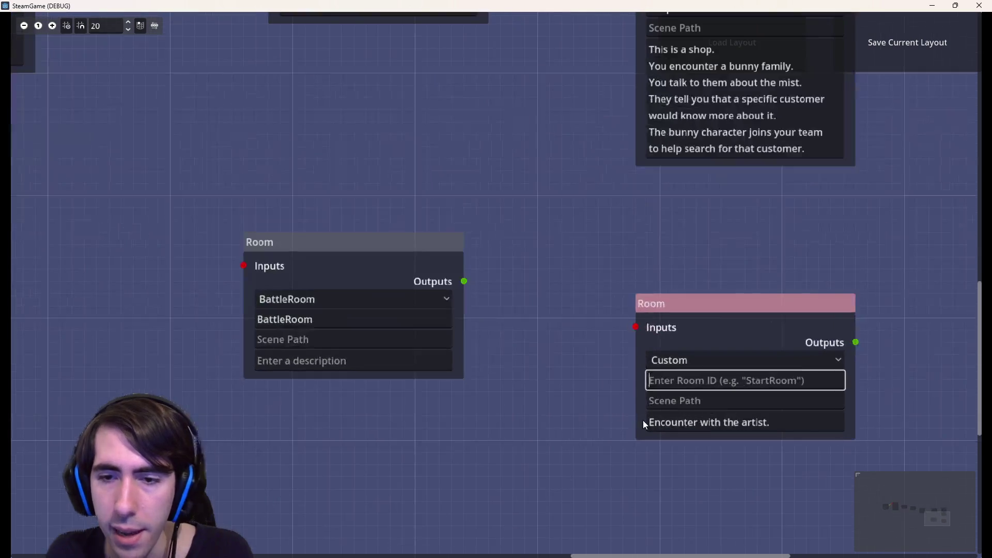
{"action": "scroll", "coordinate": [557, 457], "scroll_direction": "down", "scroll_amount": 2}
{"action": "scroll", "coordinate": [557, 456], "scroll_direction": "up", "scroll_amount": 2}
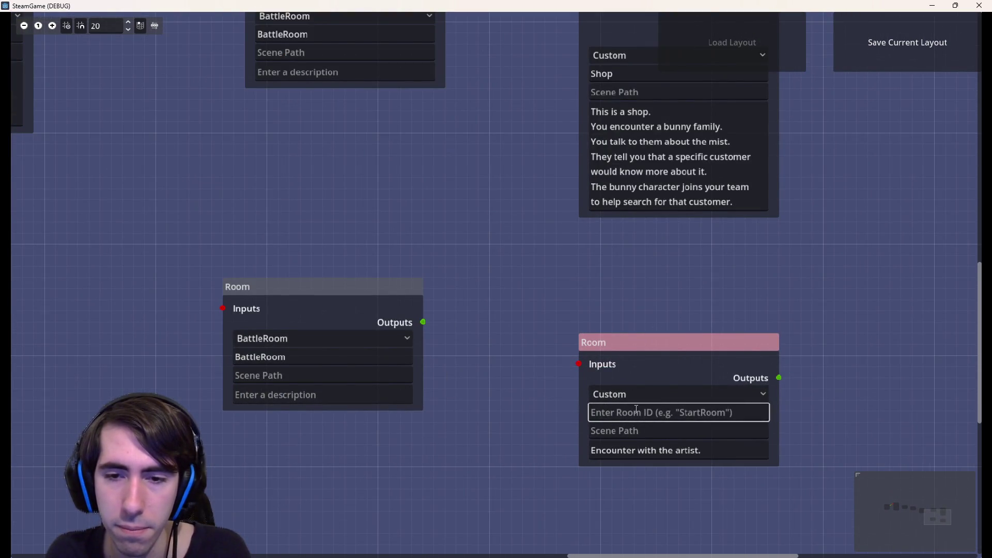
{"action": "scroll", "coordinate": [584, 321], "scroll_direction": "up", "scroll_amount": 1}
{"action": "scroll", "coordinate": [575, 343], "scroll_direction": "up", "scroll_amount": 1}
{"action": "scroll", "coordinate": [597, 436], "scroll_direction": "down", "scroll_amount": 1}
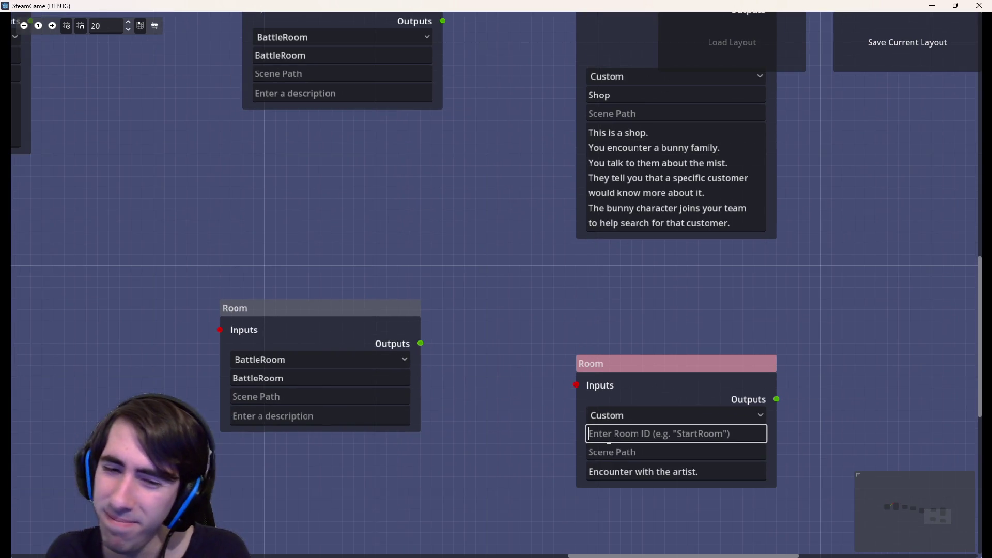
{"action": "type", "text": "Artist"}
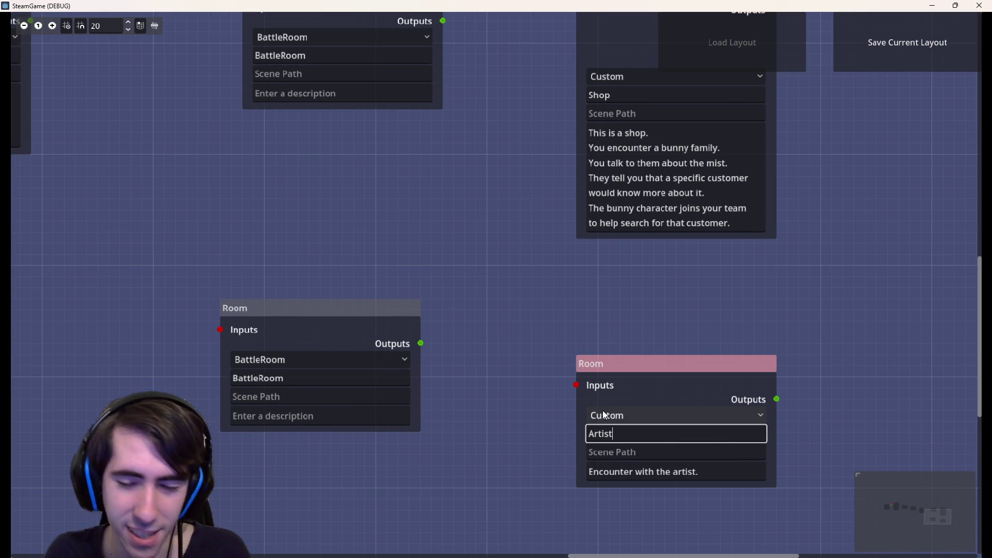
{"action": "scroll", "coordinate": [600, 454], "scroll_direction": "left", "scroll_amount": 2}
{"action": "scroll", "coordinate": [599, 413], "scroll_direction": "down", "scroll_amount": 2}
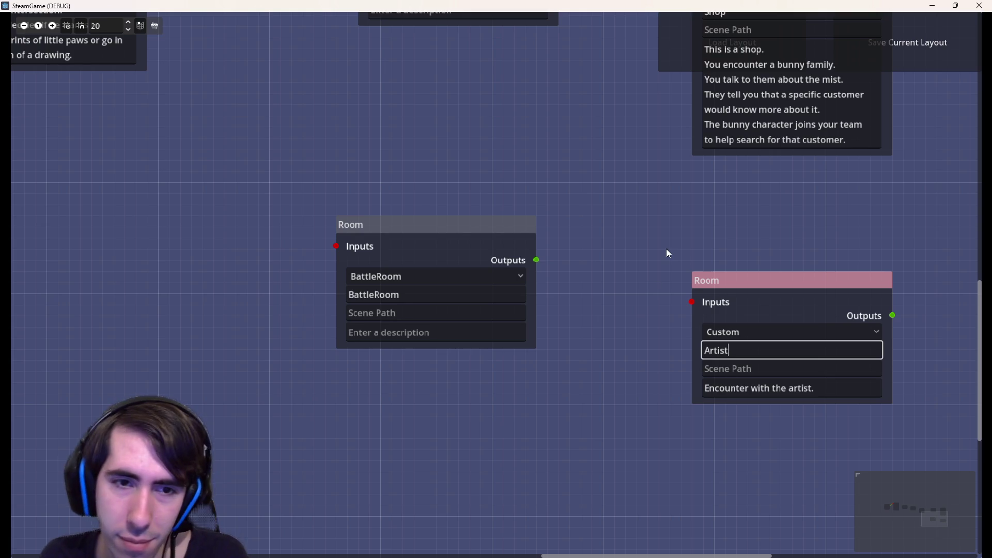
{"action": "type", "text": "Encount"}
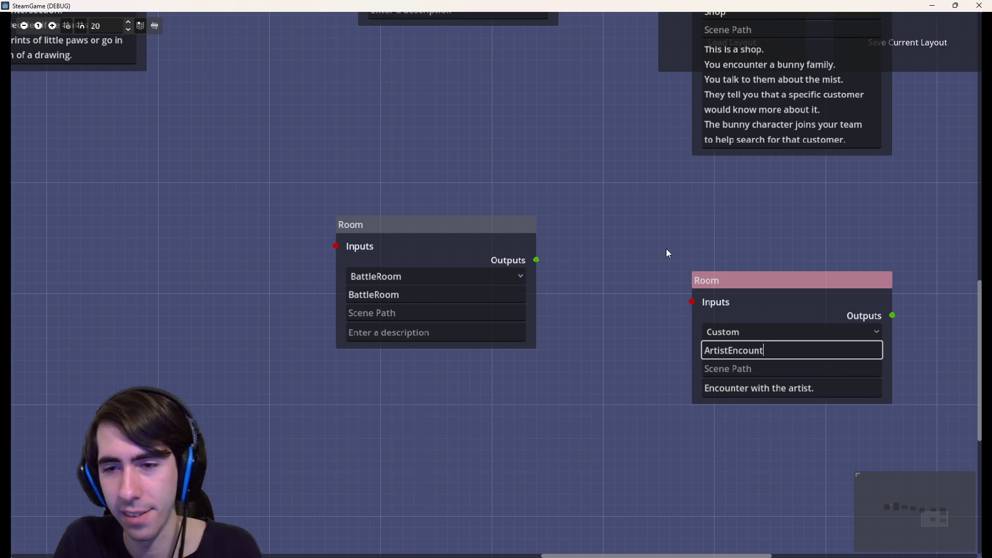
{"action": "type", "text": "1"}
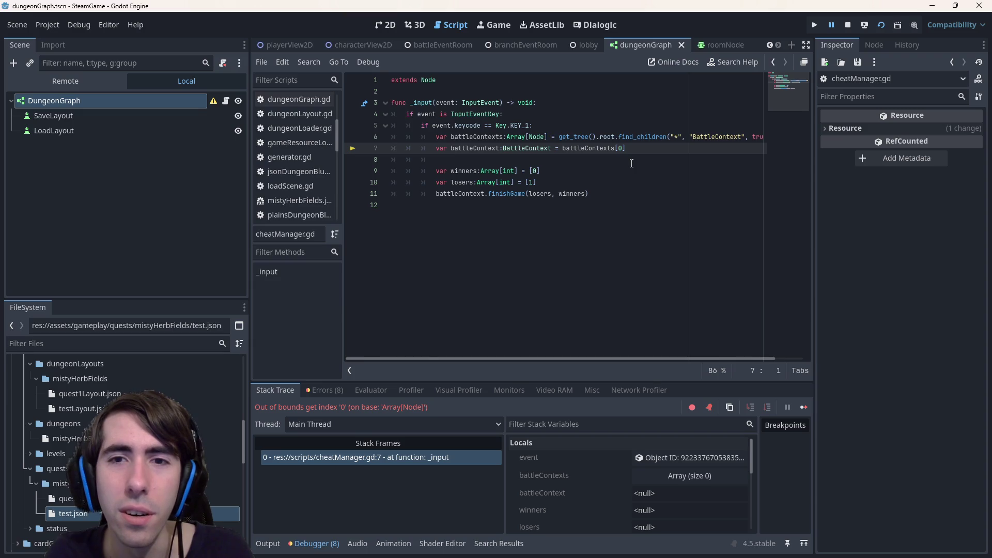
Inspect the _input function and battleContexts lines in the paused cheatManager.gd
{"action": "left_click", "coordinate": [615, 160]}
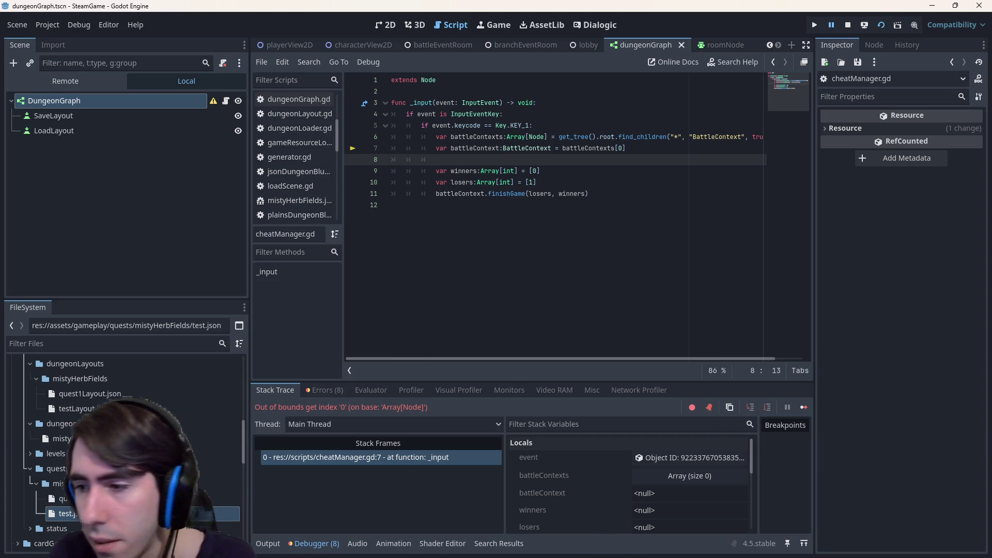
{"action": "key", "text": "F12"}
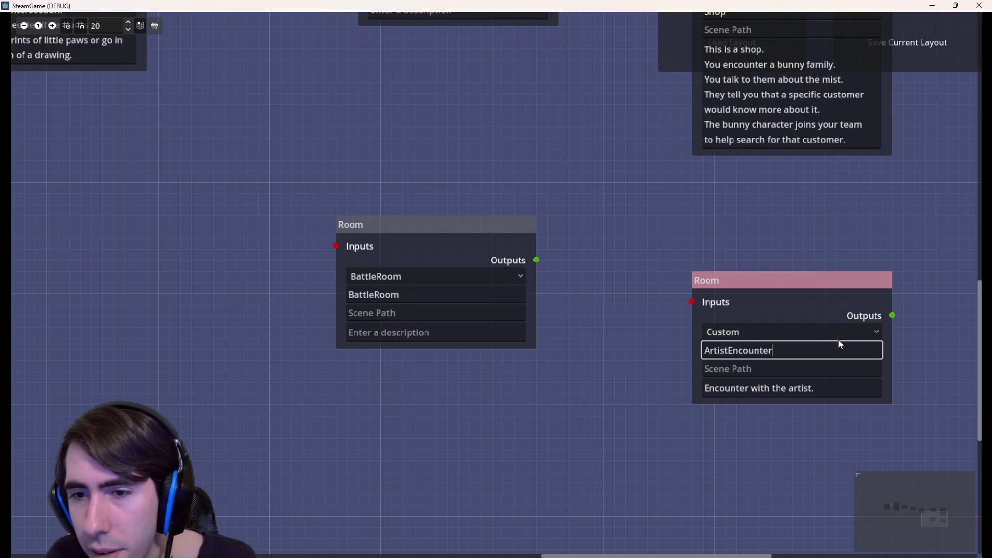
{"action": "left_click", "coordinate": [928, 5]}
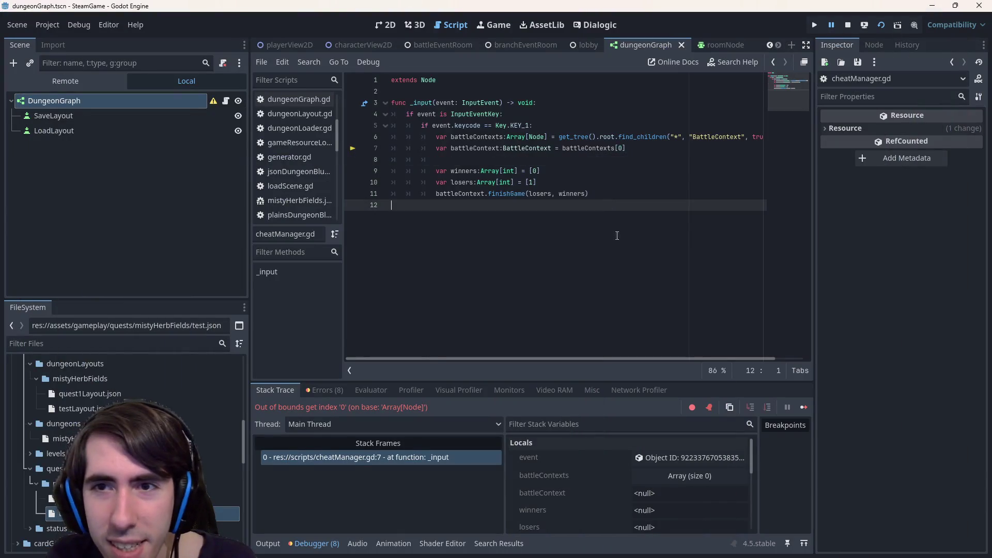
{"action": "mouse_move", "coordinate": [554, 215]}
{"action": "left_mouse_down"}
{"action": "mouse_move", "coordinate": [465, 192]}
{"action": "mouse_move", "coordinate": [398, 117]}
{"action": "mouse_move", "coordinate": [328, 95]}
{"action": "left_mouse_up"}
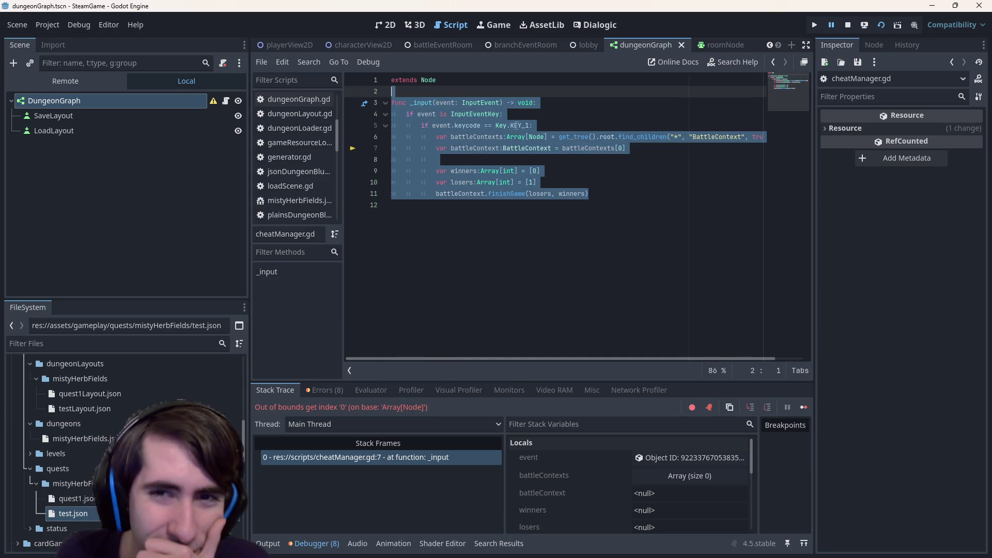
{"action": "left_click_drag", "start_coordinate": [585, 358], "coordinate": [614, 359]}
{"action": "left_click_drag", "start_coordinate": [516, 358], "coordinate": [488, 359]}
{"action": "double_click", "coordinate": [488, 135]}
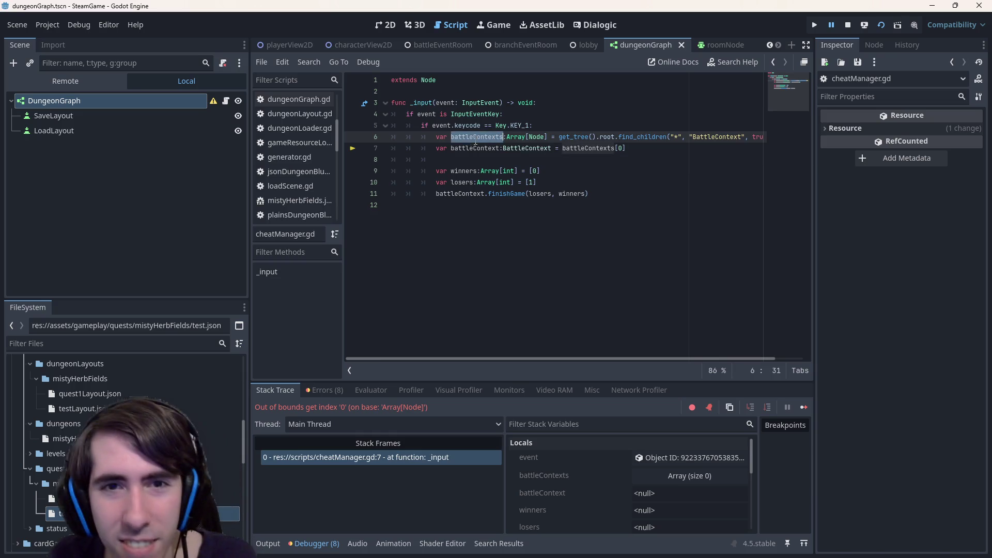
{"action": "left_click", "coordinate": [435, 148]}
{"action": "key", "text": "Return"}
{"action": "key", "text": "ctrl+z"}
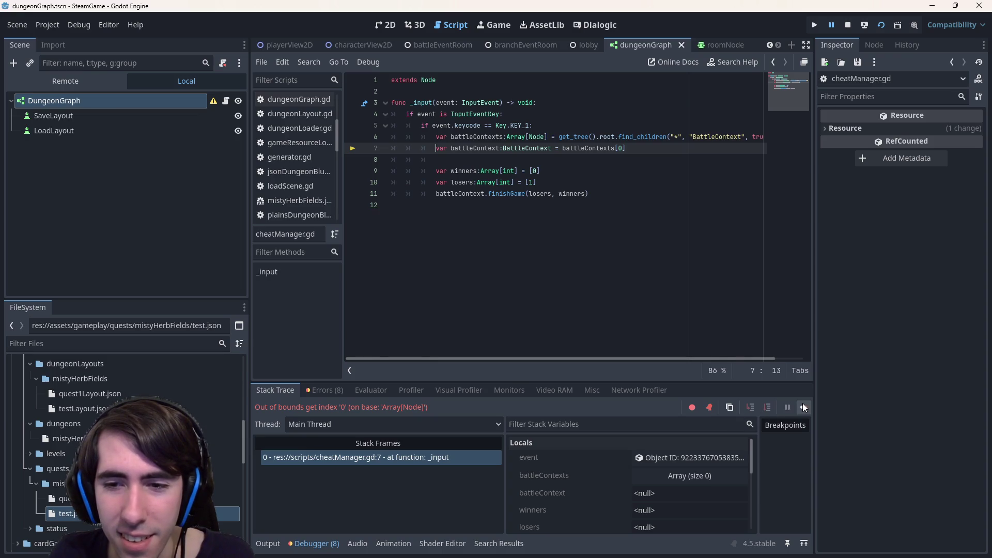
Check the debugger's Errors tab, return to Stack Trace, and resume the game
{"action": "left_click", "coordinate": [331, 390]}
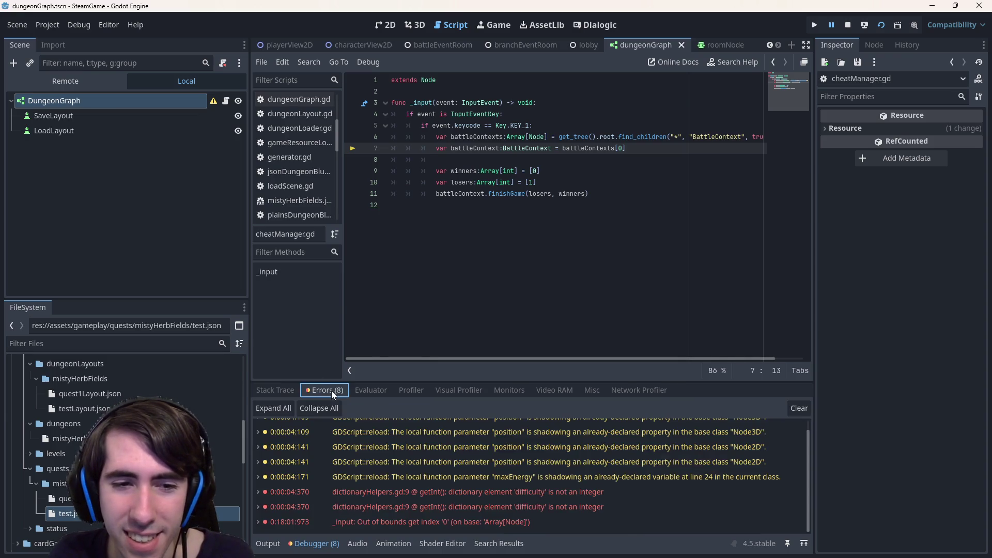
{"action": "left_click", "coordinate": [283, 391]}
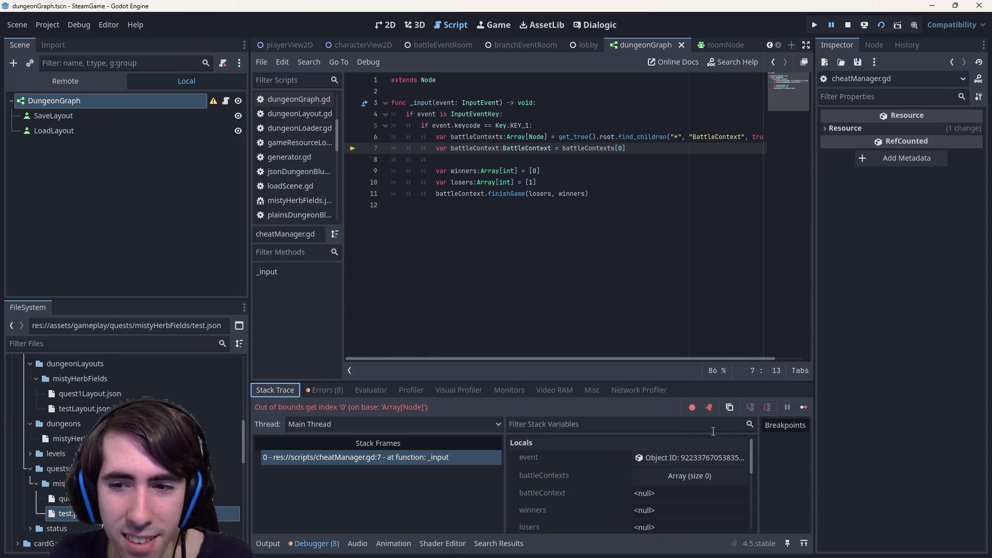
{"action": "left_click", "coordinate": [804, 407]}
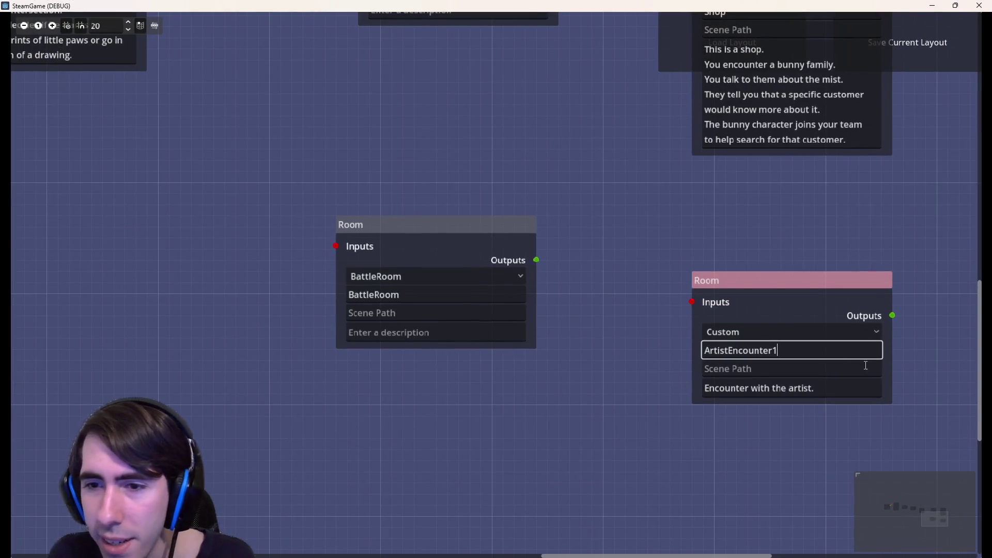
{"action": "left_click_drag", "start_coordinate": [778, 351], "coordinate": [677, 351]}
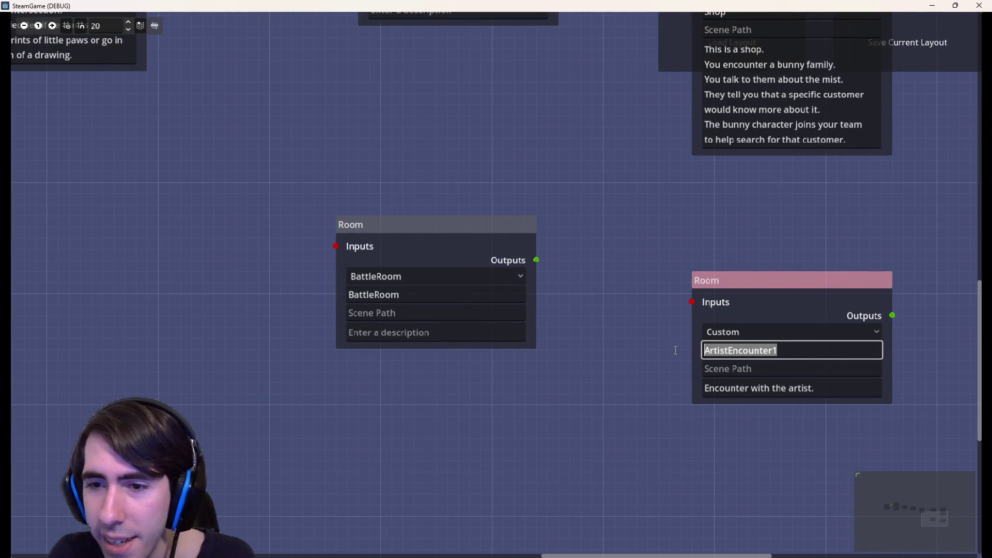
Pan the room graph to the Branch node and choose Save Current Layout
{"action": "scroll", "coordinate": [565, 222], "scroll_direction": "down", "scroll_amount": 1}
{"action": "mouse_move", "coordinate": [565, 222]}
{"action": "left_mouse_down"}
{"action": "mouse_move", "coordinate": [349, 262]}
{"action": "mouse_move", "coordinate": [371, 255]}
{"action": "mouse_move", "coordinate": [497, 279]}
{"action": "left_mouse_up"}
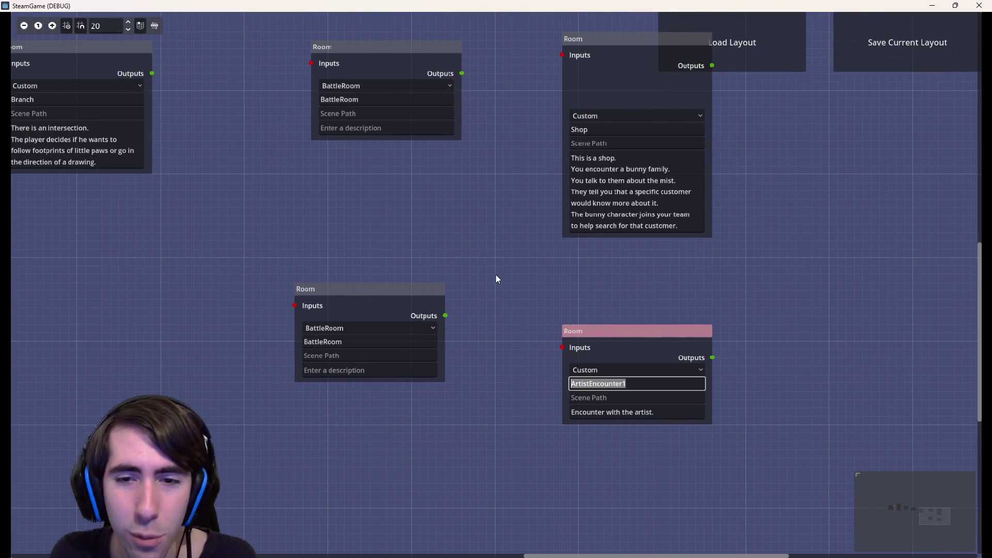
{"action": "mouse_move", "coordinate": [571, 299]}
{"action": "left_mouse_down"}
{"action": "mouse_move", "coordinate": [616, 267]}
{"action": "mouse_move", "coordinate": [474, 259]}
{"action": "left_mouse_up"}
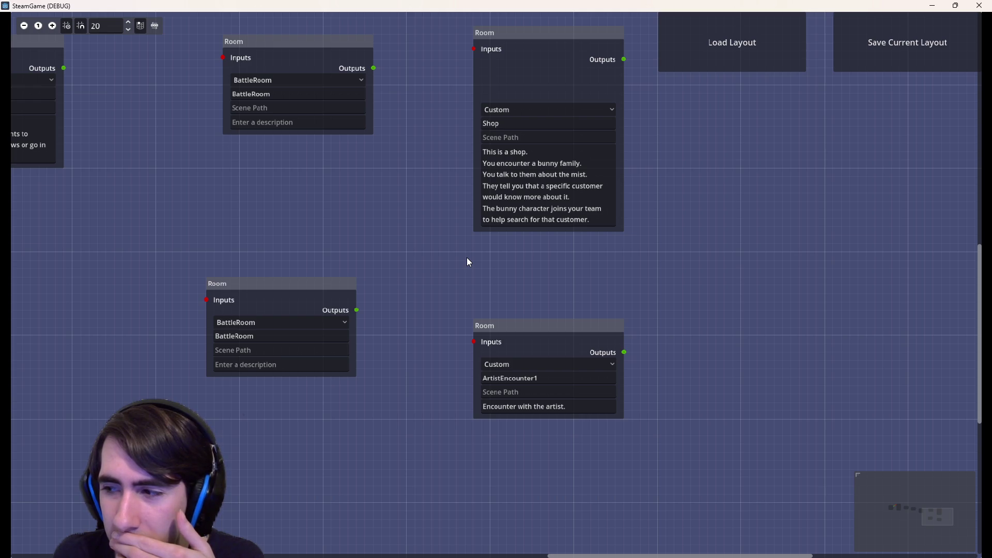
{"action": "mouse_move", "coordinate": [435, 265]}
{"action": "left_mouse_down"}
{"action": "mouse_move", "coordinate": [489, 270]}
{"action": "mouse_move", "coordinate": [563, 315]}
{"action": "mouse_move", "coordinate": [510, 335]}
{"action": "mouse_move", "coordinate": [593, 312]}
{"action": "mouse_move", "coordinate": [597, 281]}
{"action": "mouse_move", "coordinate": [571, 299]}
{"action": "left_mouse_up"}
{"action": "left_click", "coordinate": [859, 52]}
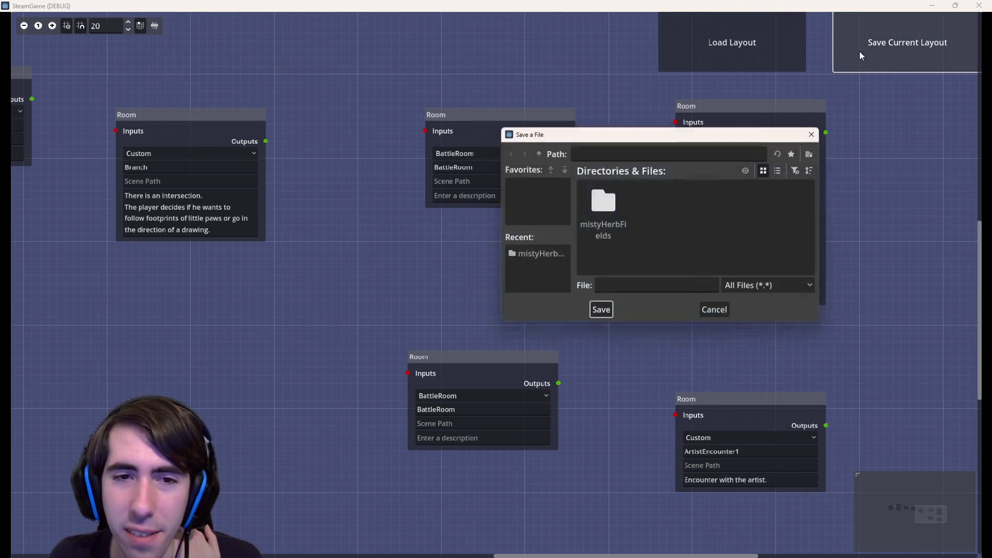
Overwrite quest1Layout.json in the mistyHerbFields folder with the current room layout
{"action": "left_click", "coordinate": [605, 226]}
{"action": "double_click", "coordinate": [605, 226]}
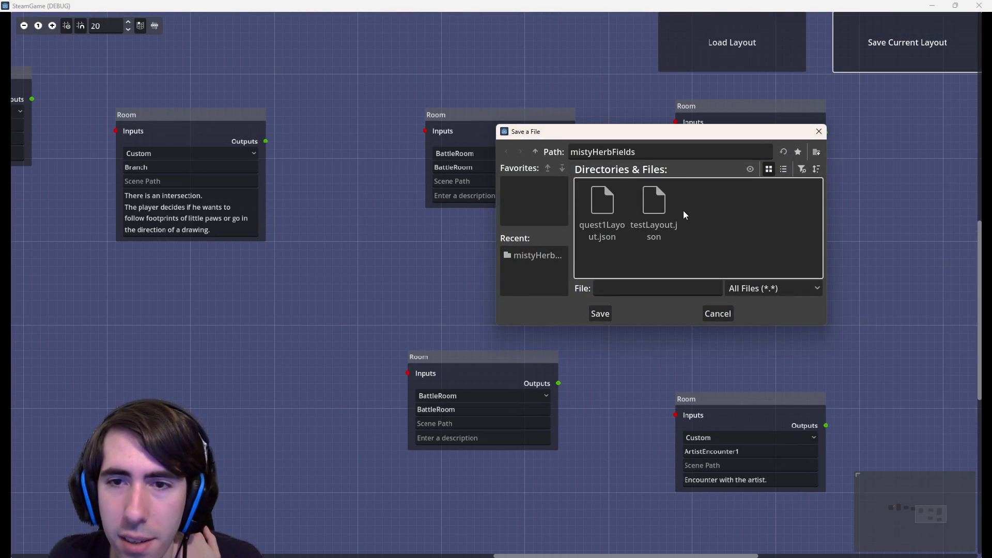
{"action": "left_click", "coordinate": [620, 232]}
{"action": "left_click", "coordinate": [598, 316]}
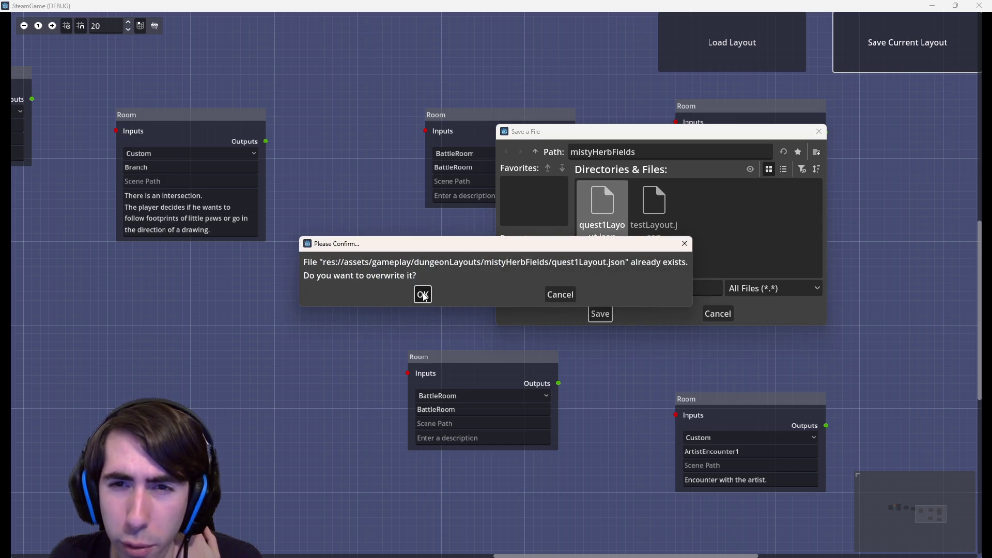
{"action": "left_click", "coordinate": [422, 294]}
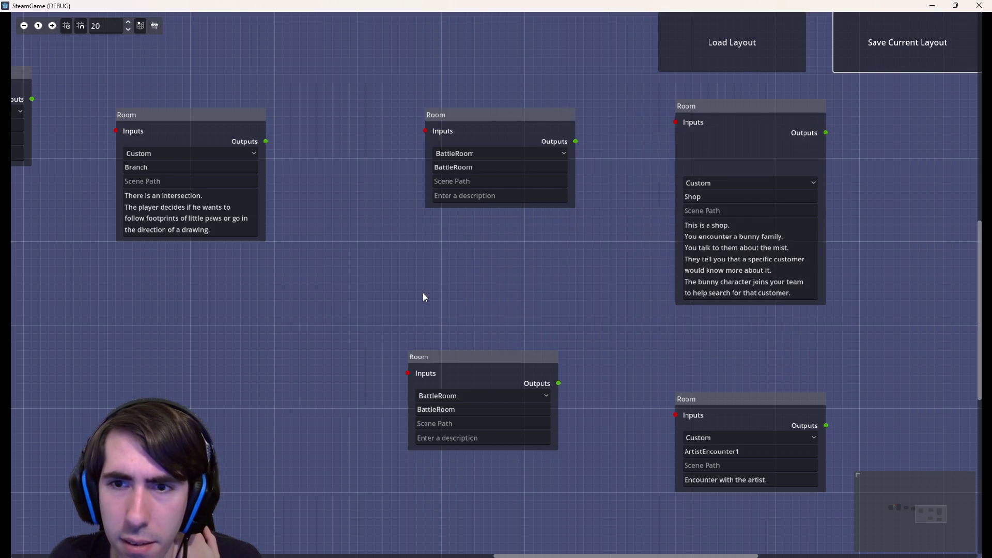
{"action": "left_click_drag", "start_coordinate": [422, 292], "coordinate": [372, 271]}
{"action": "scroll", "coordinate": [513, 293], "scroll_direction": "up", "scroll_amount": 1}
Scroll the room graph to bring the ArtistEncounter1 node into view
{"action": "scroll", "coordinate": [491, 288], "scroll_direction": "right", "scroll_amount": 2}
{"action": "scroll", "coordinate": [516, 224], "scroll_direction": "up", "scroll_amount": 2}
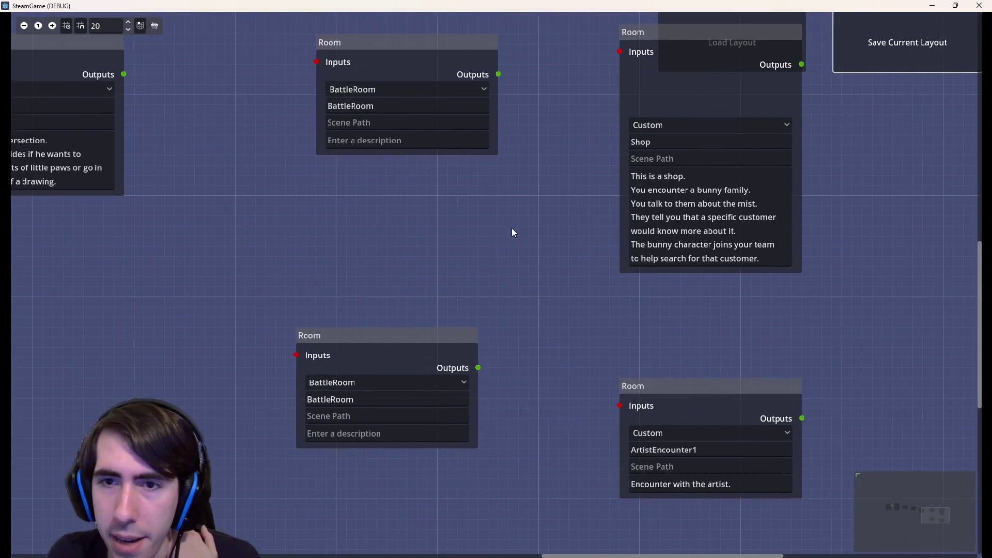
{"action": "scroll", "coordinate": [577, 321], "scroll_direction": "down", "scroll_amount": 5}
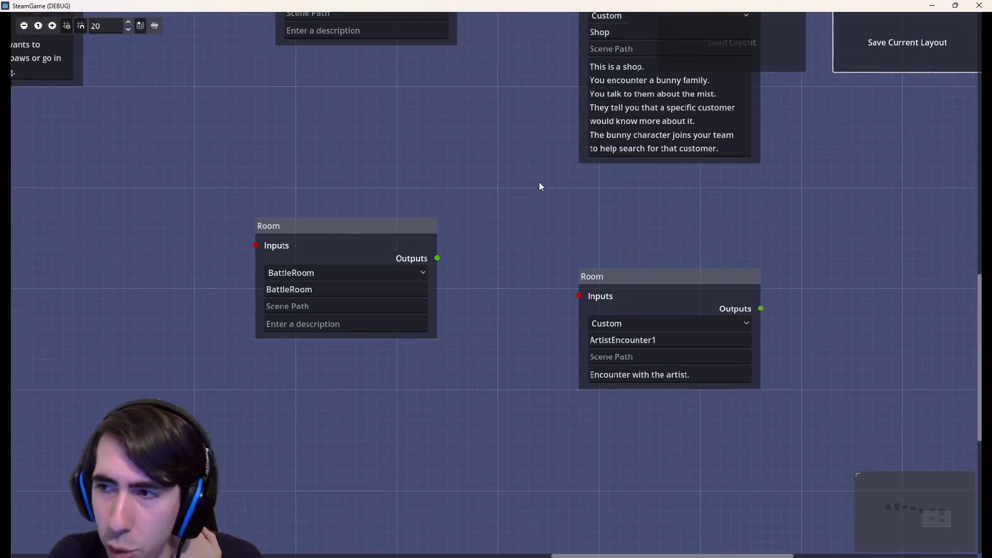
{"action": "scroll", "coordinate": [540, 188], "scroll_direction": "left", "scroll_amount": 4}
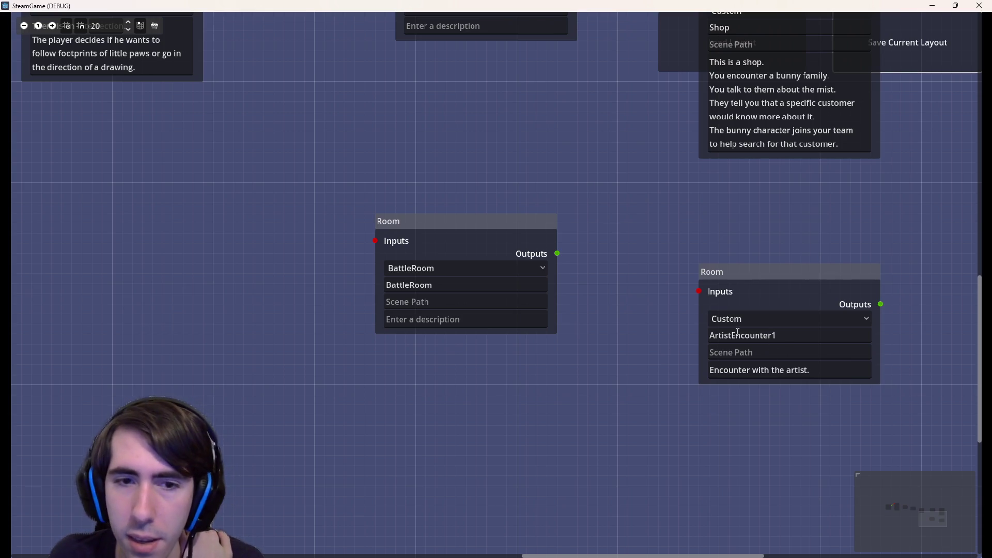
{"action": "scroll", "coordinate": [605, 210], "scroll_direction": "up", "scroll_amount": 1}
{"action": "scroll", "coordinate": [626, 215], "scroll_direction": "left", "scroll_amount": 13}
{"action": "scroll", "coordinate": [626, 215], "scroll_direction": "up", "scroll_amount": 10}
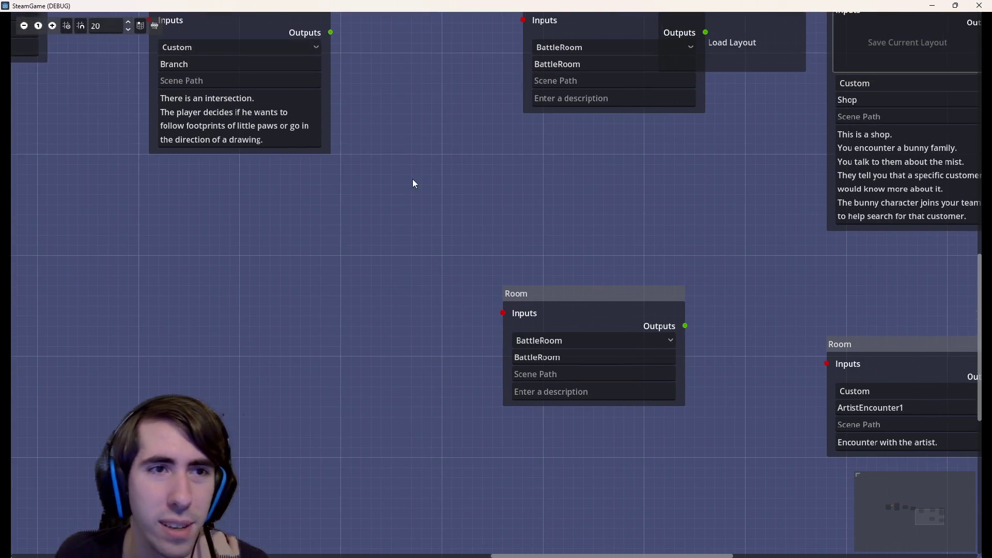
{"action": "scroll", "coordinate": [444, 292], "scroll_direction": "down", "scroll_amount": 2}
{"action": "scroll", "coordinate": [620, 395], "scroll_direction": "right", "scroll_amount": 1}
{"action": "scroll", "coordinate": [573, 390], "scroll_direction": "up", "scroll_amount": 2}
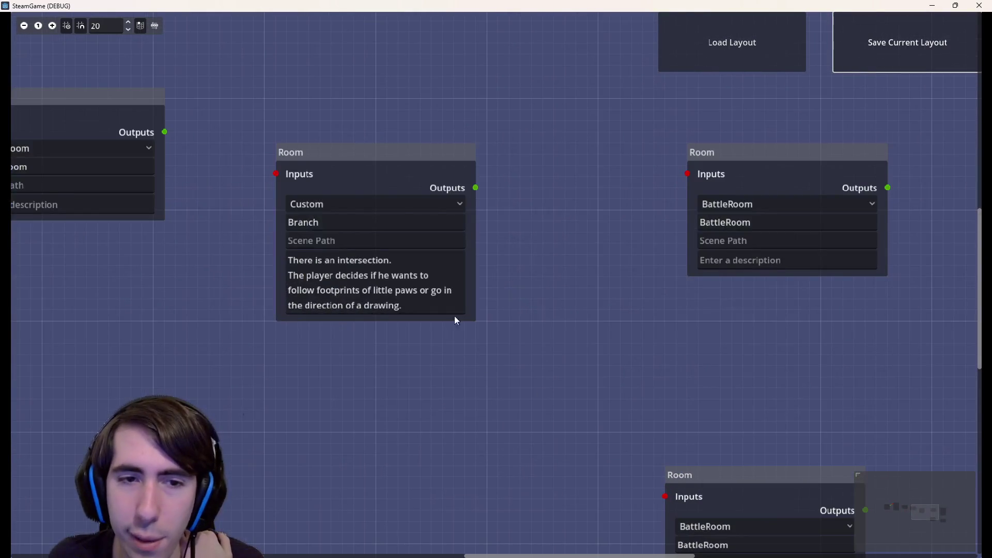
{"action": "scroll", "coordinate": [436, 304], "scroll_direction": "right", "scroll_amount": 18}
{"action": "scroll", "coordinate": [436, 304], "scroll_direction": "up", "scroll_amount": 4}
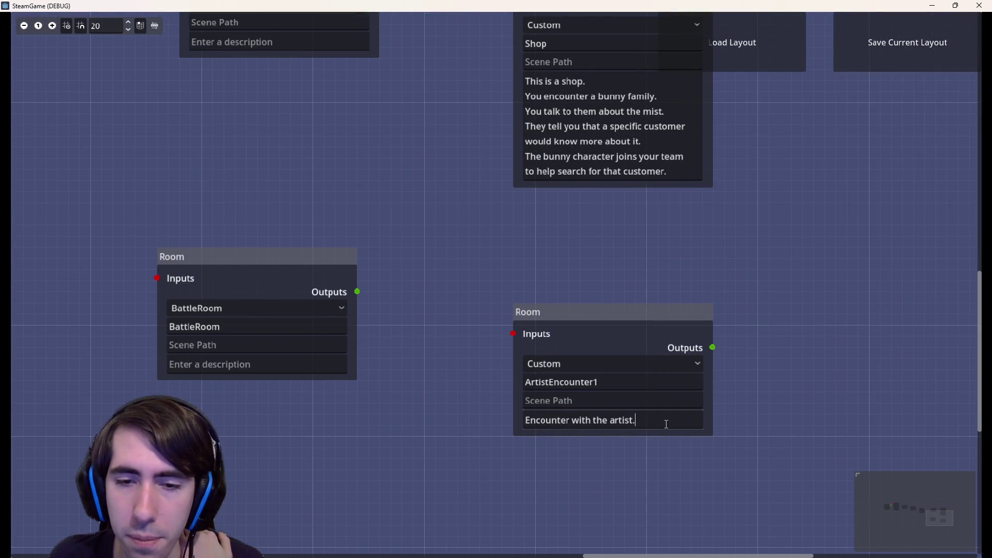
{"action": "scroll", "coordinate": [442, 234], "scroll_direction": "left", "scroll_amount": 2}
{"action": "scroll", "coordinate": [442, 235], "scroll_direction": "up", "scroll_amount": 2}
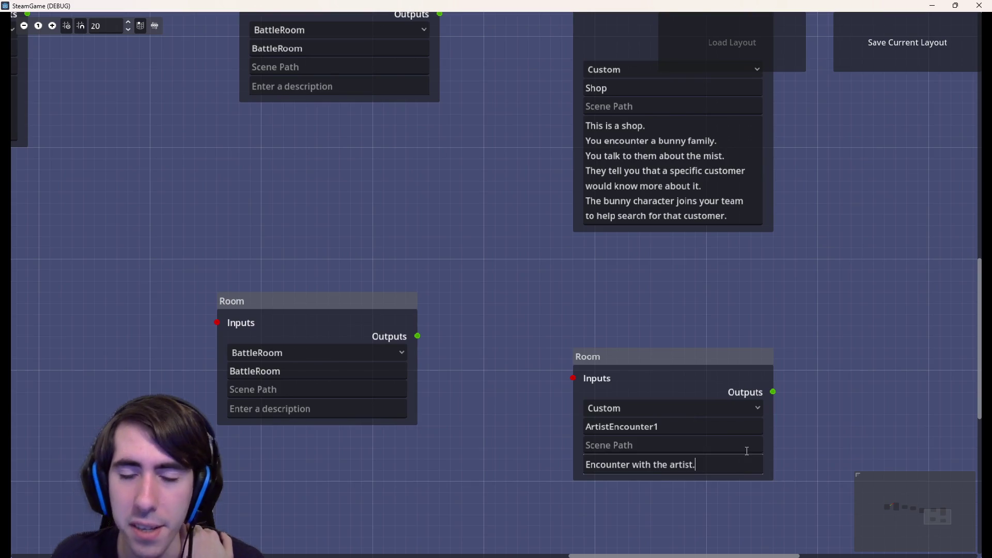
Add the line 'He tells you the shop might know more about the mist.'
{"action": "key", "text": "Return"}
{"action": "type", "text": "He tells you t"}
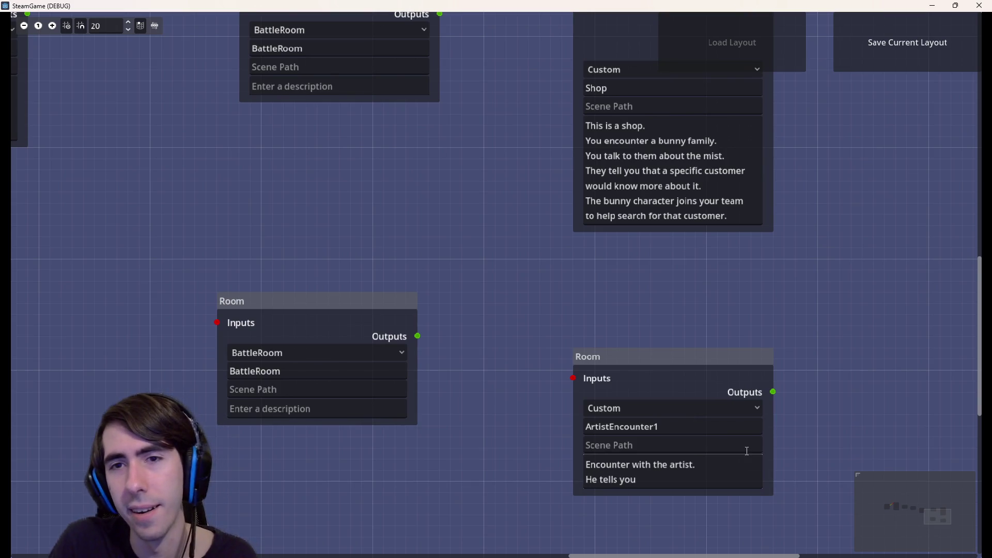
{"action": "type", "text": "he shop might kno"}
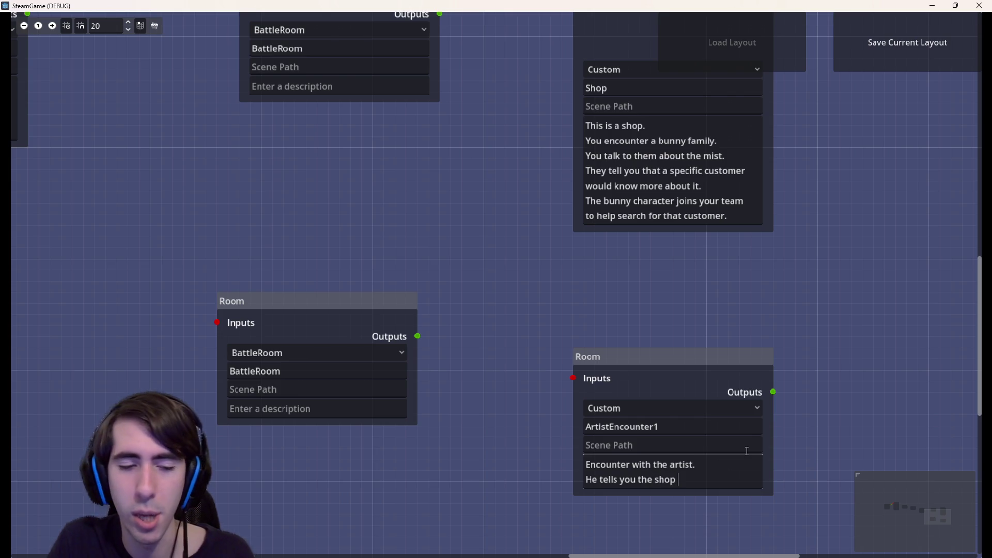
{"action": "type", "text": "w"}
{"action": "key", "text": "BackSpace"}
{"action": "key", "text": "BackSpace"}
{"action": "key", "text": "BackSpace"}
{"action": "type", "text": "know more a"}
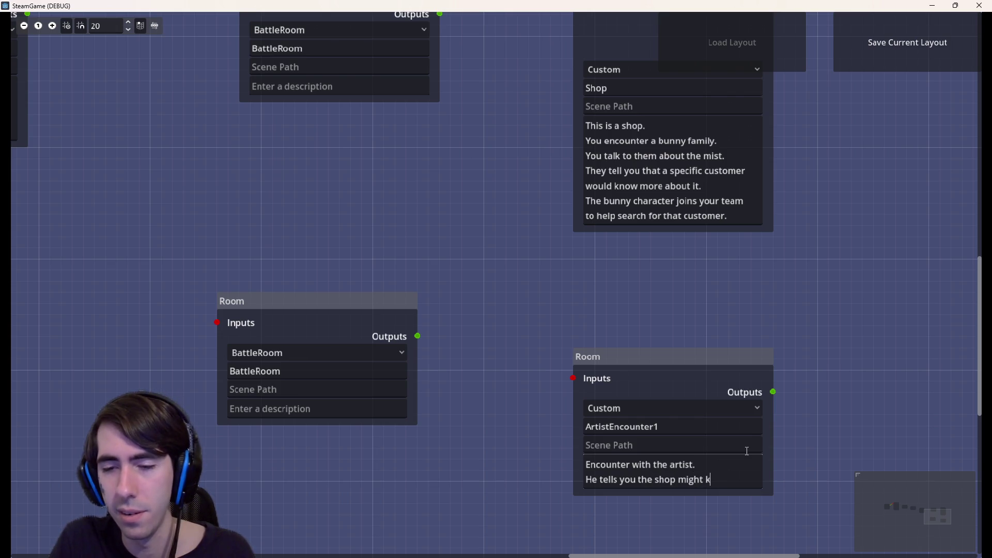
{"action": "type", "text": "bout it."}
{"action": "key", "text": "Up"}
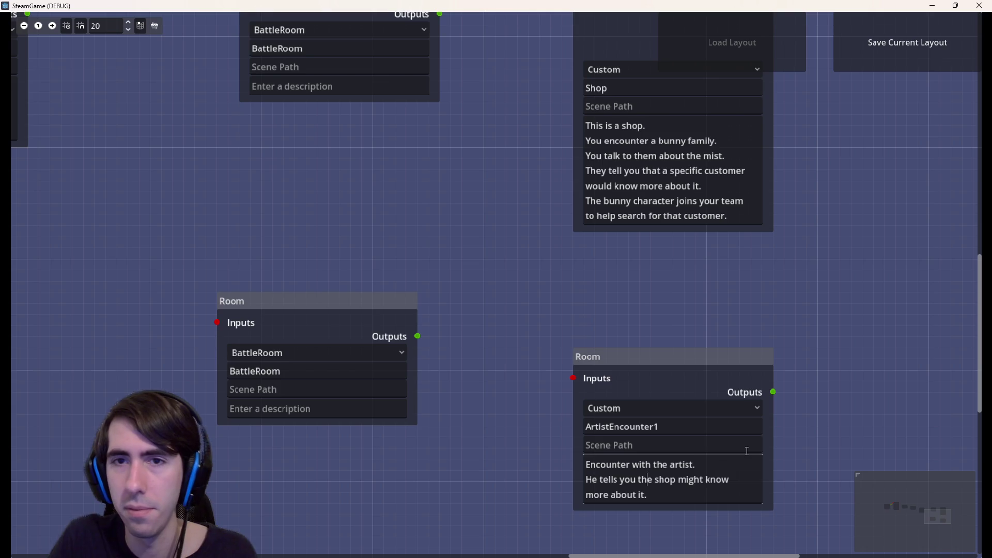
{"action": "key", "text": "End"}
{"action": "key", "text": "BackSpace"}
{"action": "key", "text": "BackSpace"}
{"action": "key", "text": "BackSpace"}
{"action": "type", "text": "the mist."}
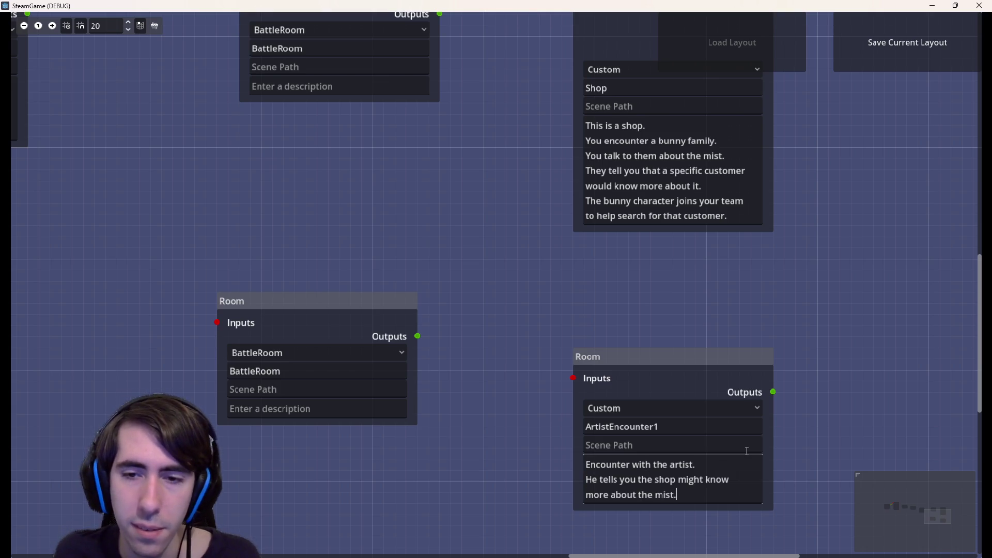
Set the first-enemies room's type dropdown to BattleRoom
{"action": "scroll", "coordinate": [283, 168], "scroll_direction": "left", "scroll_amount": 10}
{"action": "scroll", "coordinate": [385, 215], "scroll_direction": "up", "scroll_amount": 5}
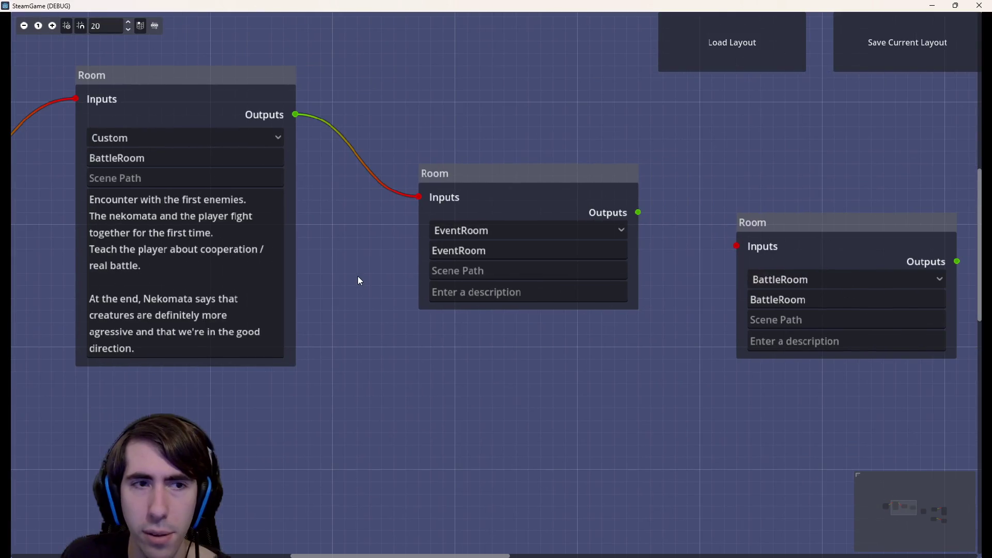
{"action": "scroll", "coordinate": [369, 283], "scroll_direction": "left", "scroll_amount": 8}
{"action": "scroll", "coordinate": [435, 299], "scroll_direction": "up", "scroll_amount": 2}
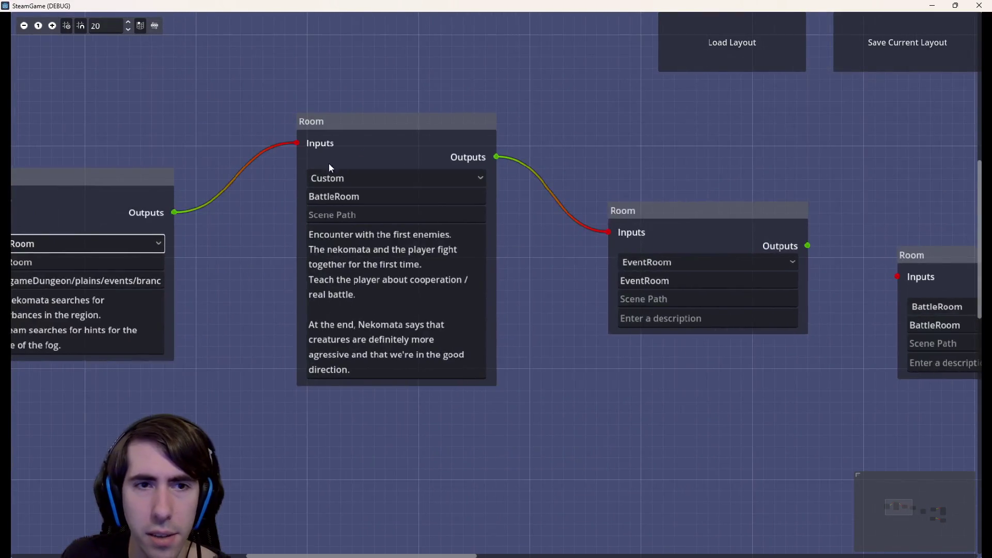
{"action": "left_click", "coordinate": [331, 178]}
{"action": "left_click", "coordinate": [365, 230]}
Check the Branch room's type choices, leaving it as Custom
{"action": "scroll", "coordinate": [458, 294], "scroll_direction": "right", "scroll_amount": 12}
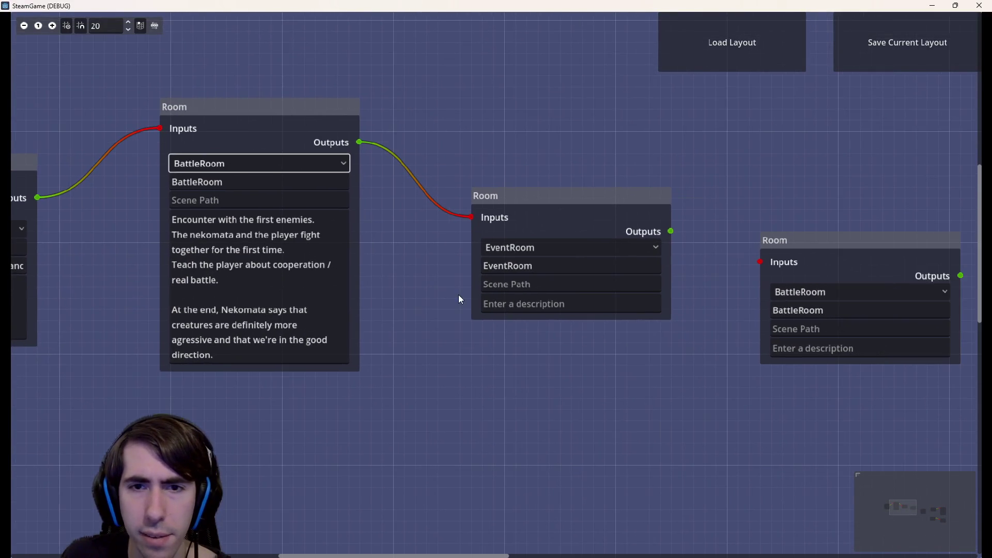
{"action": "scroll", "coordinate": [288, 298], "scroll_direction": "down", "scroll_amount": 2}
{"action": "scroll", "coordinate": [499, 379], "scroll_direction": "right", "scroll_amount": 12}
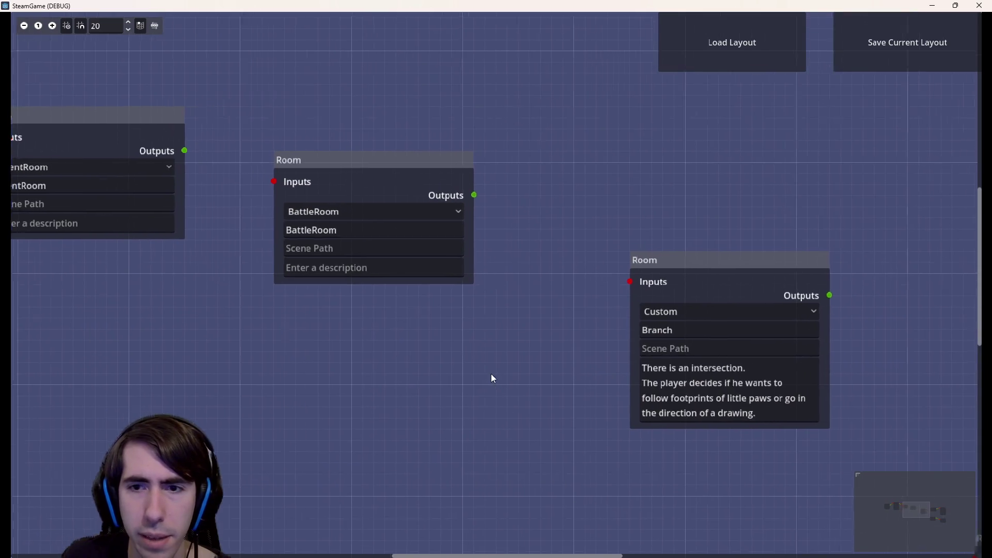
{"action": "scroll", "coordinate": [248, 315], "scroll_direction": "down", "scroll_amount": 2}
{"action": "left_click", "coordinate": [459, 257]}
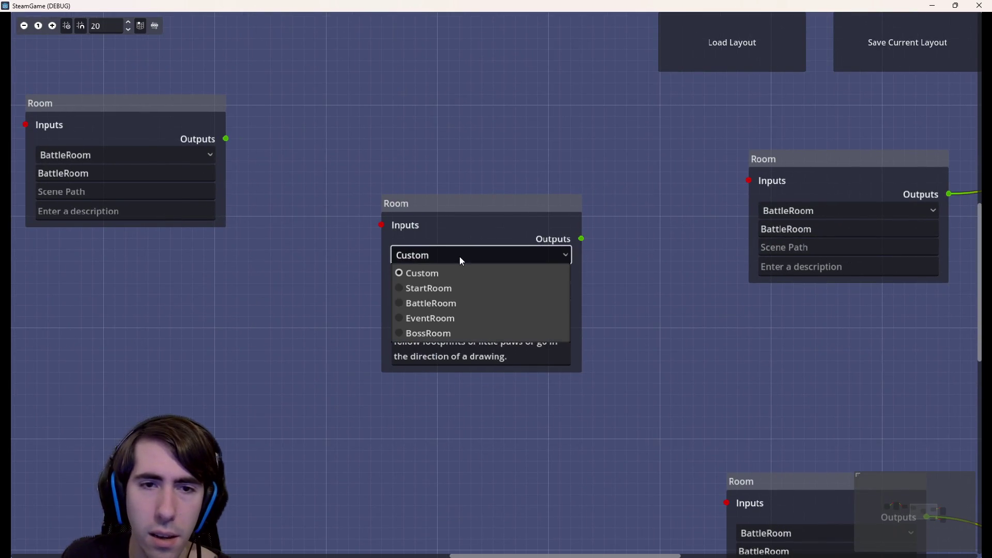
{"action": "left_click", "coordinate": [456, 274]}
{"action": "left_click", "coordinate": [432, 255]}
{"action": "left_click", "coordinate": [455, 153]}
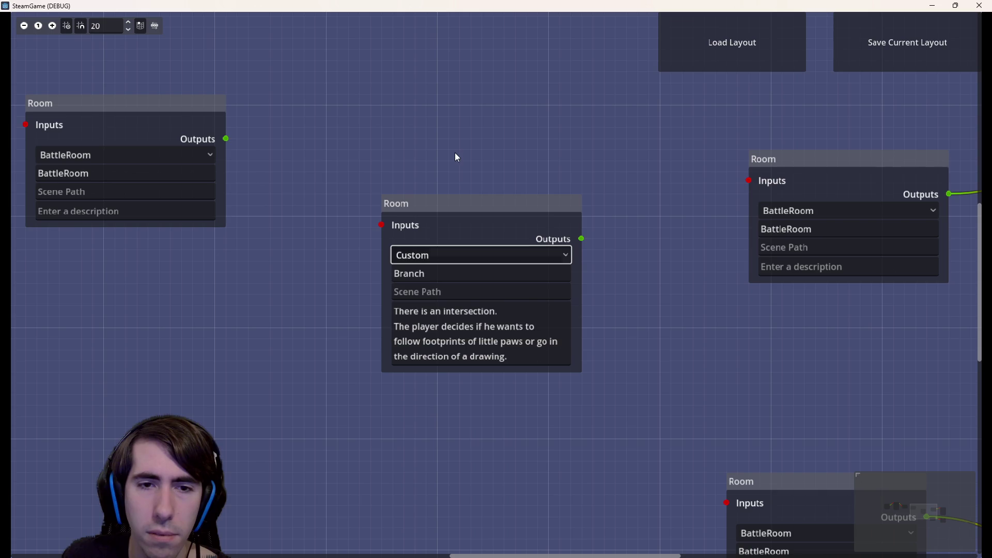
Wire the EventRoom into the BattleRoom and that BattleRoom into the Branch room
{"action": "scroll", "coordinate": [620, 336], "scroll_direction": "right", "scroll_amount": 12}
{"action": "scroll", "coordinate": [490, 314], "scroll_direction": "down", "scroll_amount": 1}
{"action": "mouse_move", "coordinate": [500, 399]}
{"action": "left_mouse_down"}
{"action": "mouse_move", "coordinate": [217, 209]}
{"action": "mouse_move", "coordinate": [303, 270]}
{"action": "mouse_move", "coordinate": [479, 339]}
{"action": "left_mouse_up"}
{"action": "scroll", "coordinate": [336, 290], "scroll_direction": "up", "scroll_amount": 1}
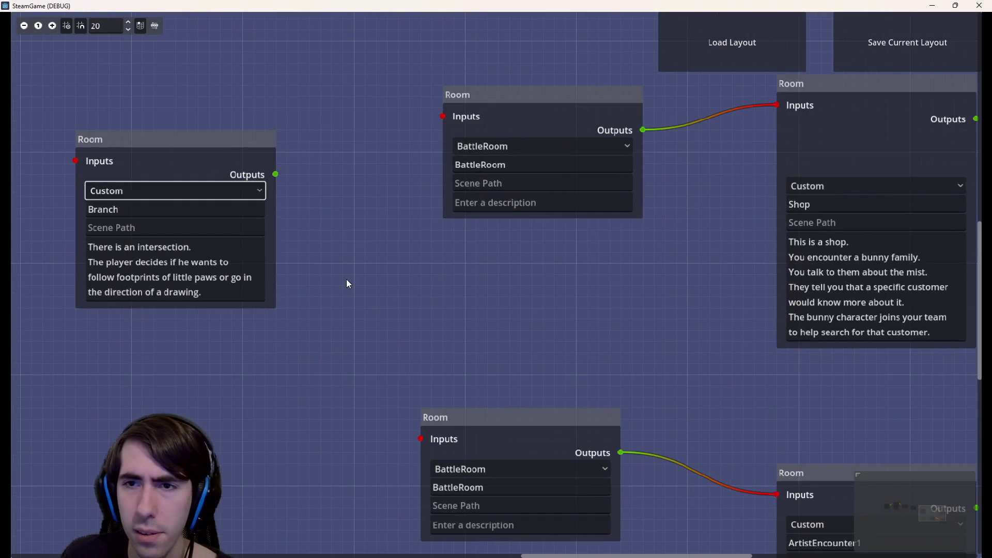
{"action": "scroll", "coordinate": [346, 281], "scroll_direction": "down", "scroll_amount": 2}
{"action": "scroll", "coordinate": [350, 282], "scroll_direction": "left", "scroll_amount": 10}
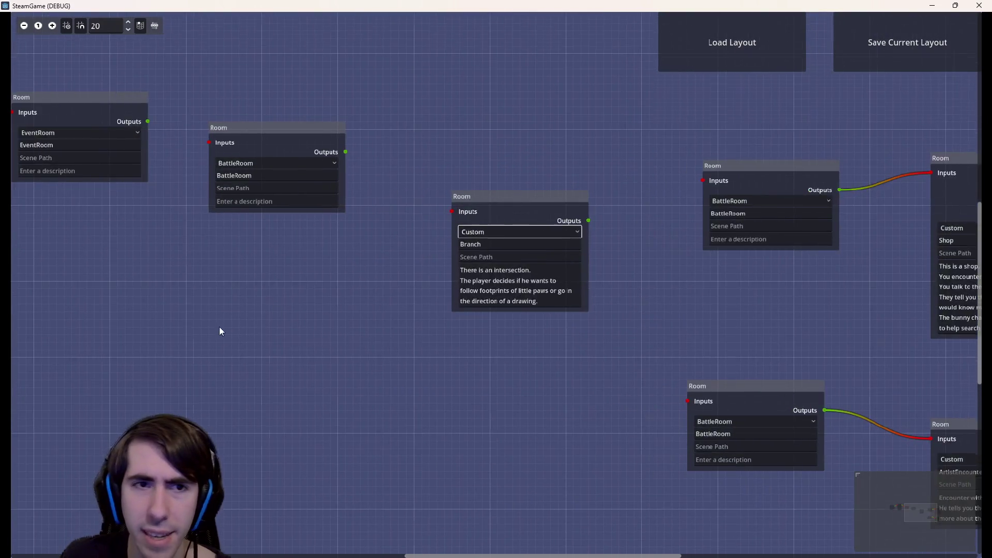
{"action": "scroll", "coordinate": [284, 326], "scroll_direction": "up", "scroll_amount": 3}
{"action": "left_click_drag", "start_coordinate": [428, 351], "coordinate": [578, 356]}
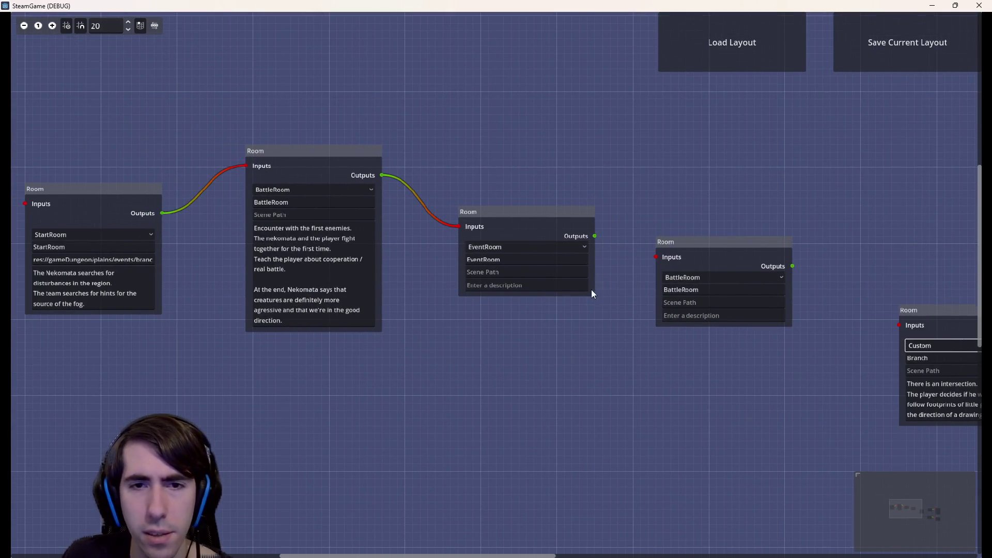
{"action": "left_click_drag", "start_coordinate": [589, 282], "coordinate": [432, 327]}
{"action": "scroll", "coordinate": [433, 327], "scroll_direction": "up", "scroll_amount": 2}
{"action": "mouse_move", "coordinate": [429, 247]}
{"action": "left_mouse_down"}
{"action": "mouse_move", "coordinate": [479, 276]}
{"action": "mouse_move", "coordinate": [508, 275]}
{"action": "left_mouse_up"}
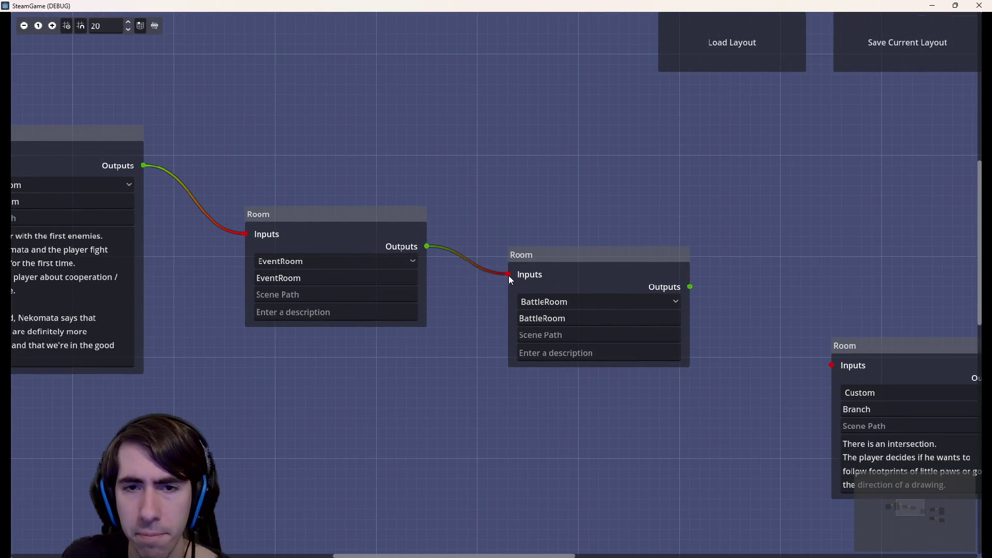
{"action": "scroll", "coordinate": [554, 398], "scroll_direction": "right", "scroll_amount": 6}
{"action": "scroll", "coordinate": [554, 398], "scroll_direction": "down", "scroll_amount": 2}
{"action": "left_click_drag", "start_coordinate": [324, 189], "coordinate": [464, 268]}
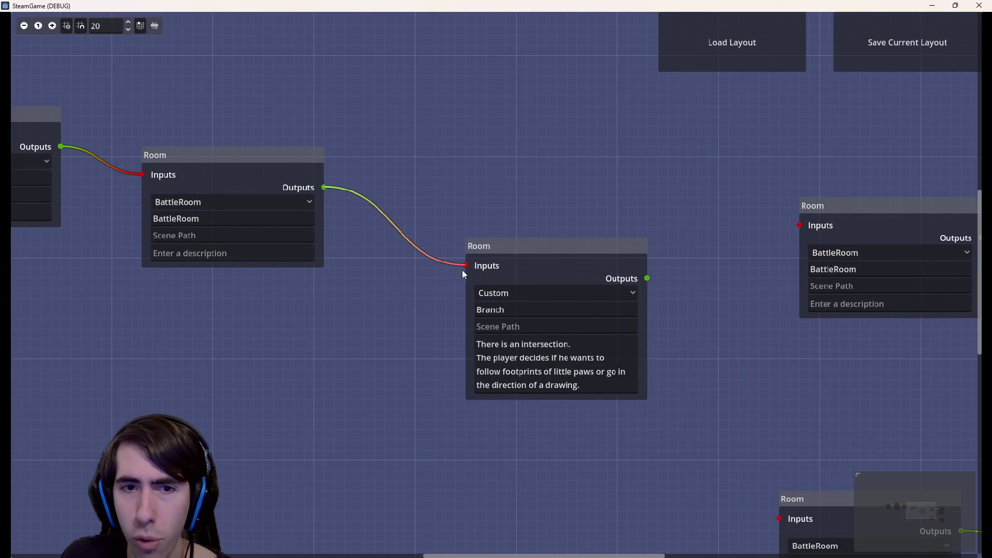
Begin saving the current room layout to a file
{"action": "scroll", "coordinate": [699, 343], "scroll_direction": "right", "scroll_amount": 6}
{"action": "scroll", "coordinate": [699, 344], "scroll_direction": "down", "scroll_amount": 2}
{"action": "scroll", "coordinate": [448, 280], "scroll_direction": "down", "scroll_amount": 2}
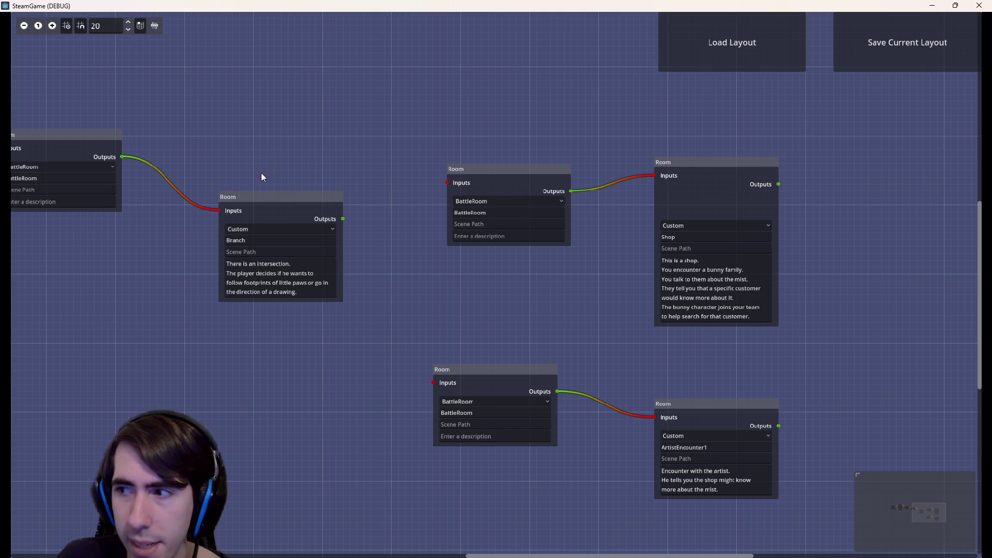
{"action": "left_click", "coordinate": [873, 42]}
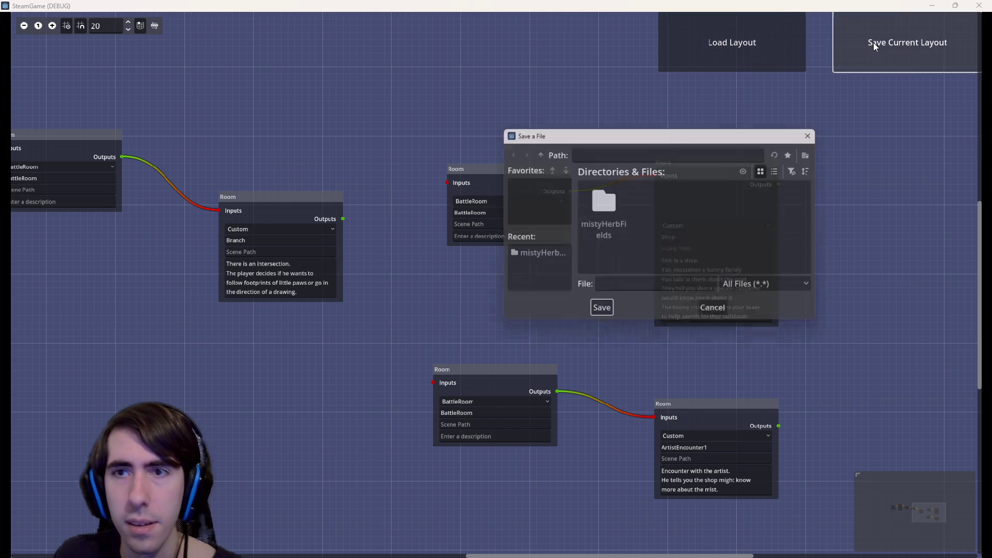
Save over quest1Layout.json and confirm replacing the existing file
{"action": "left_click", "coordinate": [605, 235]}
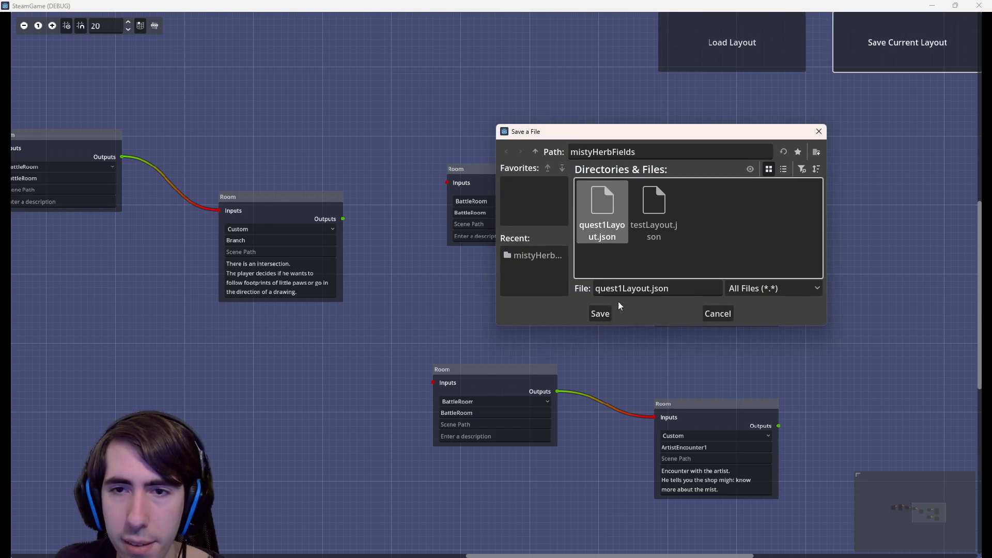
{"action": "left_click", "coordinate": [602, 315]}
{"action": "left_click", "coordinate": [423, 294]}
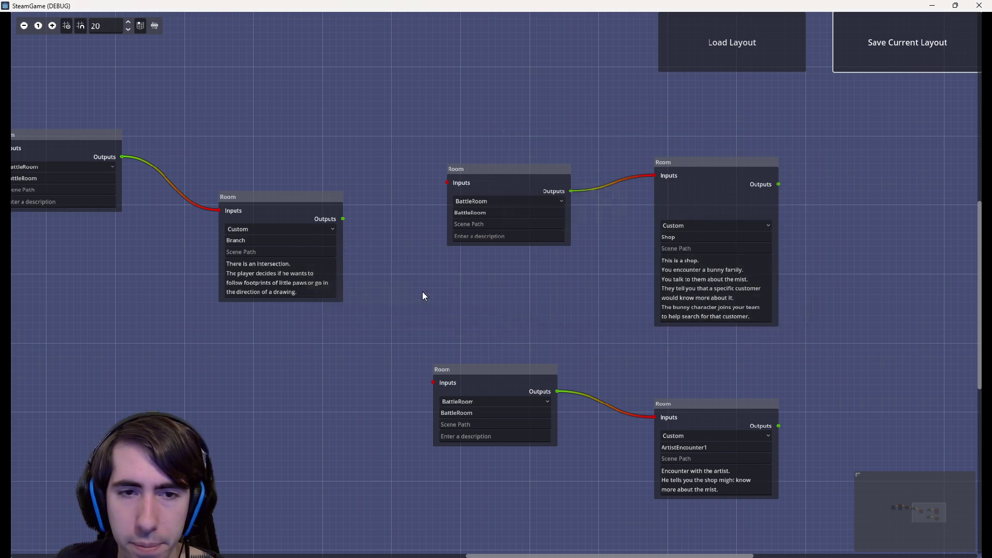
{"action": "scroll", "coordinate": [667, 321], "scroll_direction": "up", "scroll_amount": 2}
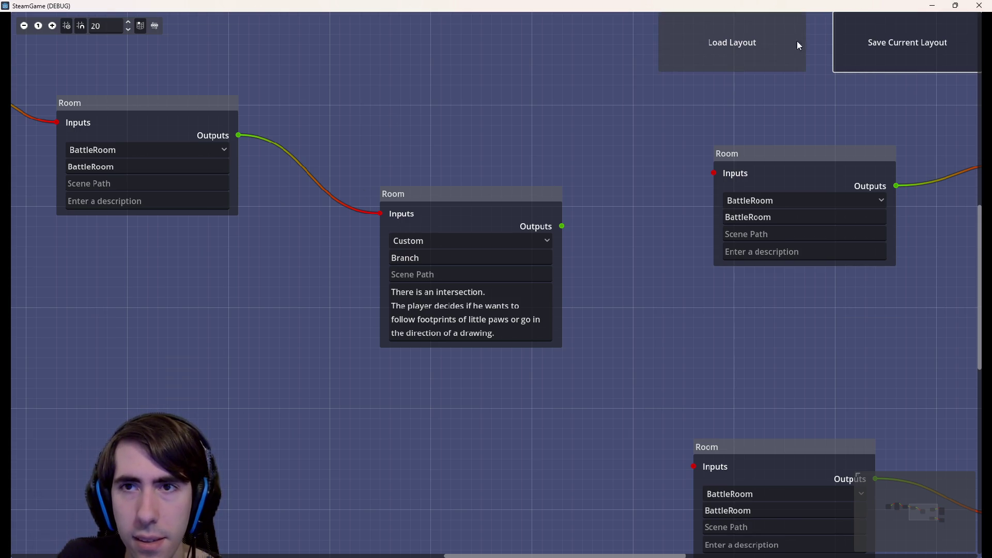
{"action": "left_click", "coordinate": [744, 49]}
{"action": "double_click", "coordinate": [592, 227]}
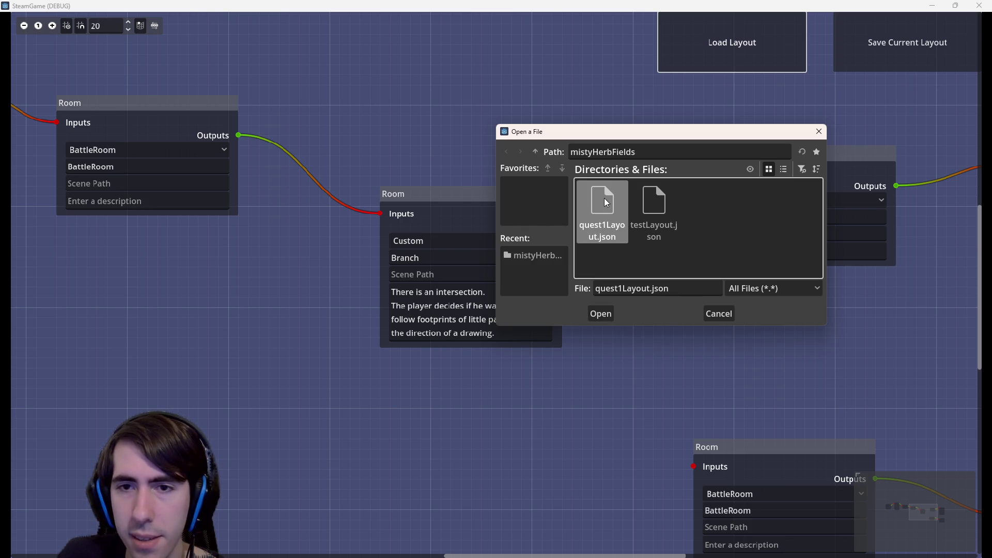
{"action": "double_click", "coordinate": [605, 202]}
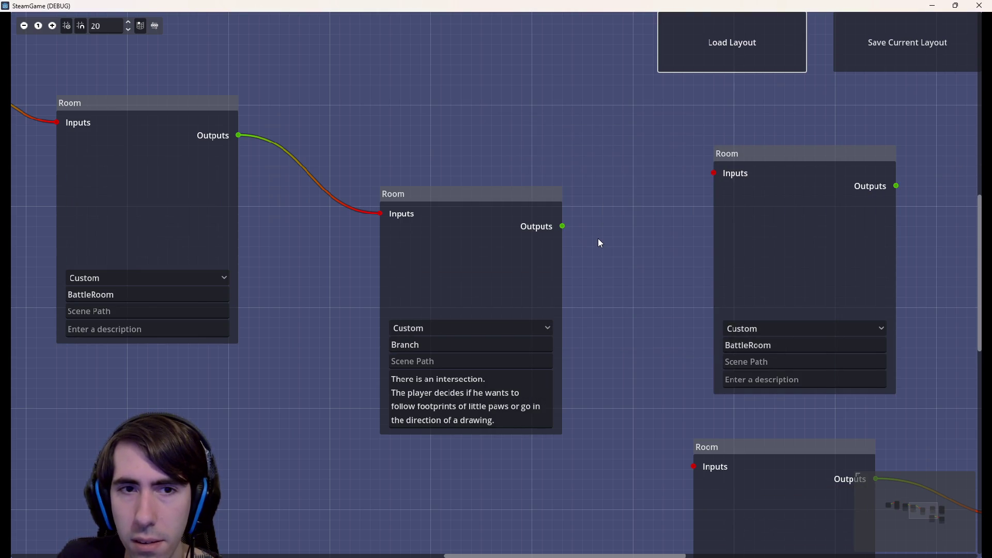
{"action": "scroll", "coordinate": [597, 237], "scroll_direction": "down", "scroll_amount": 2}
{"action": "scroll", "coordinate": [681, 416], "scroll_direction": "left", "scroll_amount": 5}
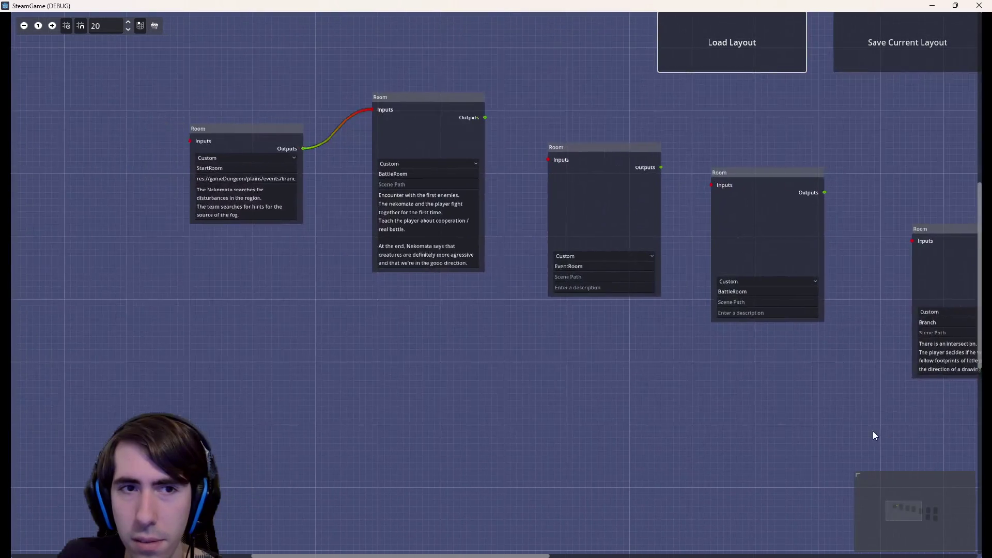
{"action": "scroll", "coordinate": [468, 374], "scroll_direction": "right", "scroll_amount": 4}
{"action": "scroll", "coordinate": [468, 372], "scroll_direction": "right", "scroll_amount": 4}
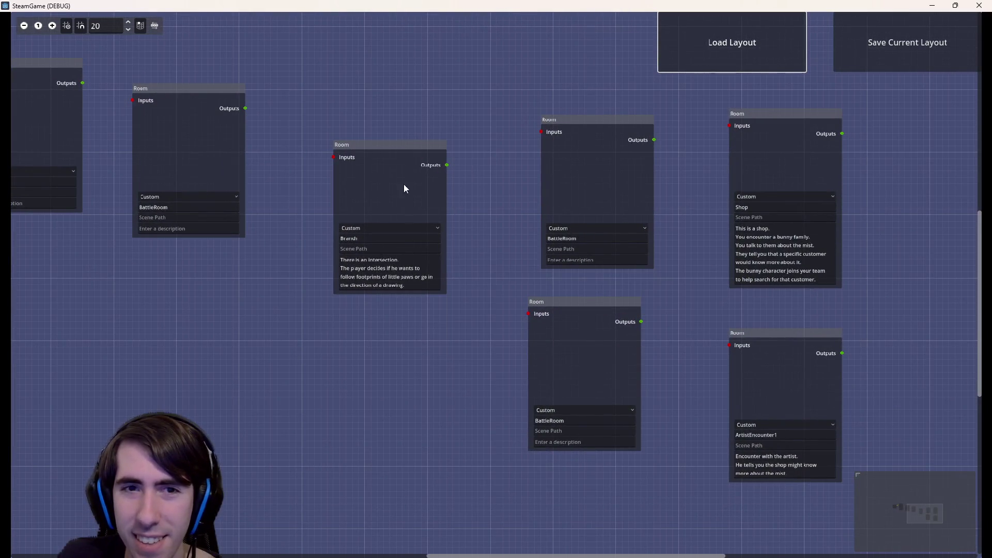
{"action": "scroll", "coordinate": [382, 336], "scroll_direction": "right", "scroll_amount": 2}
{"action": "scroll", "coordinate": [385, 335], "scroll_direction": "up", "scroll_amount": 2}
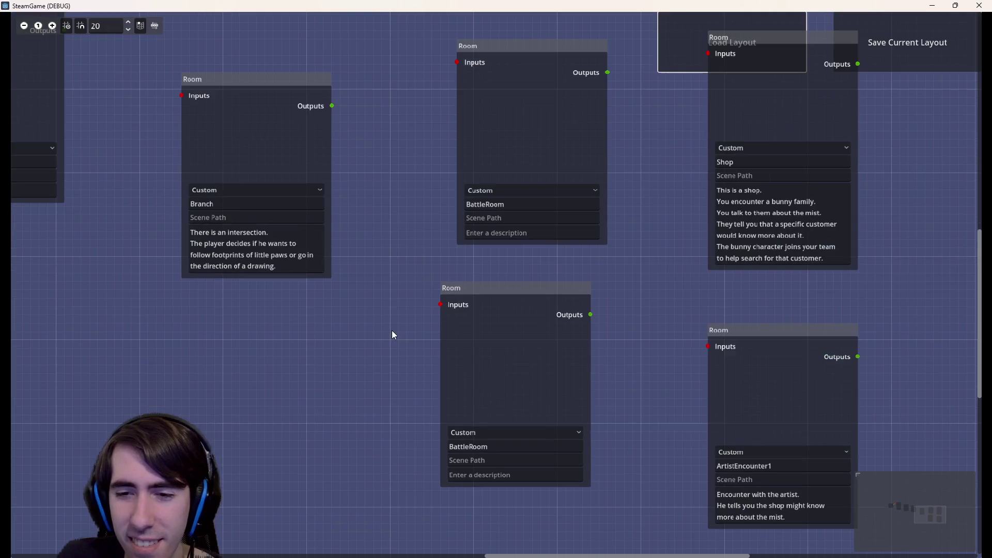
{"action": "left_click_drag", "start_coordinate": [327, 334], "coordinate": [579, 378]}
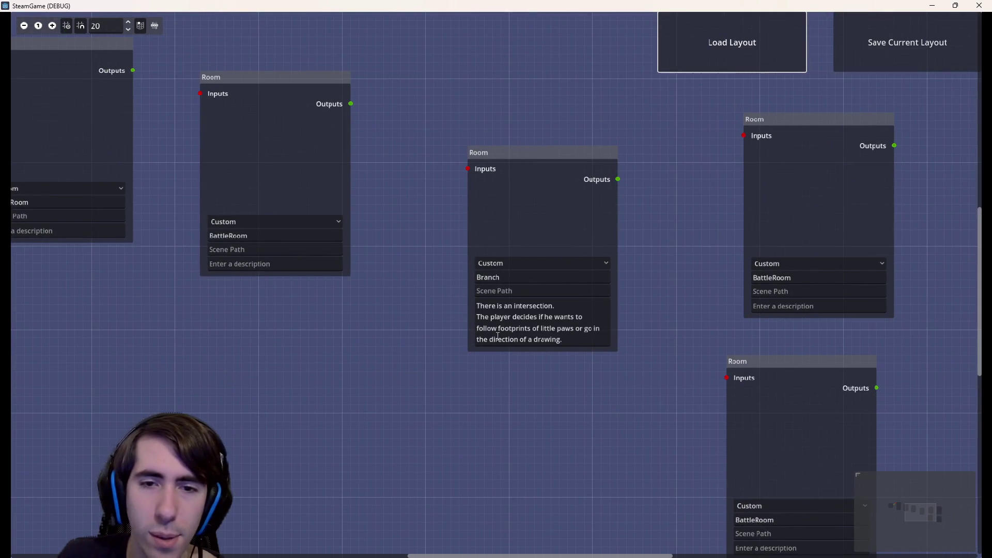
{"action": "left_click_drag", "start_coordinate": [508, 337], "coordinate": [571, 403]}
{"action": "mouse_move", "coordinate": [395, 343]}
{"action": "left_mouse_down"}
{"action": "mouse_move", "coordinate": [603, 370]}
{"action": "mouse_move", "coordinate": [708, 402]}
{"action": "left_mouse_up"}
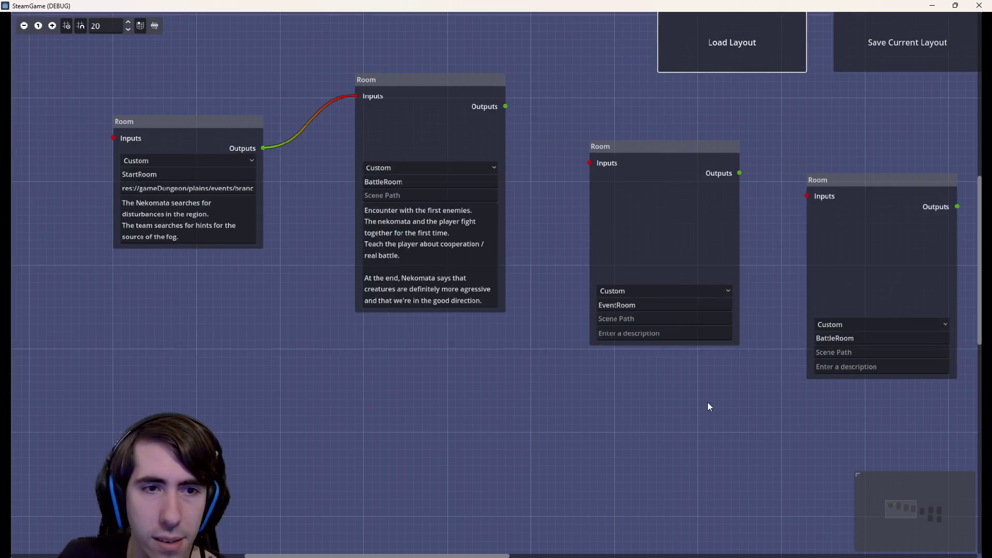
{"action": "left_click_drag", "start_coordinate": [567, 383], "coordinate": [147, 332]}
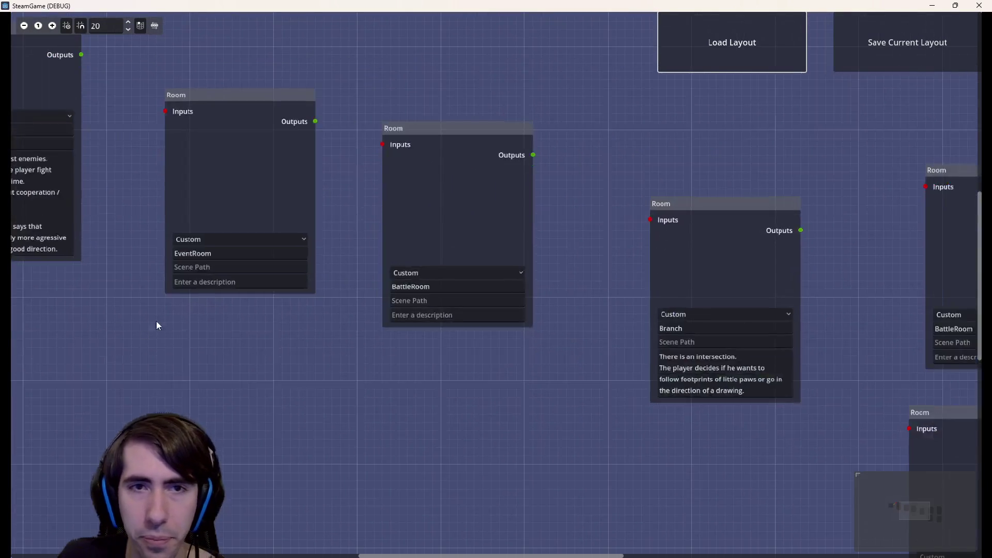
{"action": "scroll", "coordinate": [547, 419], "scroll_direction": "down", "scroll_amount": 2}
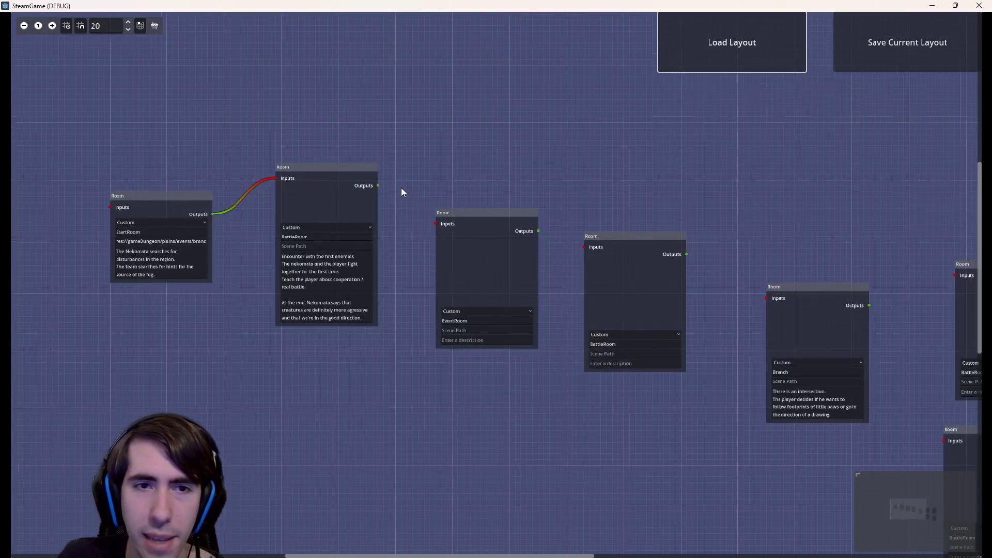
{"action": "scroll", "coordinate": [401, 187], "scroll_direction": "up", "scroll_amount": 2}
{"action": "mouse_move", "coordinate": [370, 185]}
{"action": "left_mouse_down"}
{"action": "mouse_move", "coordinate": [436, 239]}
{"action": "mouse_move", "coordinate": [447, 236]}
{"action": "left_mouse_up"}
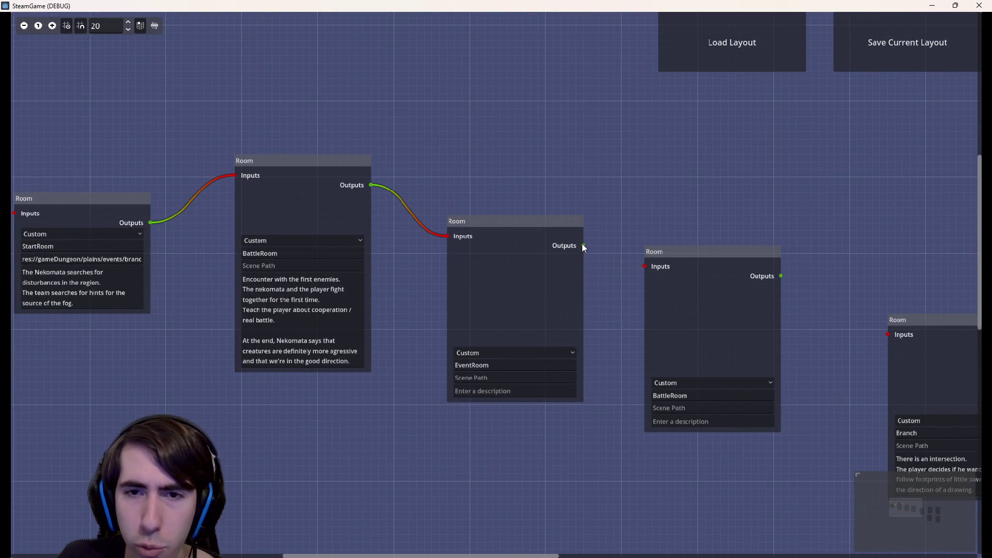
Connect EventRoom to the next BattleRoom and that BattleRoom to the Branch room
{"action": "left_click_drag", "start_coordinate": [642, 275], "coordinate": [644, 268]}
{"action": "scroll", "coordinate": [643, 269], "scroll_direction": "right", "scroll_amount": 5}
{"action": "scroll", "coordinate": [491, 443], "scroll_direction": "down", "scroll_amount": 2}
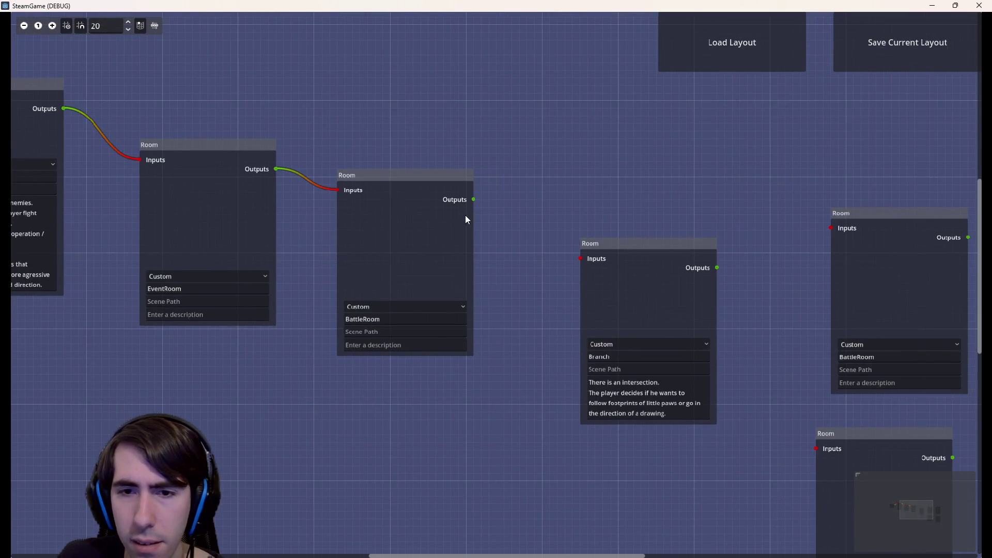
{"action": "left_click_drag", "start_coordinate": [473, 200], "coordinate": [580, 258]}
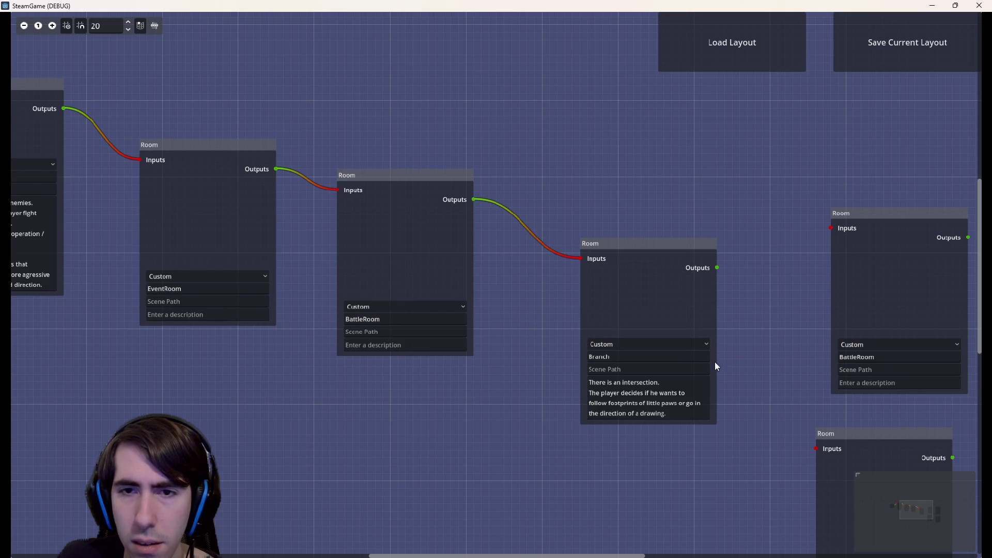
Link one BattleRoom to the Shop room and the lower BattleRoom to ArtistEncounter1
{"action": "scroll", "coordinate": [331, 262], "scroll_direction": "right", "scroll_amount": 7}
{"action": "scroll", "coordinate": [331, 262], "scroll_direction": "down", "scroll_amount": 3}
{"action": "scroll", "coordinate": [331, 261], "scroll_direction": "right", "scroll_amount": 2}
{"action": "scroll", "coordinate": [402, 174], "scroll_direction": "up", "scroll_amount": 1}
{"action": "left_click_drag", "start_coordinate": [423, 178], "coordinate": [519, 160]}
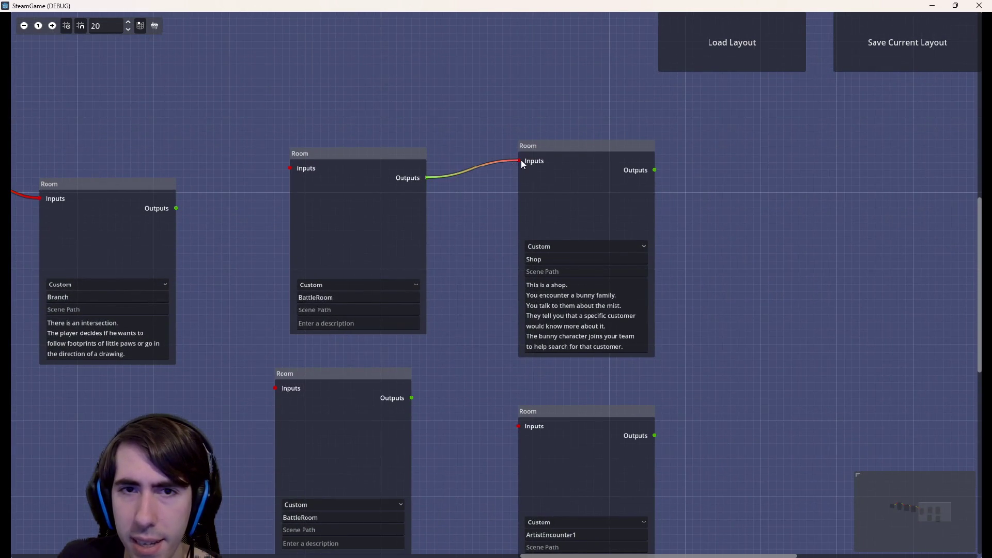
{"action": "scroll", "coordinate": [493, 322], "scroll_direction": "down", "scroll_amount": 4}
{"action": "left_click_drag", "start_coordinate": [412, 257], "coordinate": [519, 286]}
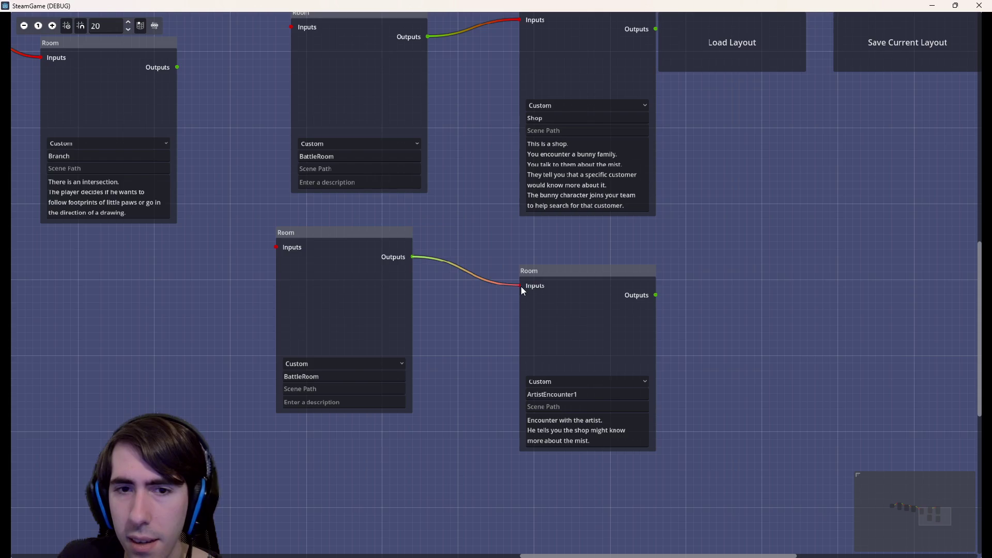
{"action": "scroll", "coordinate": [538, 299], "scroll_direction": "left", "scroll_amount": 2}
{"action": "scroll", "coordinate": [537, 300], "scroll_direction": "up", "scroll_amount": 2}
Save the wired layout over mistyHerbFields/quest1Layout.json, confirming the overwrite
{"action": "left_click", "coordinate": [857, 46]}
{"action": "double_click", "coordinate": [604, 204]}
{"action": "double_click", "coordinate": [598, 207]}
{"action": "left_click", "coordinate": [424, 293]}
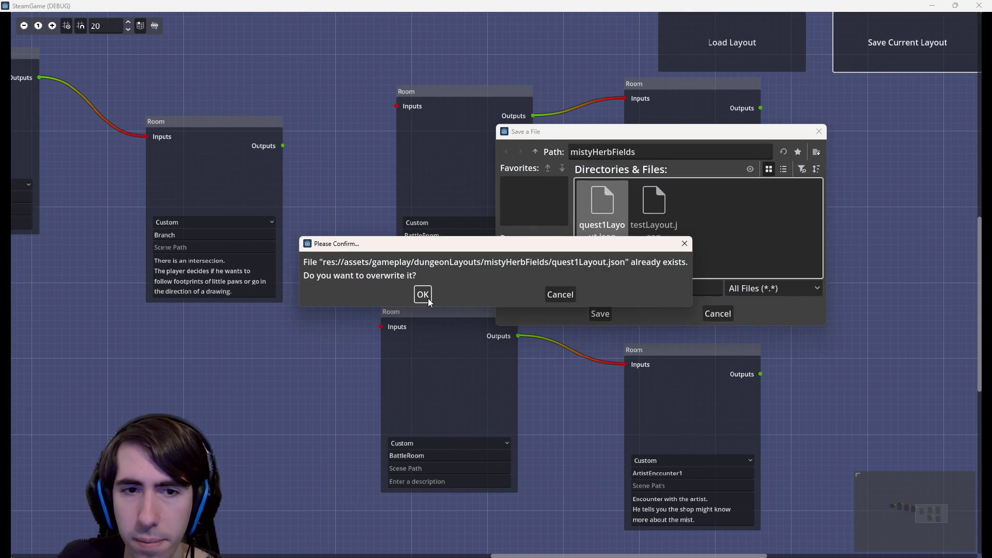
{"action": "scroll", "coordinate": [568, 305], "scroll_direction": "left", "scroll_amount": 4}
{"action": "scroll", "coordinate": [671, 259], "scroll_direction": "up", "scroll_amount": 3}
Reload quest1Layout.json and check the whole connected room chain is intact
{"action": "left_click", "coordinate": [767, 41]}
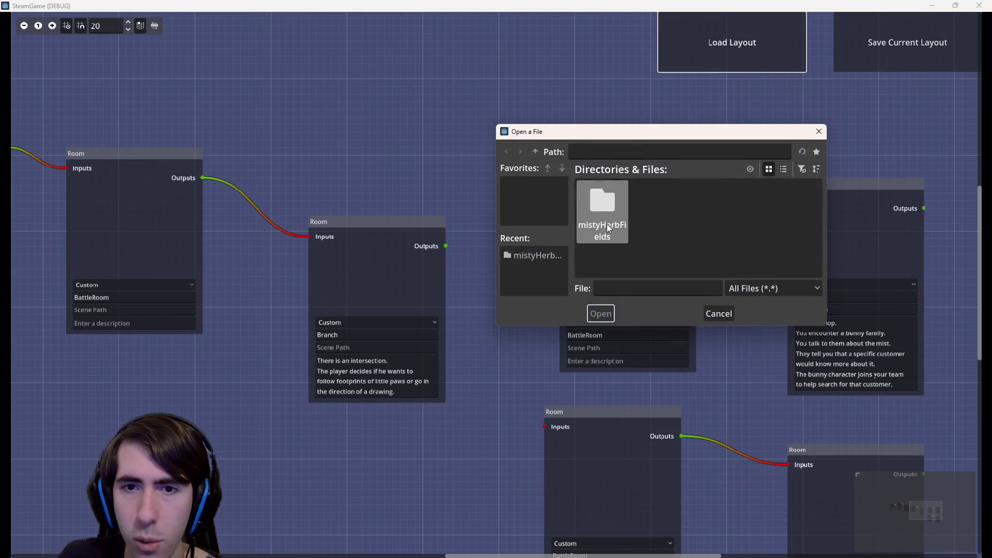
{"action": "double_click", "coordinate": [603, 207]}
{"action": "double_click", "coordinate": [603, 206]}
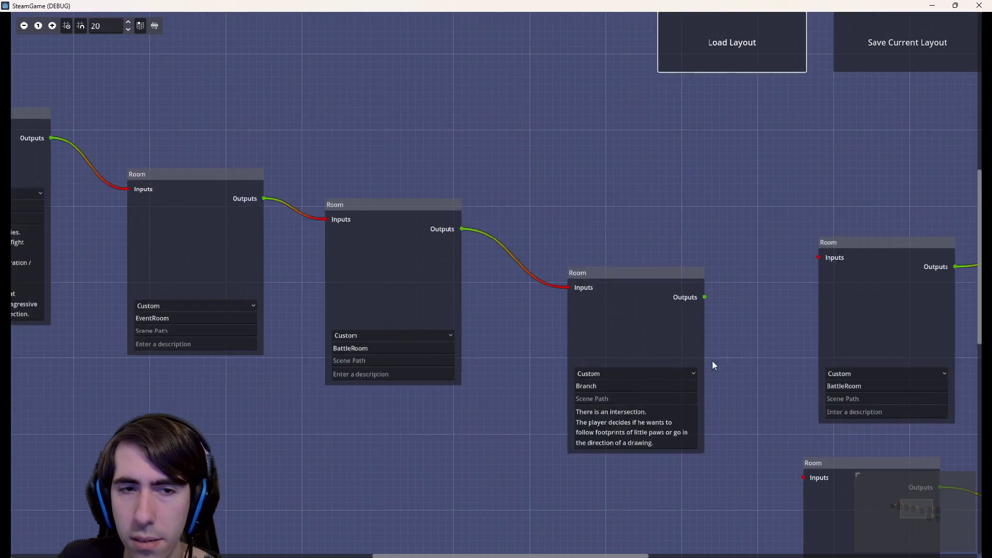
{"action": "scroll", "coordinate": [620, 328], "scroll_direction": "down", "scroll_amount": 3}
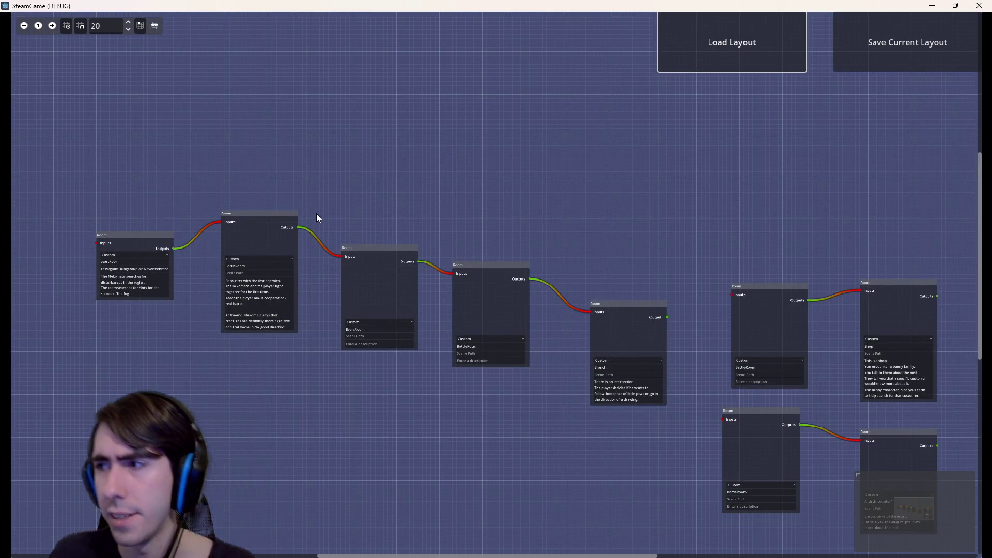
{"action": "left_click_drag", "start_coordinate": [698, 368], "coordinate": [488, 336]}
{"action": "scroll", "coordinate": [488, 336], "scroll_direction": "up", "scroll_amount": 2}
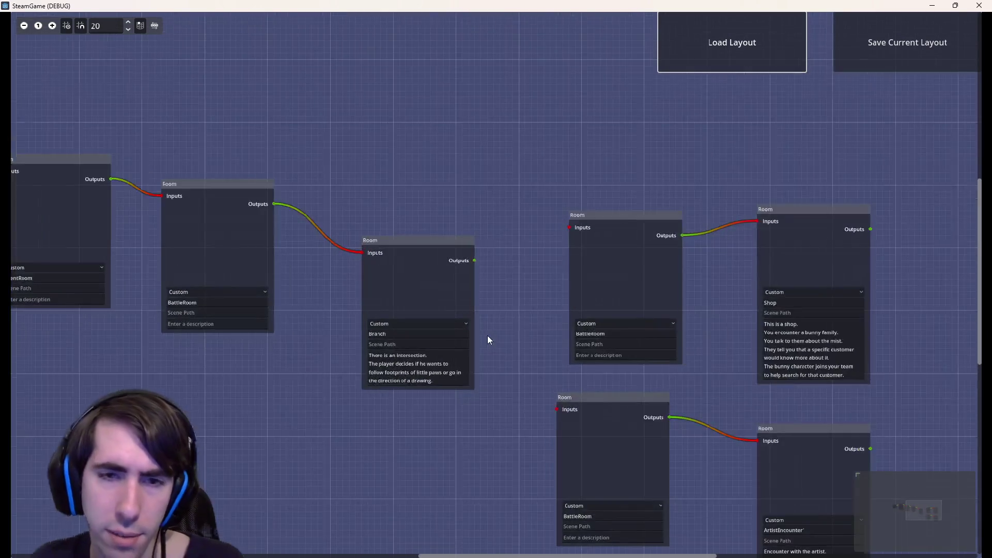
{"action": "scroll", "coordinate": [488, 340], "scroll_direction": "up", "scroll_amount": 2}
{"action": "scroll", "coordinate": [501, 336], "scroll_direction": "right", "scroll_amount": 1}
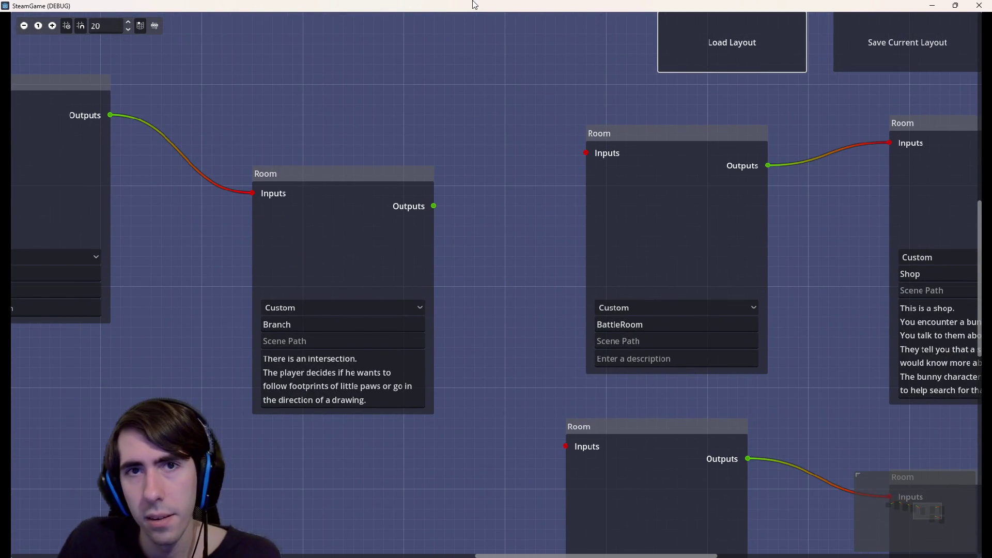
{"action": "key", "text": "alt+Tab"}
Add an 'if battleContexts.is_empty(): return' guard at line 7 of cheatManager.gd and save it
{"action": "left_click", "coordinate": [707, 137]}
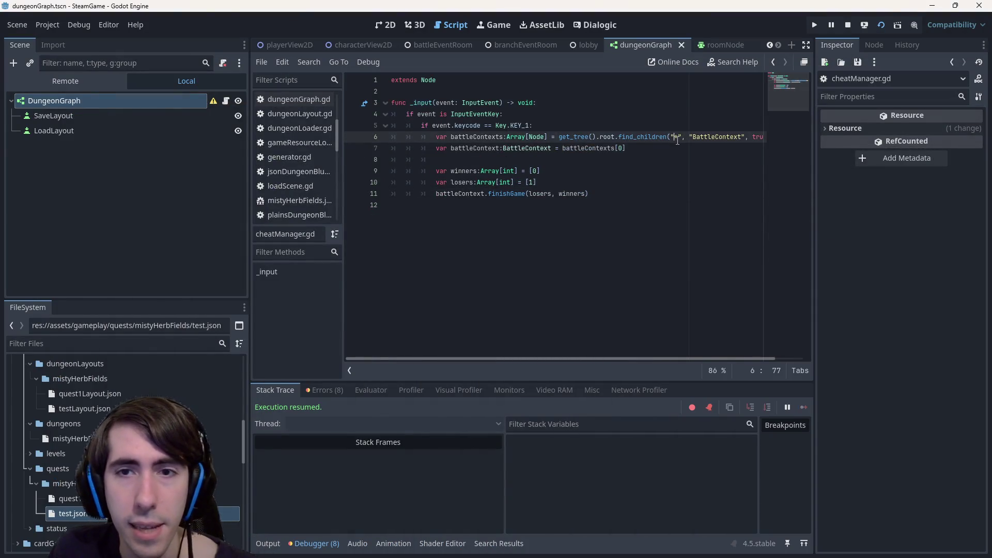
{"action": "left_click", "coordinate": [433, 151]}
{"action": "key", "text": "Return"}
{"action": "key", "text": "Up"}
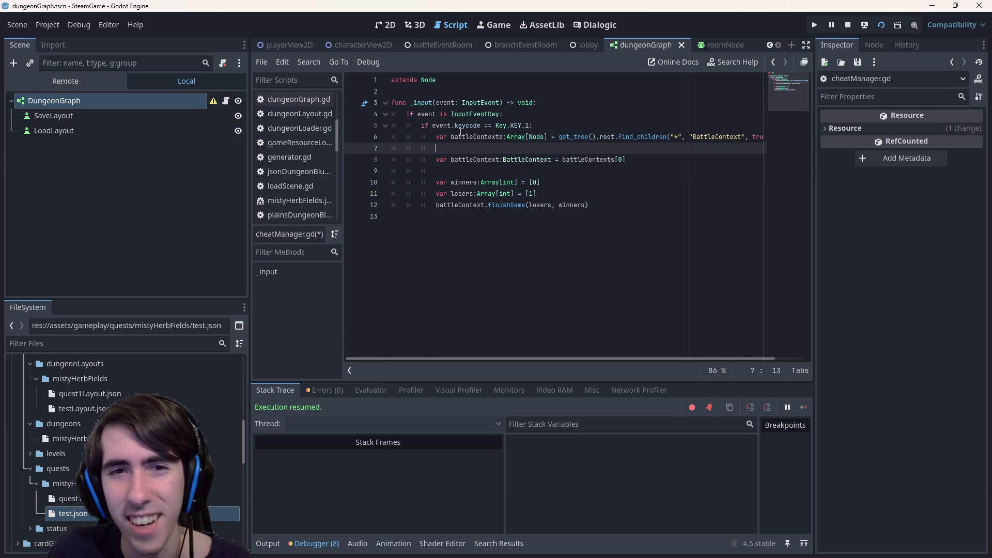
{"action": "left_click", "coordinate": [484, 159]}
{"action": "left_click", "coordinate": [469, 149]}
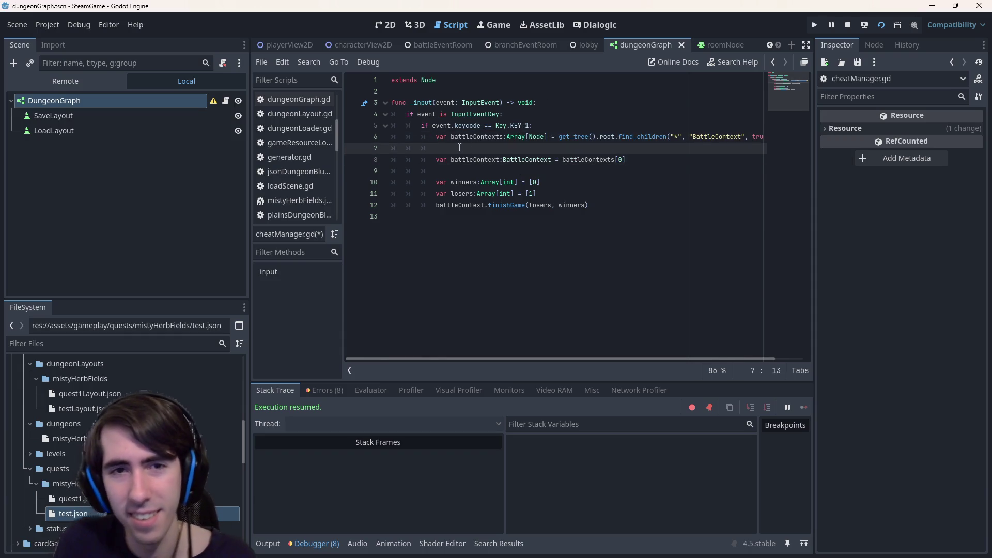
{"action": "type", "text": "battleContexts.is_empty()"}
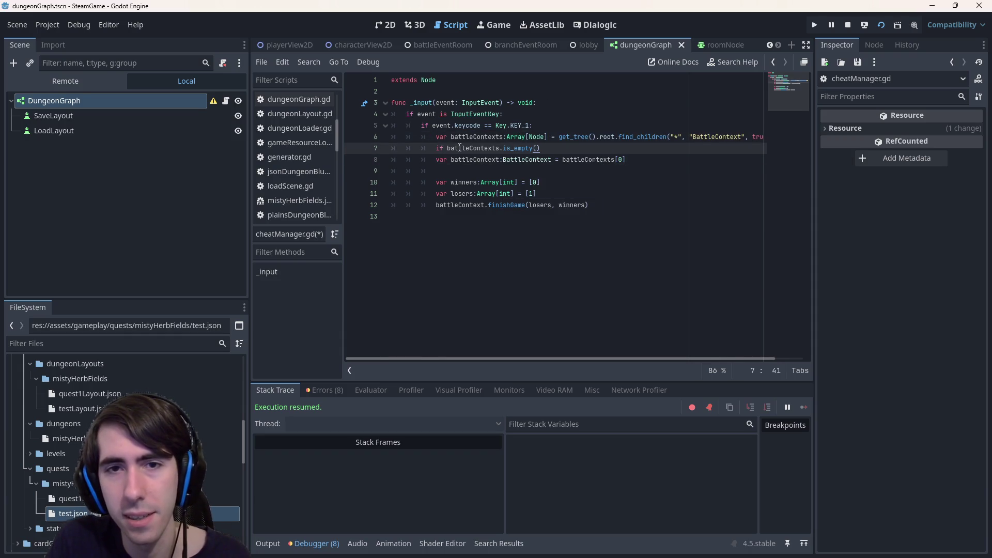
{"action": "key", "text": "Return"}
{"action": "type", "text": "return"}
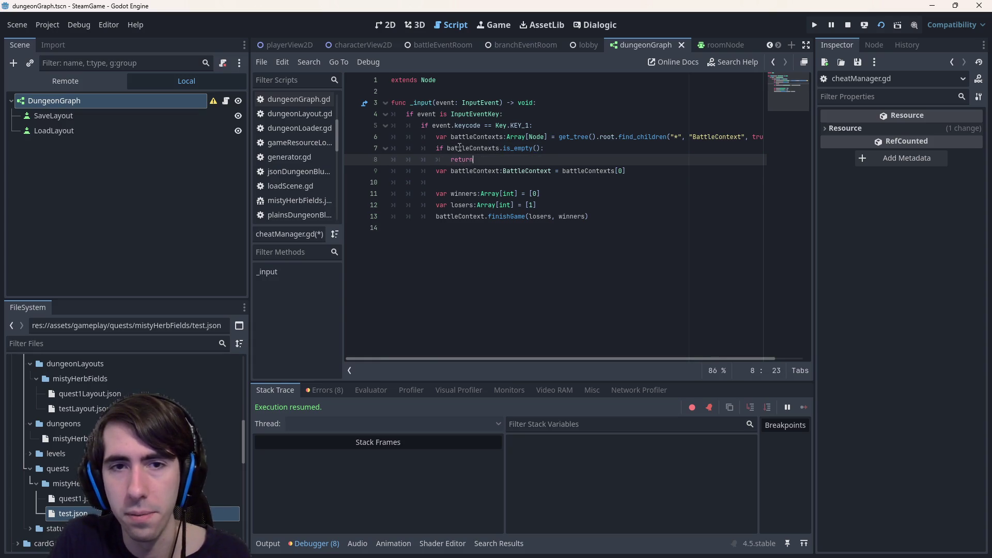
{"action": "key", "text": "Return"}
{"action": "key", "text": "Down"}
{"action": "key", "text": "Down"}
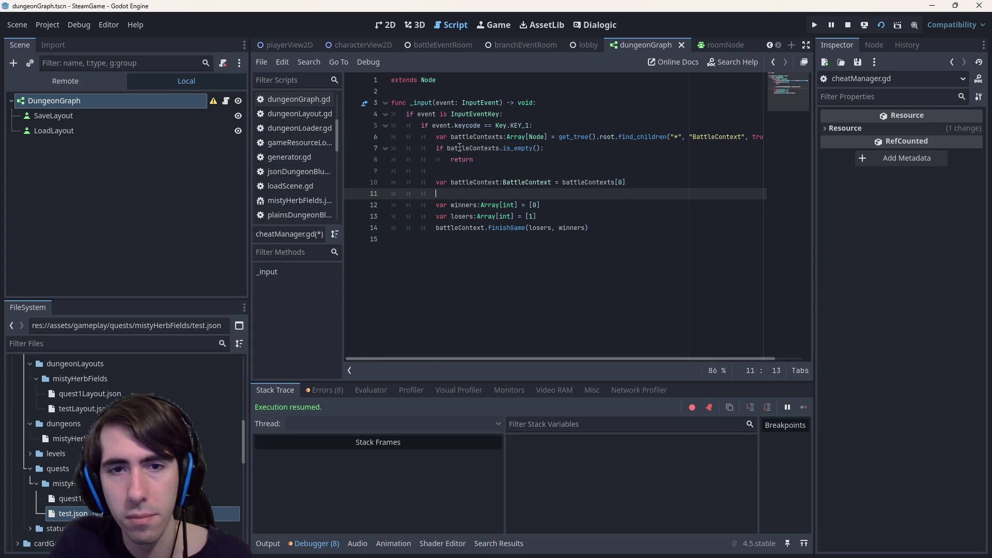
{"action": "key", "text": "ctrl+s"}
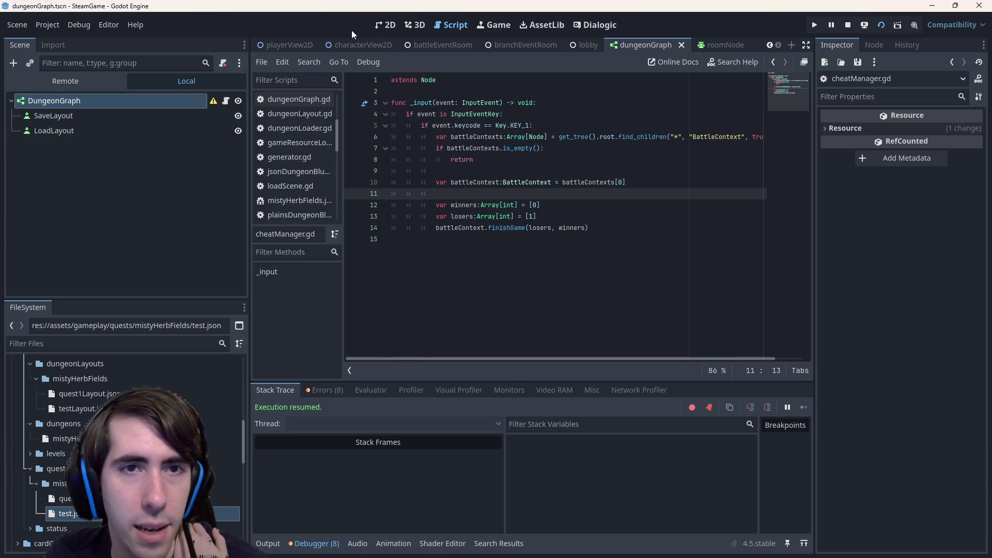
{"action": "left_click", "coordinate": [377, 27]}
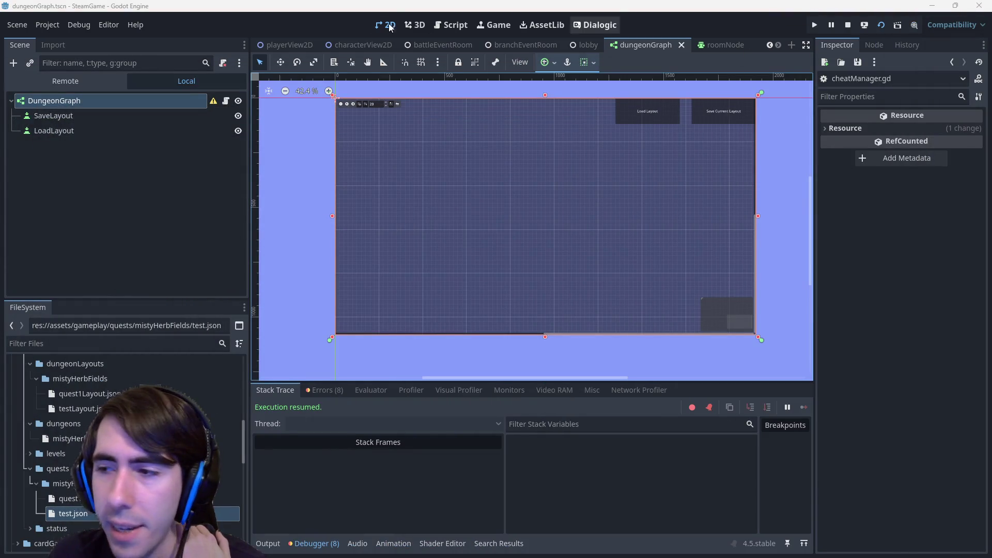
Filter the FileSystem dock for roomNode and open roomNode.tscn
{"action": "left_click", "coordinate": [110, 344]}
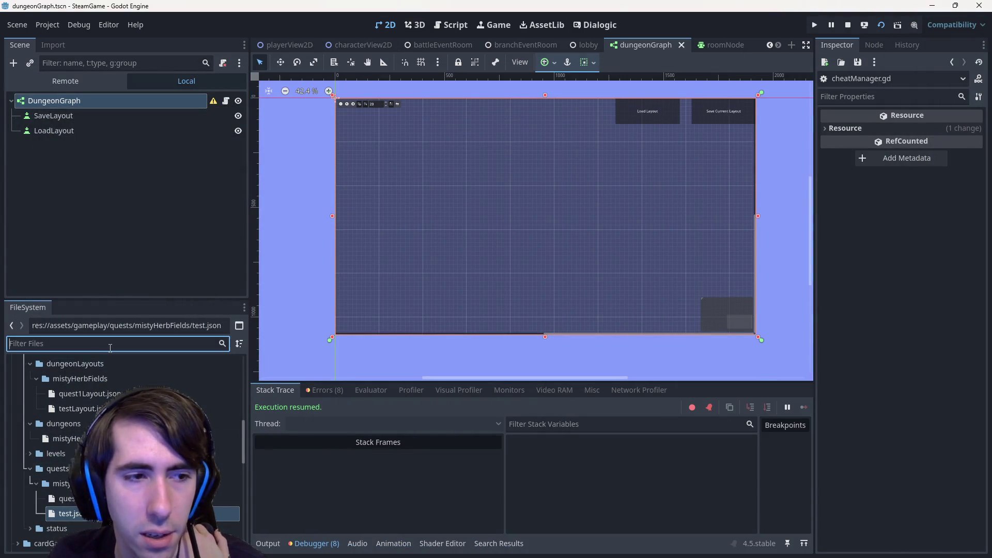
{"action": "type", "text": "roomvie"}
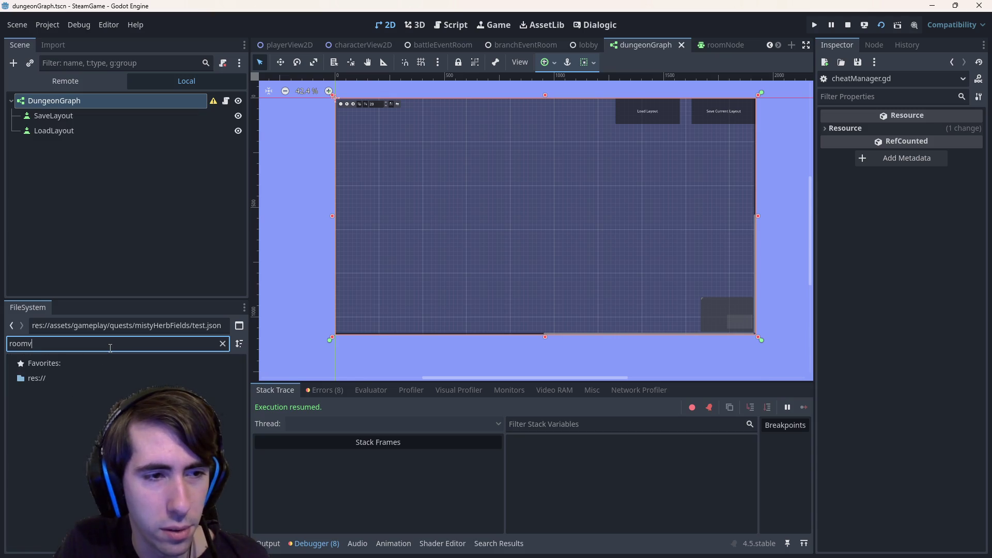
{"action": "key", "text": "BackSpace"}
{"action": "key", "text": "BackSpace"}
{"action": "key", "text": "BackSpace"}
{"action": "type", "text": "no"}
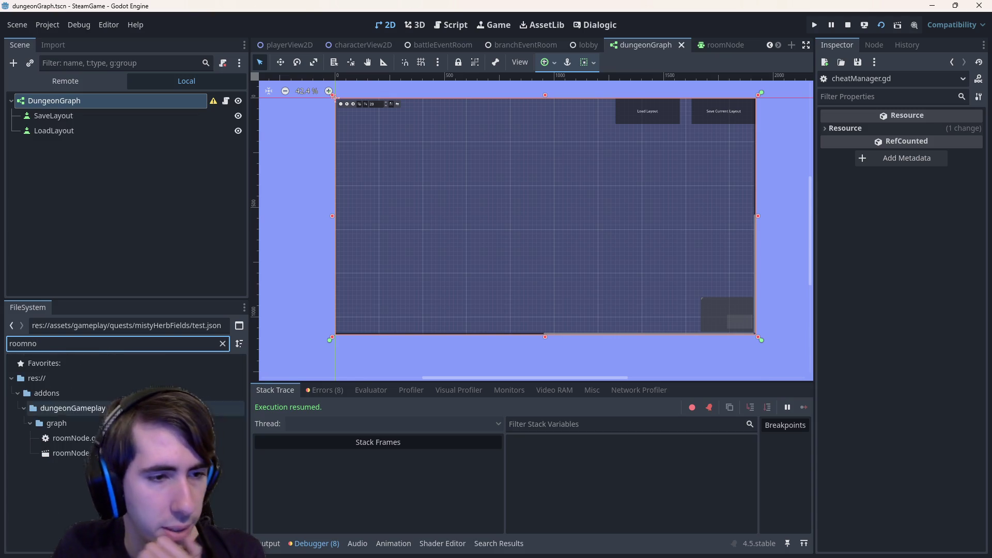
{"action": "double_click", "coordinate": [70, 453]}
{"action": "scroll", "coordinate": [392, 253], "scroll_direction": "up", "scroll_amount": 1}
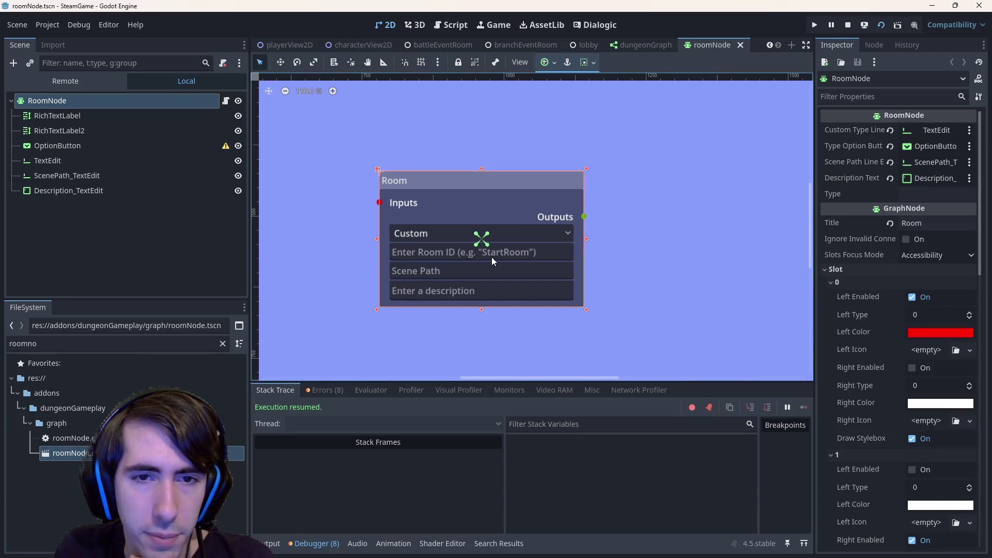
{"action": "left_click", "coordinate": [546, 218]}
{"action": "left_click", "coordinate": [73, 122]}
{"action": "left_click", "coordinate": [77, 130]}
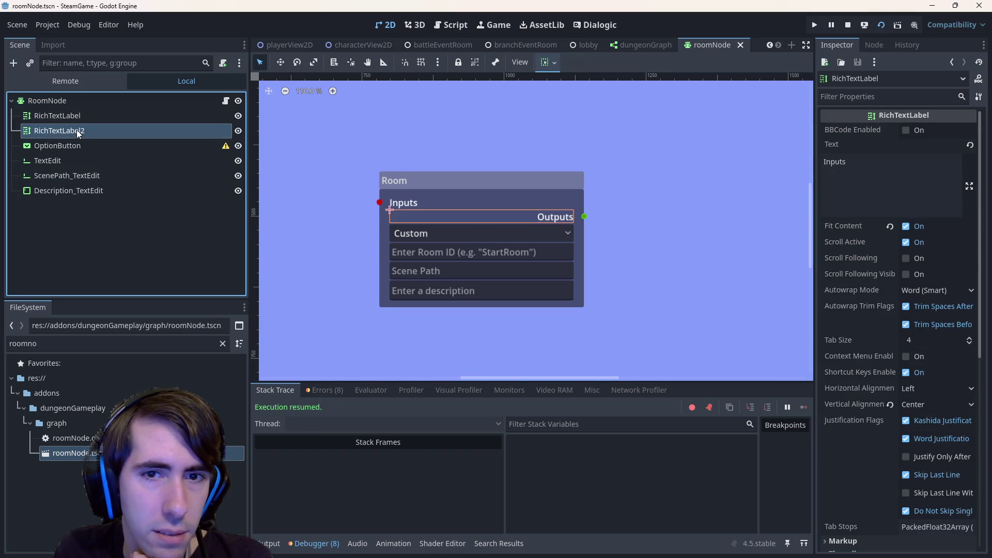
{"action": "left_click", "coordinate": [87, 145]}
{"action": "left_click", "coordinate": [86, 160]}
{"action": "left_click", "coordinate": [83, 174]}
{"action": "left_click", "coordinate": [80, 189]}
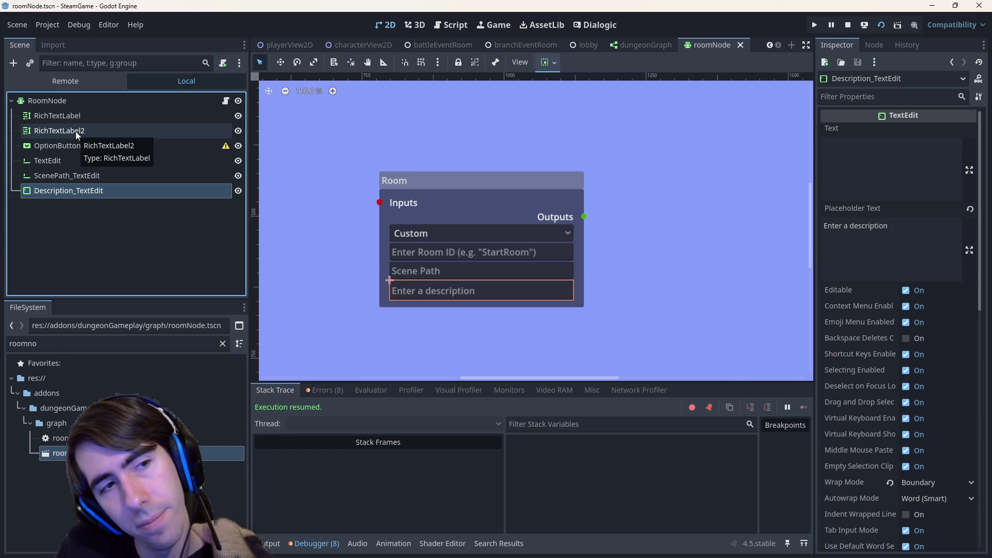
{"action": "left_click", "coordinate": [75, 102]}
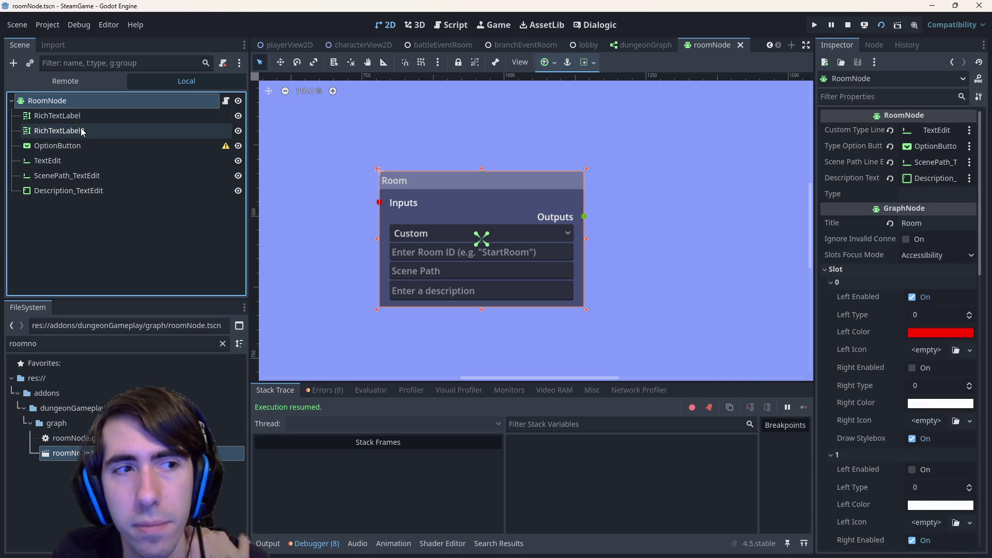
{"action": "right_click", "coordinate": [79, 101]}
{"action": "left_click", "coordinate": [126, 129]}
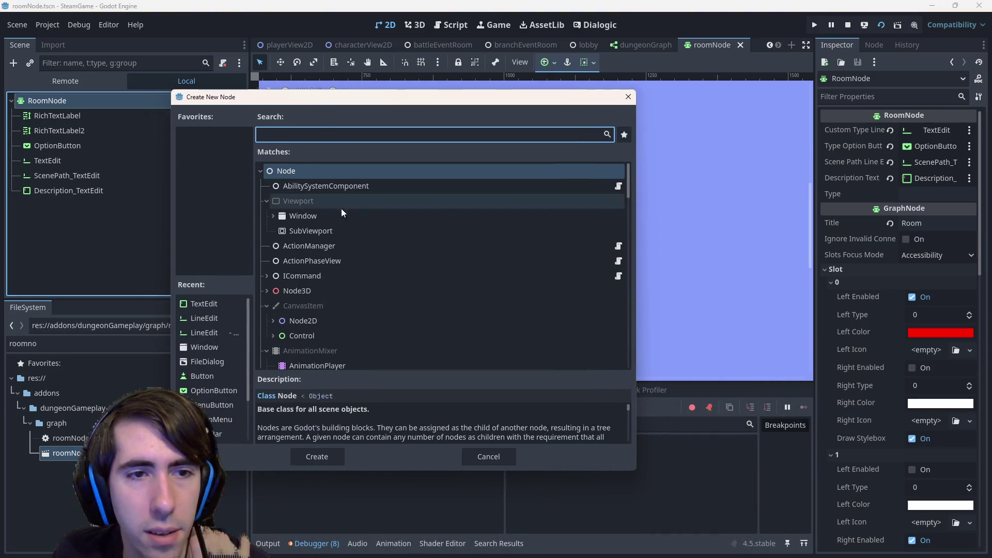
{"action": "type", "text": "panel"}
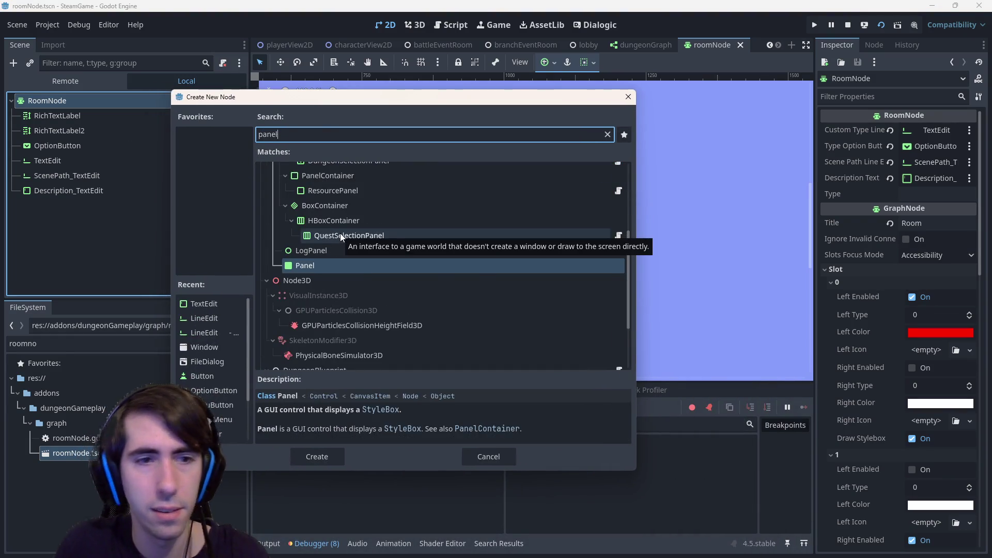
{"action": "key", "text": "Return"}
{"action": "key", "text": "Delete"}
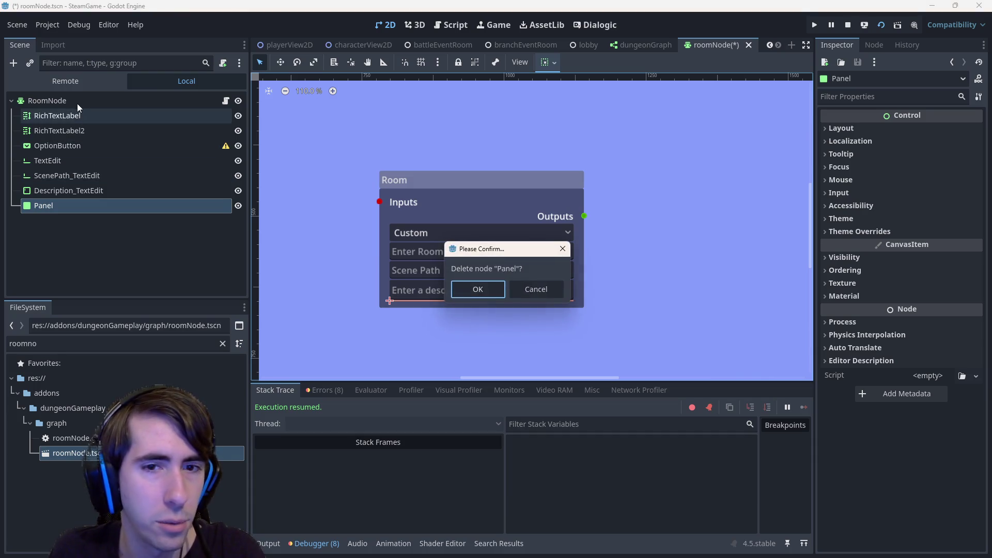
{"action": "key", "text": "Return"}
{"action": "right_click", "coordinate": [79, 100]}
{"action": "left_click", "coordinate": [111, 125]}
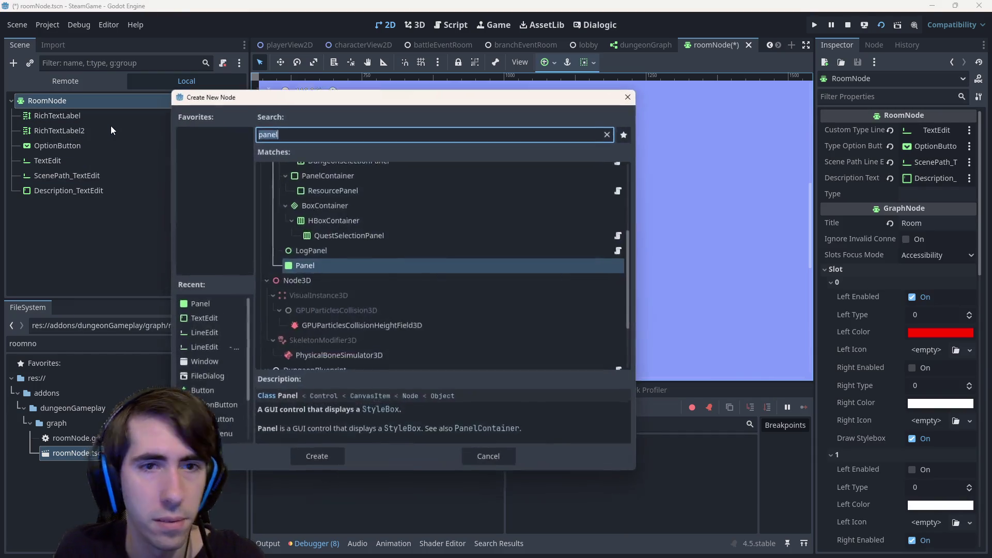
{"action": "type", "text": "a"}
{"action": "key", "text": "BackSpace"}
{"action": "type", "text": "panelcontainer"}
{"action": "key", "text": "Return"}
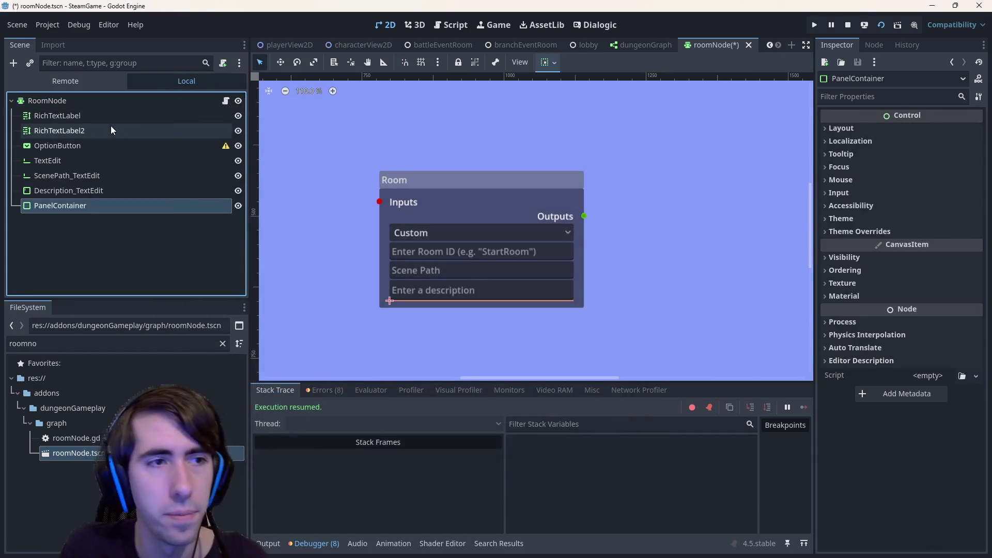
{"action": "left_click", "coordinate": [108, 147]}
{"action": "left_click", "coordinate": [107, 157]}
{"action": "left_click", "coordinate": [100, 148]}
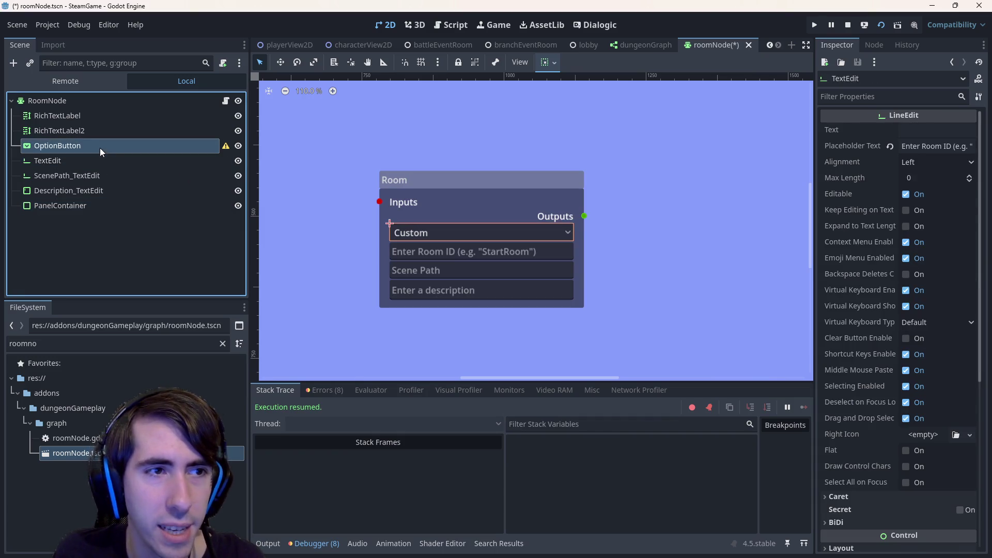
{"action": "left_click", "coordinate": [88, 196], "text": "shift"}
{"action": "left_click_drag", "start_coordinate": [70, 153], "coordinate": [76, 206]}
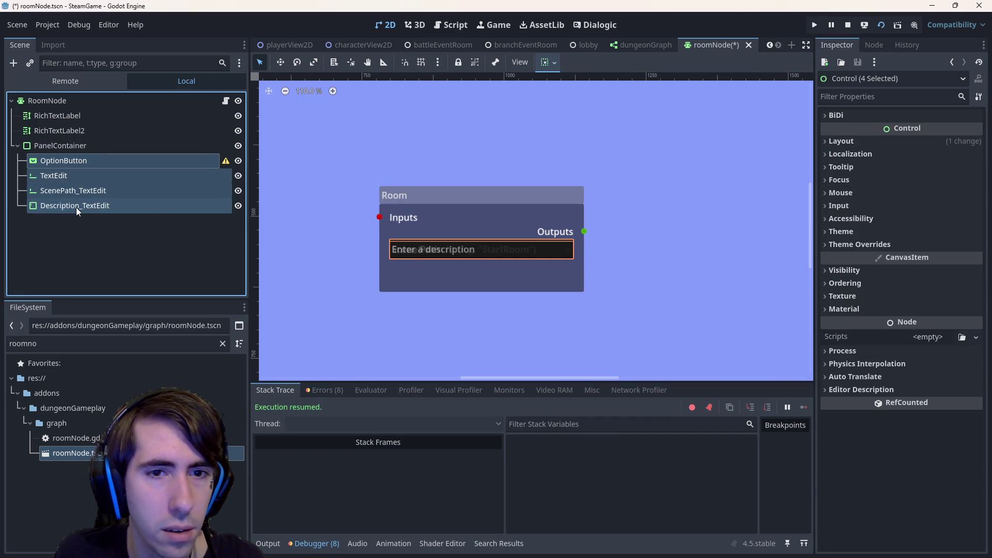
{"action": "left_click", "coordinate": [59, 145]}
{"action": "left_click", "coordinate": [837, 128]}
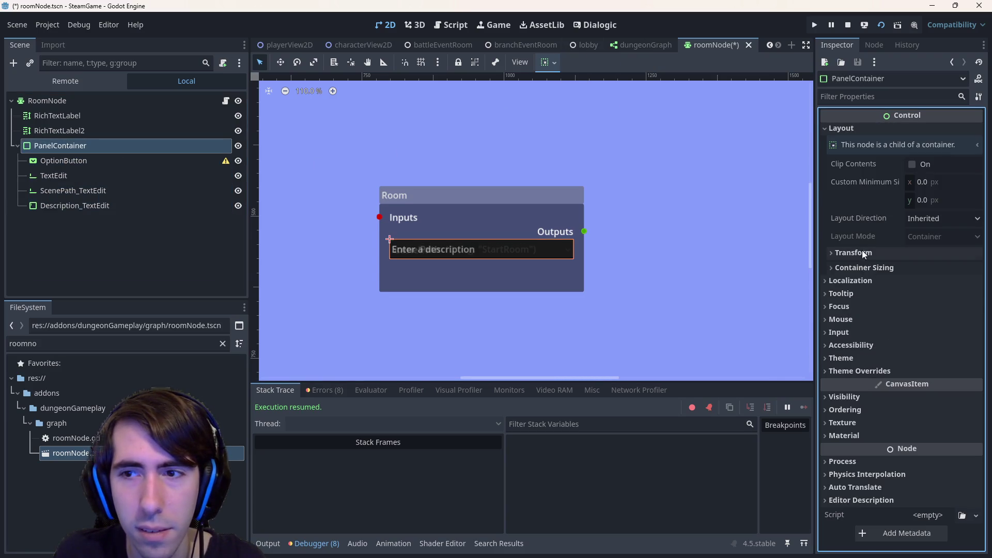
{"action": "left_click", "coordinate": [864, 267]}
{"action": "left_click", "coordinate": [917, 324]}
{"action": "left_click", "coordinate": [916, 324]}
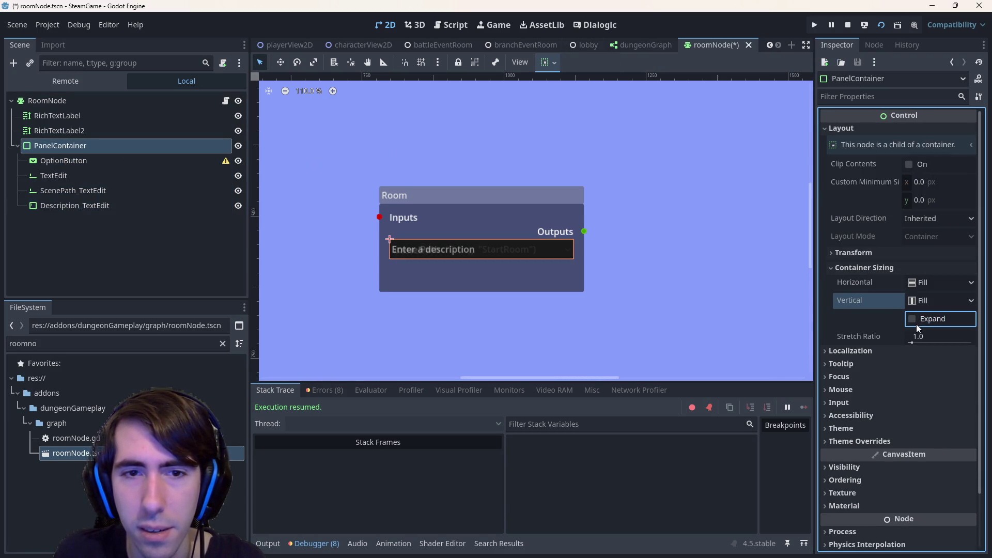
{"action": "left_click", "coordinate": [553, 65]}
{"action": "left_click", "coordinate": [606, 180]}
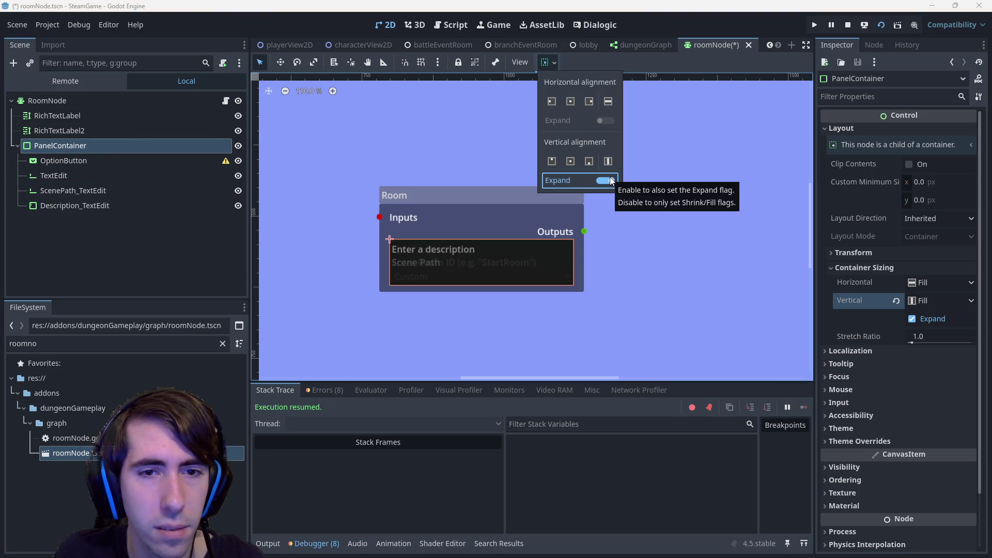
{"action": "left_click", "coordinate": [605, 180]}
{"action": "left_click", "coordinate": [69, 144]}
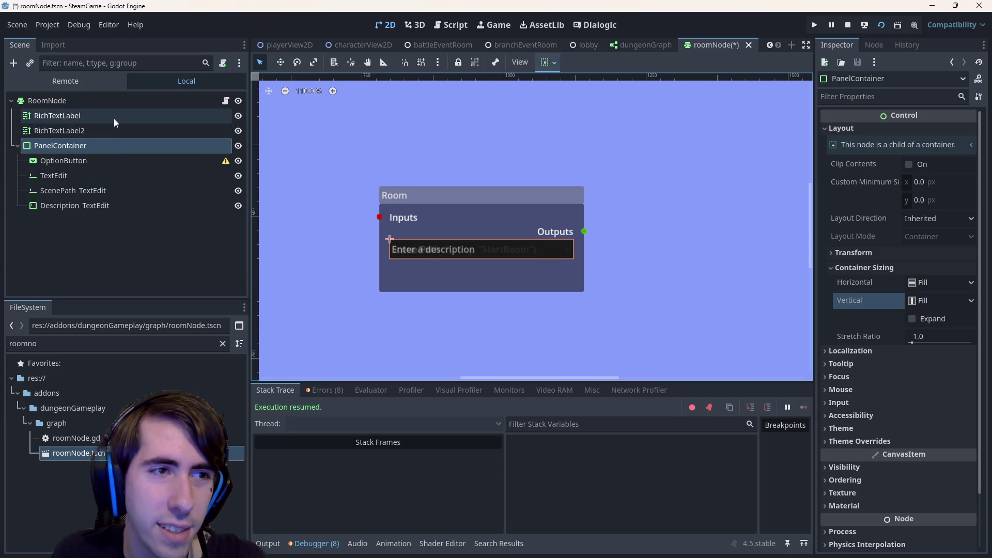
{"action": "key", "text": "ctrl+z"}
{"action": "left_click", "coordinate": [68, 99]}
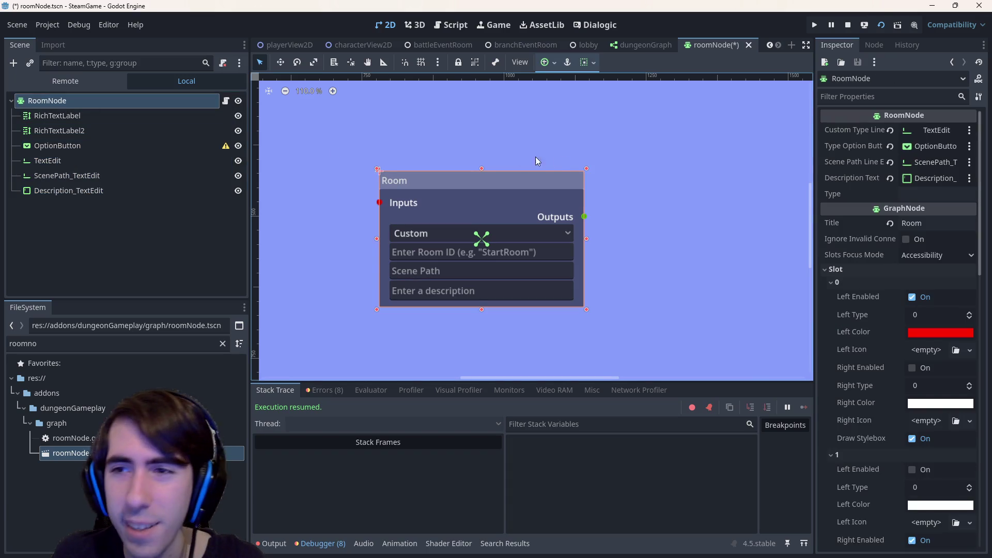
Add a PanelContainer child node under RoomNode
{"action": "left_click_drag", "start_coordinate": [814, 216], "coordinate": [775, 217]}
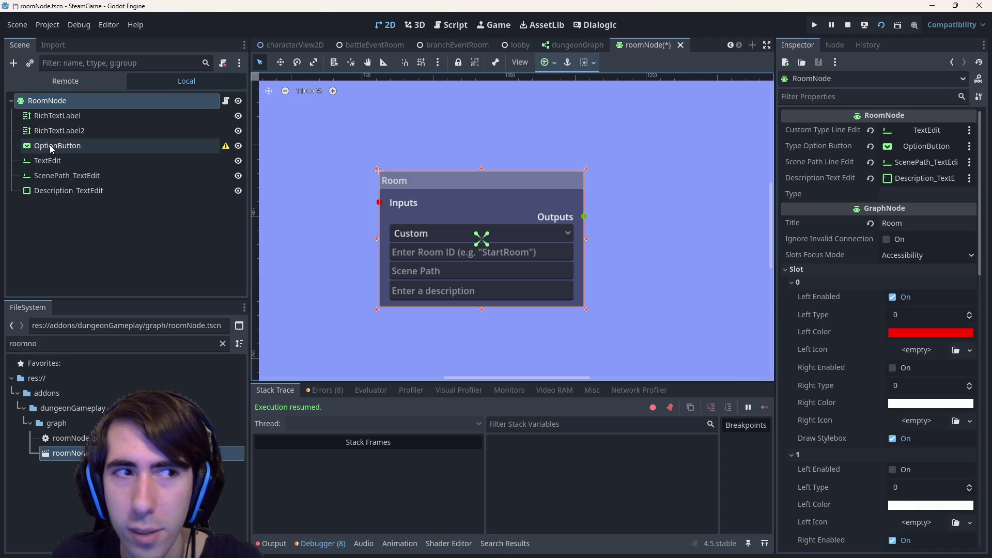
{"action": "right_click", "coordinate": [57, 103]}
{"action": "left_click", "coordinate": [66, 129]}
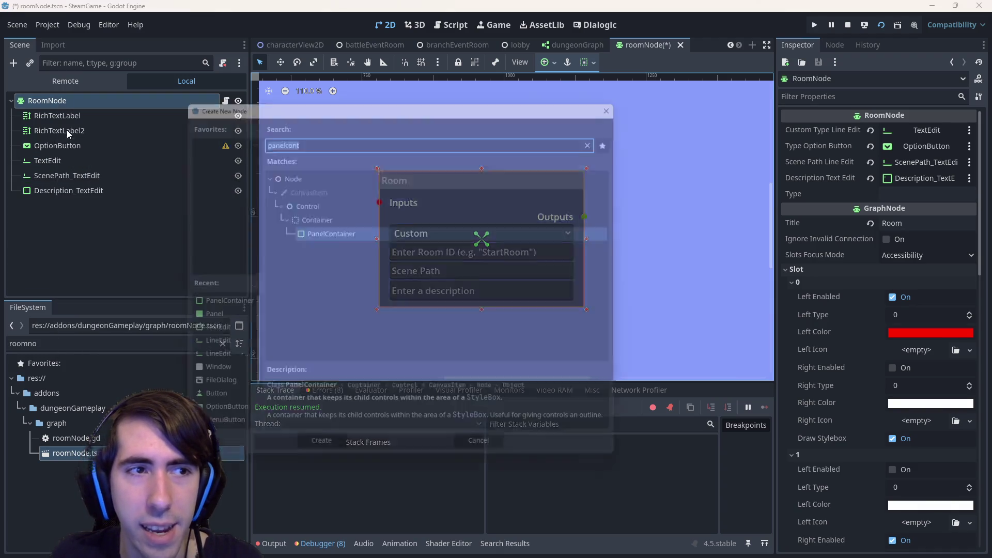
{"action": "double_click", "coordinate": [371, 231]}
Search for a TextEdit child to add under PanelContainer, then cancel
{"action": "right_click", "coordinate": [116, 206]}
{"action": "left_click", "coordinate": [145, 212]}
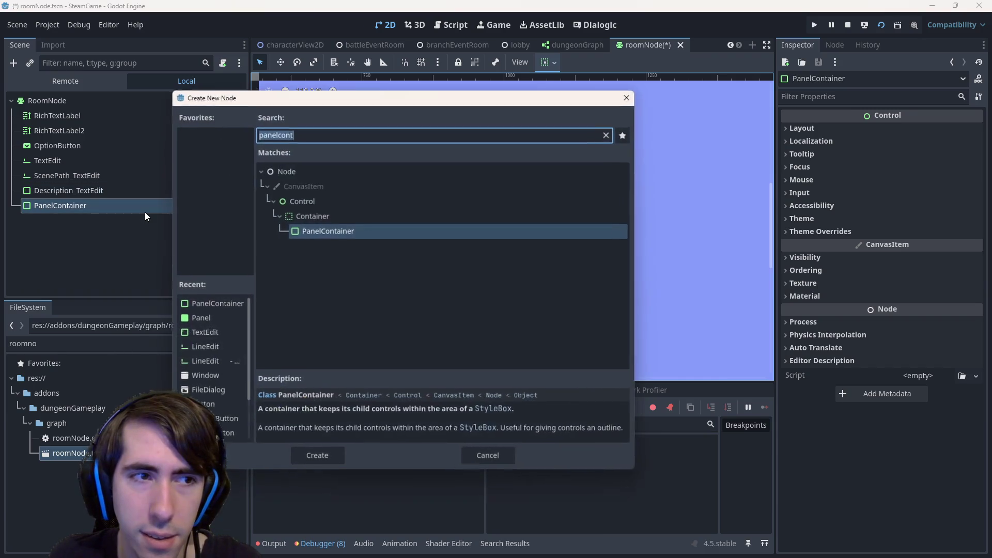
{"action": "type", "text": "text"}
{"action": "left_click", "coordinate": [313, 266]}
{"action": "key", "text": "shift+Tab"}
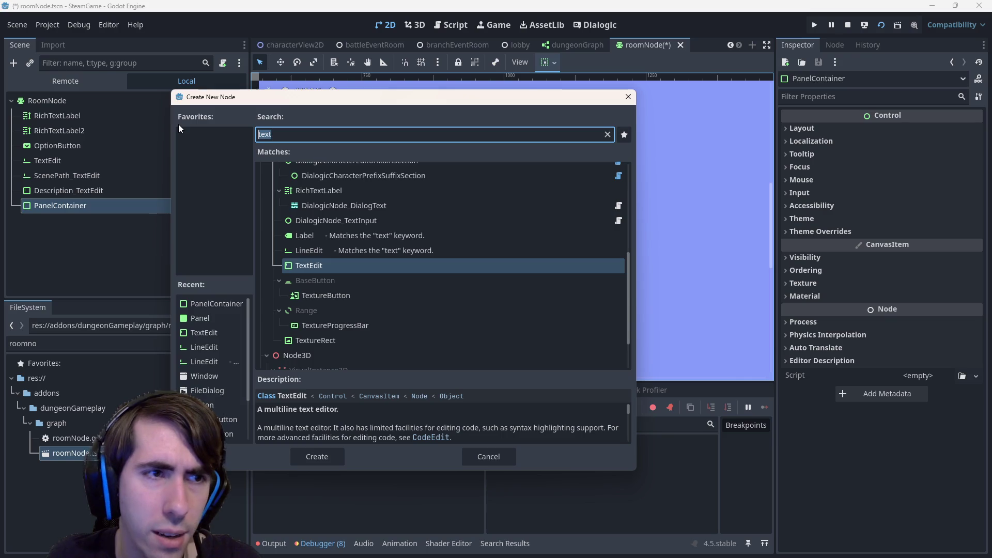
{"action": "key", "text": "Escape"}
Add a VBoxContainer inside the PanelContainer
{"action": "left_click", "coordinate": [54, 131]}
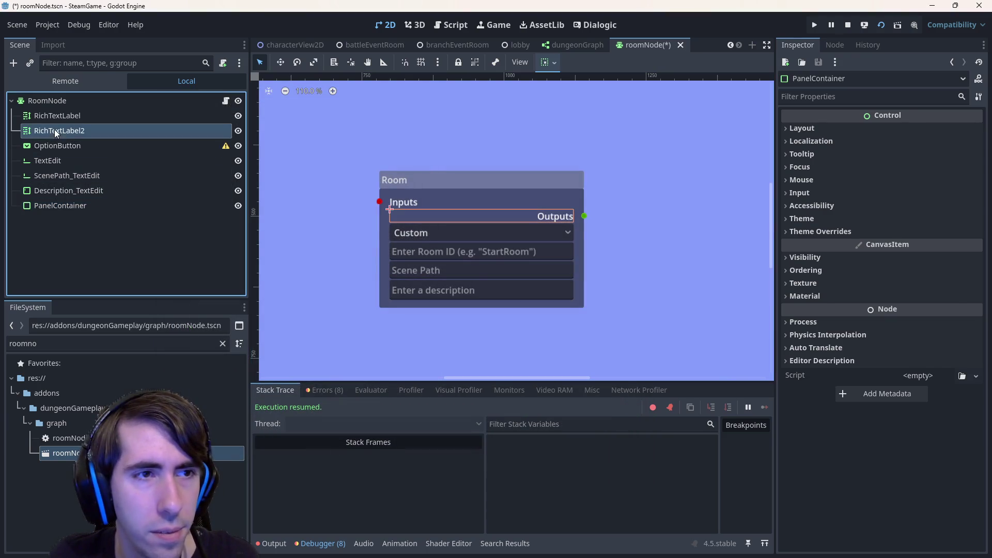
{"action": "left_click", "coordinate": [55, 196]}
{"action": "left_click", "coordinate": [66, 205]}
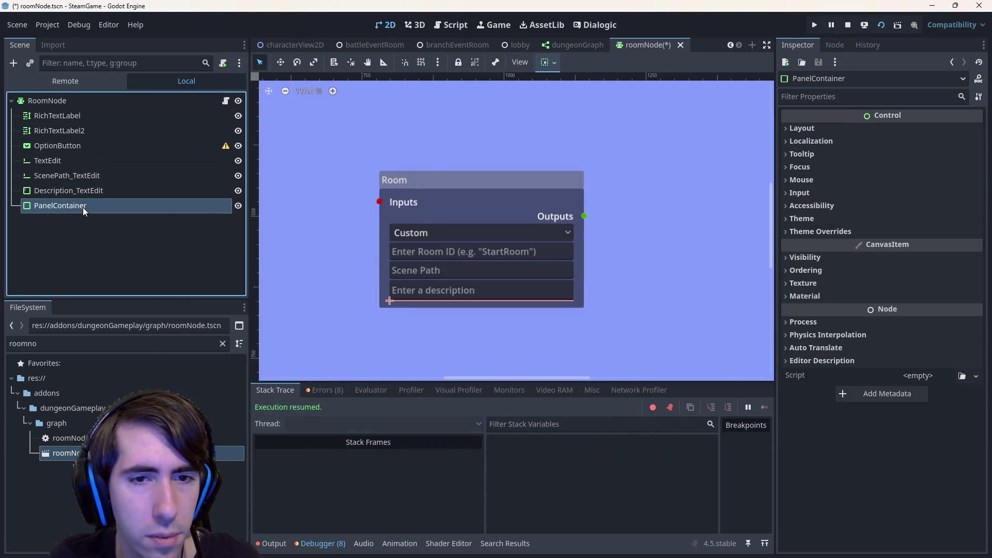
{"action": "right_click", "coordinate": [83, 208]}
{"action": "left_click", "coordinate": [111, 219]}
{"action": "type", "text": "ve"}
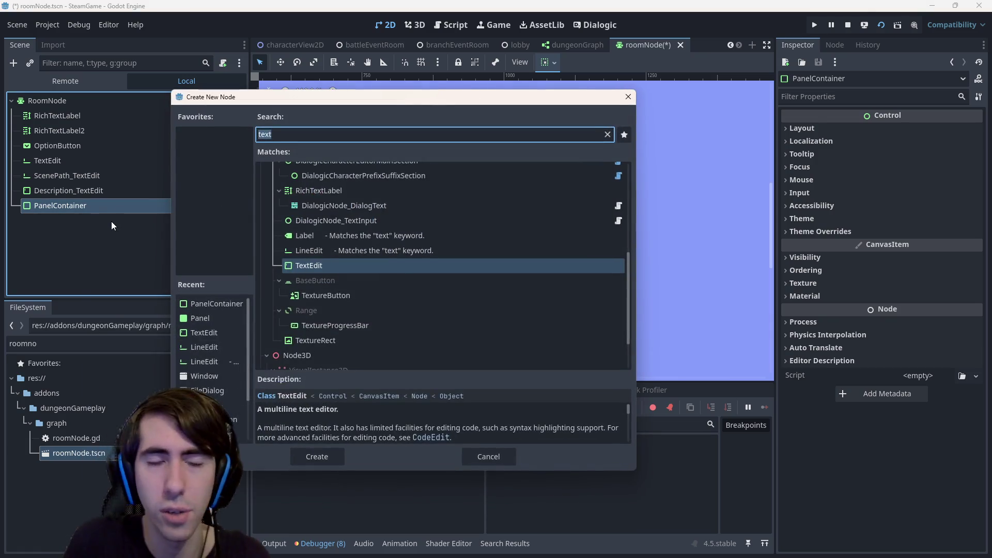
{"action": "key", "text": "BackSpace"}
{"action": "type", "text": "box"}
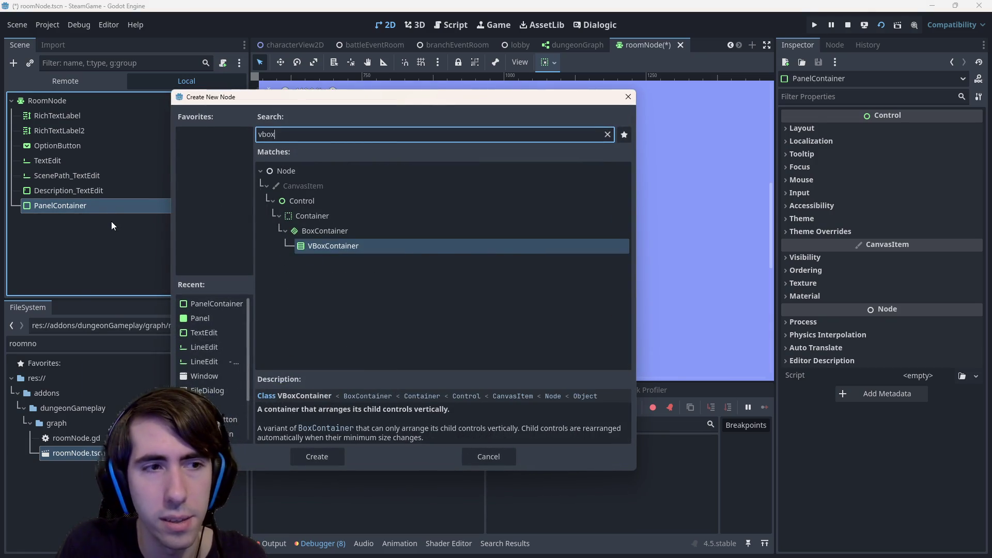
{"action": "key", "text": "Return"}
Move OptionButton and the three TextEdit fields into the VBoxContainer
{"action": "left_click", "coordinate": [81, 191]}
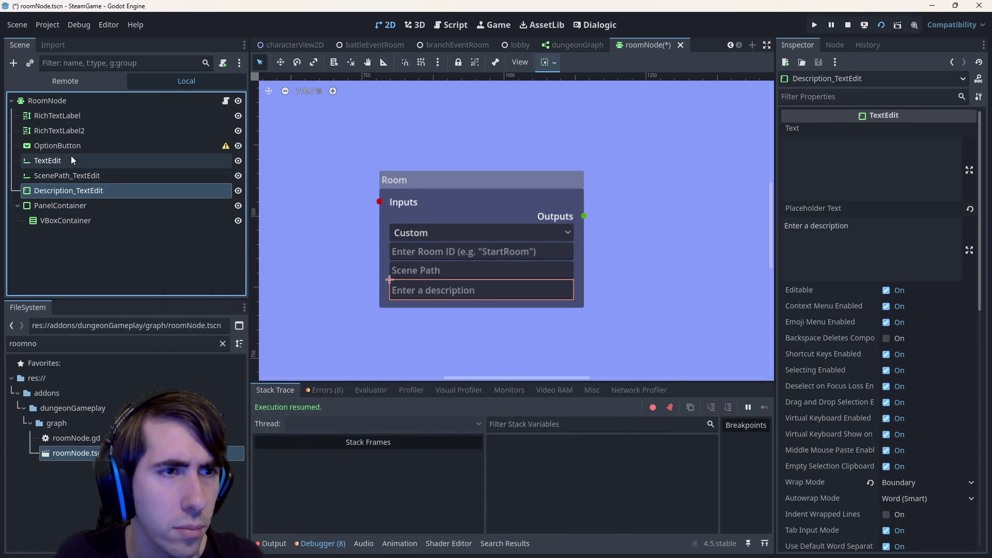
{"action": "left_click", "coordinate": [54, 145], "text": "shift"}
{"action": "mouse_move", "coordinate": [54, 145]}
{"action": "left_mouse_down"}
{"action": "mouse_move", "coordinate": [76, 199]}
{"action": "mouse_move", "coordinate": [72, 221]}
{"action": "left_mouse_up"}
{"action": "left_click", "coordinate": [383, 161]}
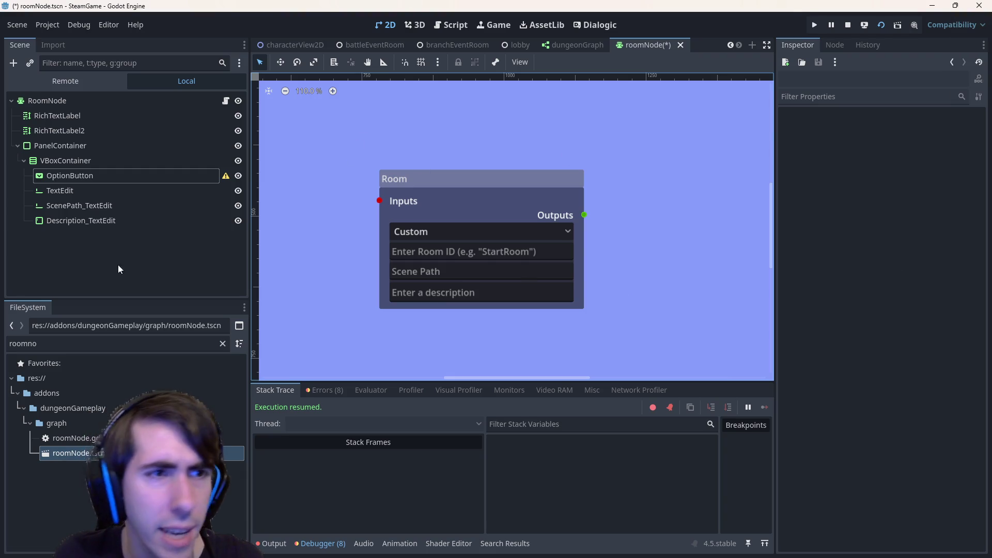
{"action": "left_click", "coordinate": [95, 140]}
{"action": "left_click", "coordinate": [75, 96]}
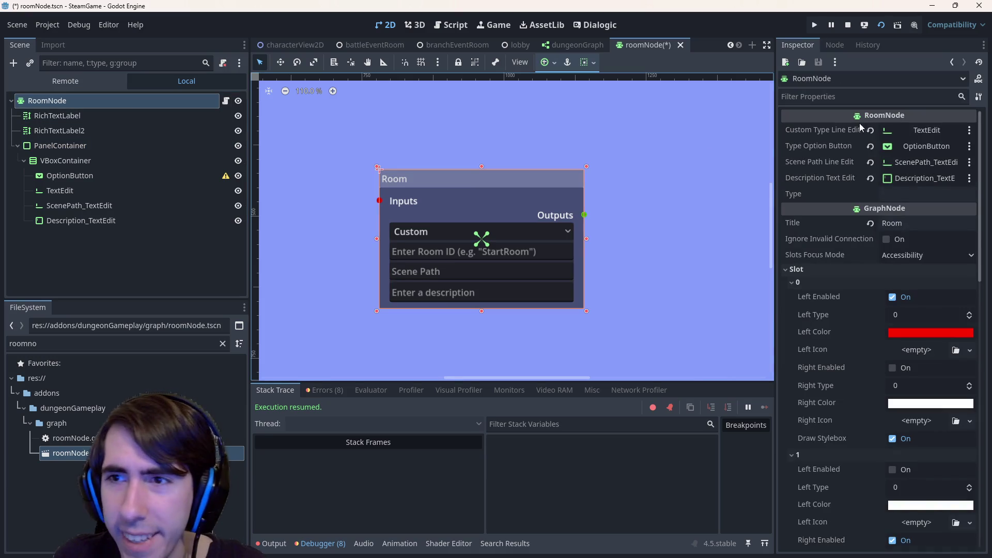
Inspect the Inputs and Outputs labels and RoomNode's Type property, then open roomNode.gd
{"action": "scroll", "coordinate": [832, 290], "scroll_direction": "down", "scroll_amount": 5}
{"action": "scroll", "coordinate": [907, 465], "scroll_direction": "up", "scroll_amount": 5}
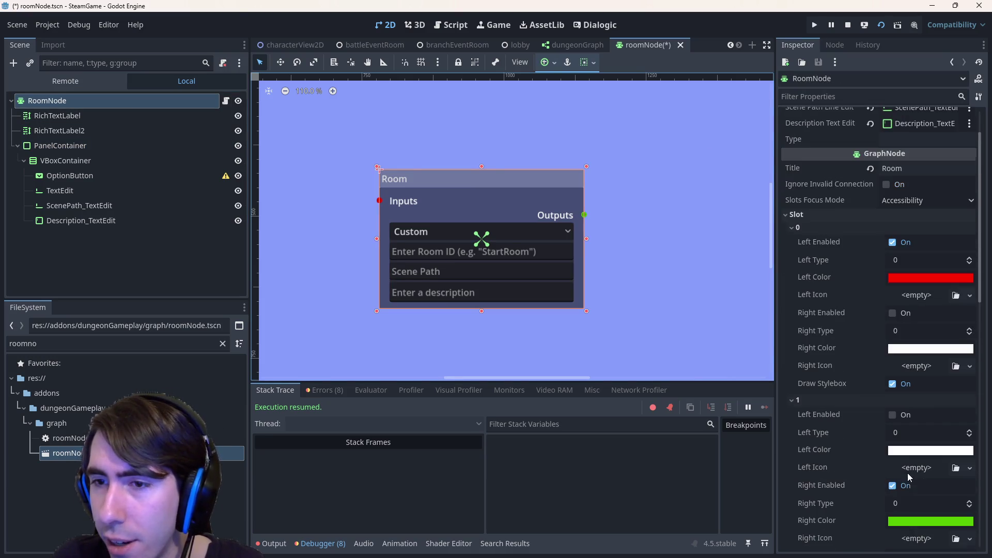
{"action": "scroll", "coordinate": [900, 456], "scroll_direction": "down", "scroll_amount": 3}
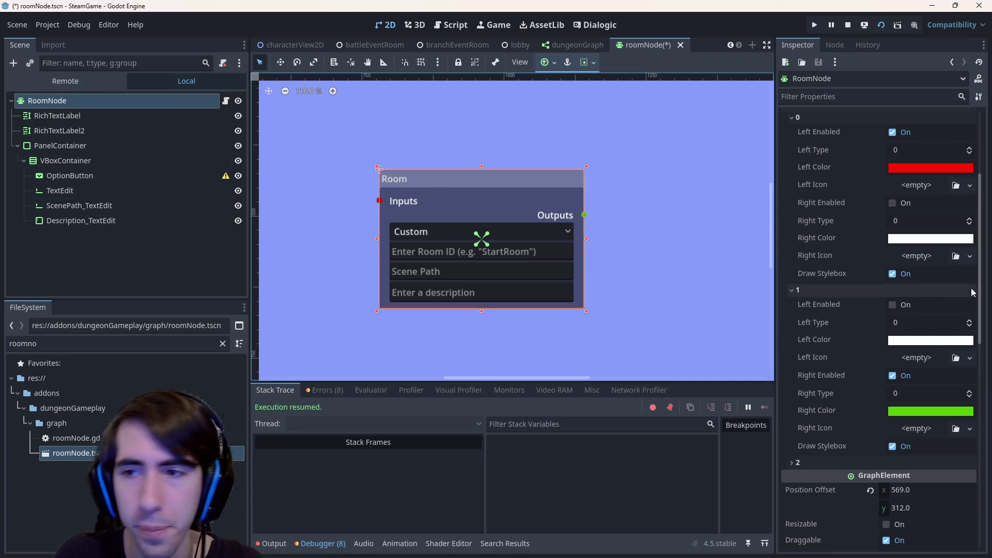
{"action": "scroll", "coordinate": [908, 310], "scroll_direction": "up", "scroll_amount": 2}
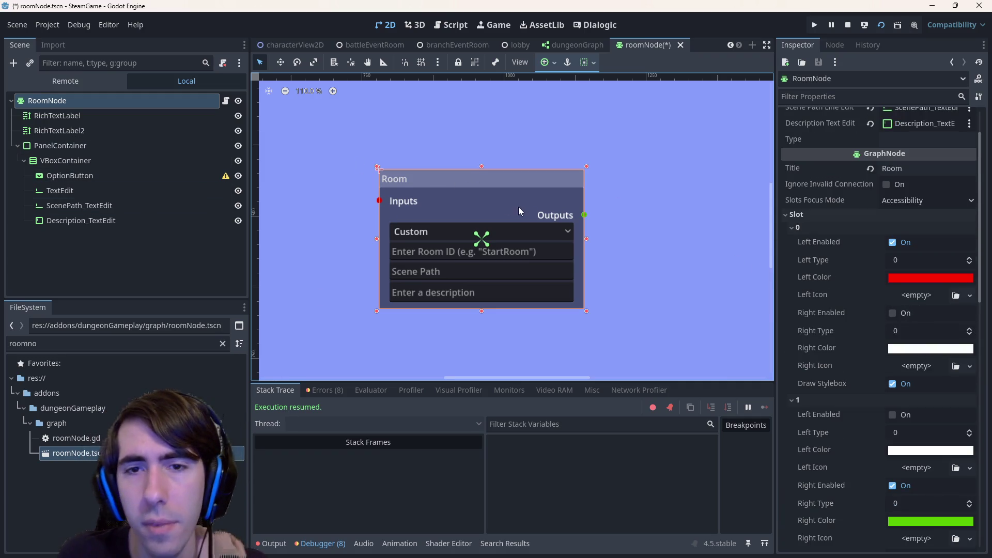
{"action": "left_click", "coordinate": [565, 214]}
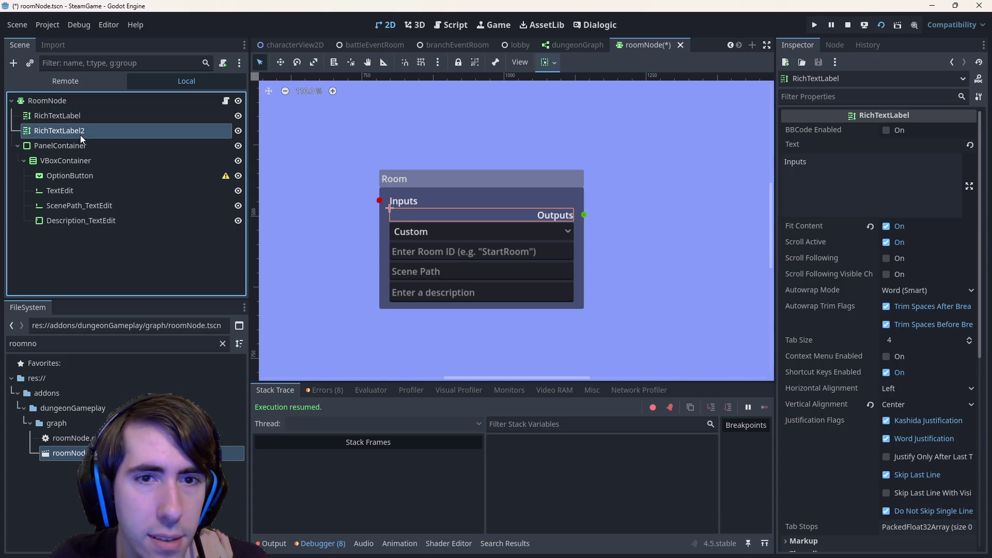
{"action": "left_click", "coordinate": [73, 121]}
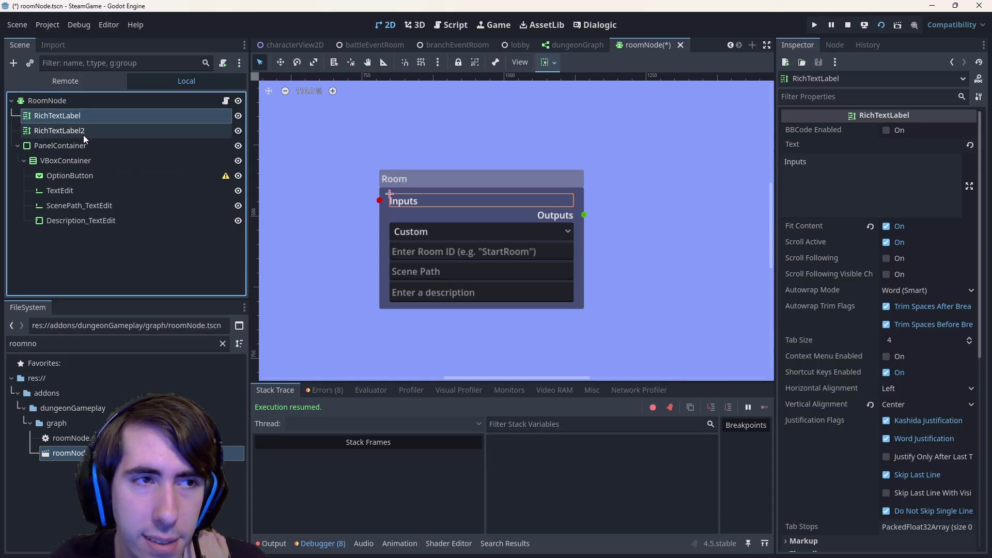
{"action": "left_click", "coordinate": [83, 135]}
{"action": "left_click", "coordinate": [59, 103]}
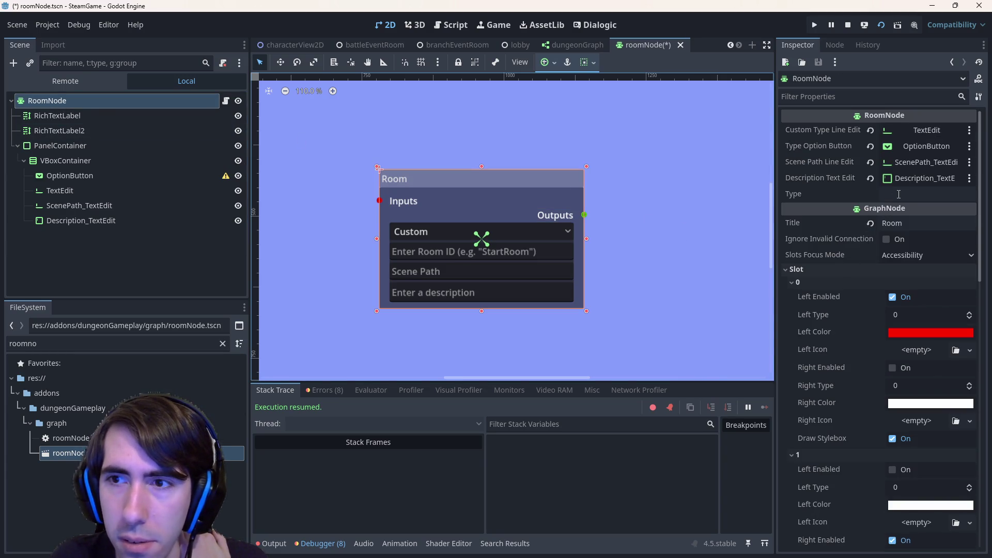
{"action": "left_click", "coordinate": [899, 194]}
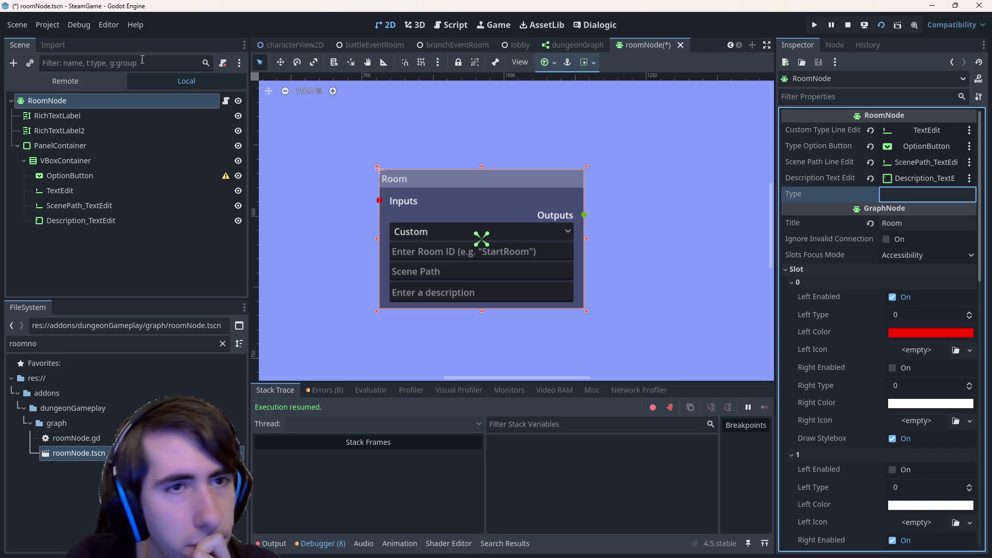
{"action": "left_click", "coordinate": [226, 100]}
{"action": "scroll", "coordinate": [564, 242], "scroll_direction": "up", "scroll_amount": 4}
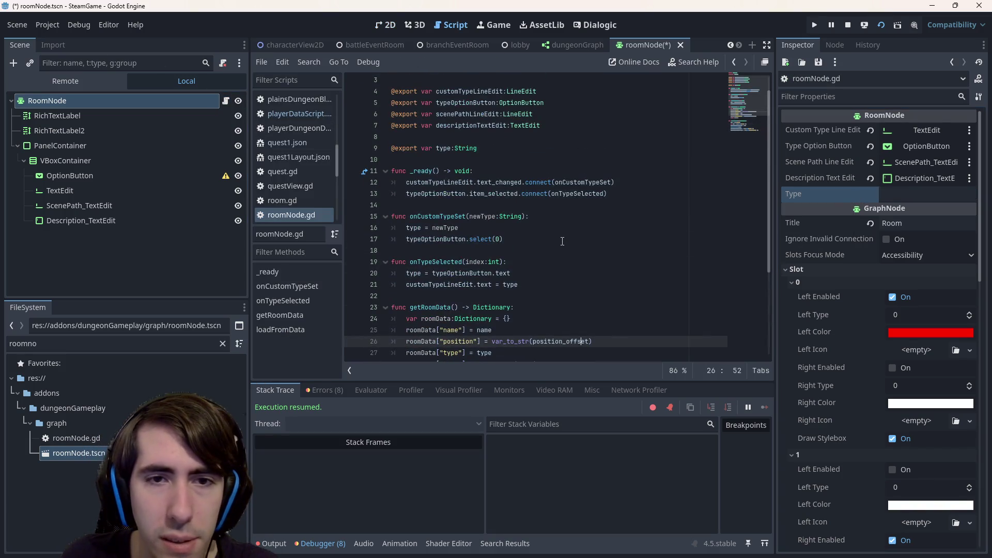
Review roomNode.gd around loadFromData line 34 and line 17, then launch quick-open search
{"action": "scroll", "coordinate": [562, 242], "scroll_direction": "down", "scroll_amount": 4}
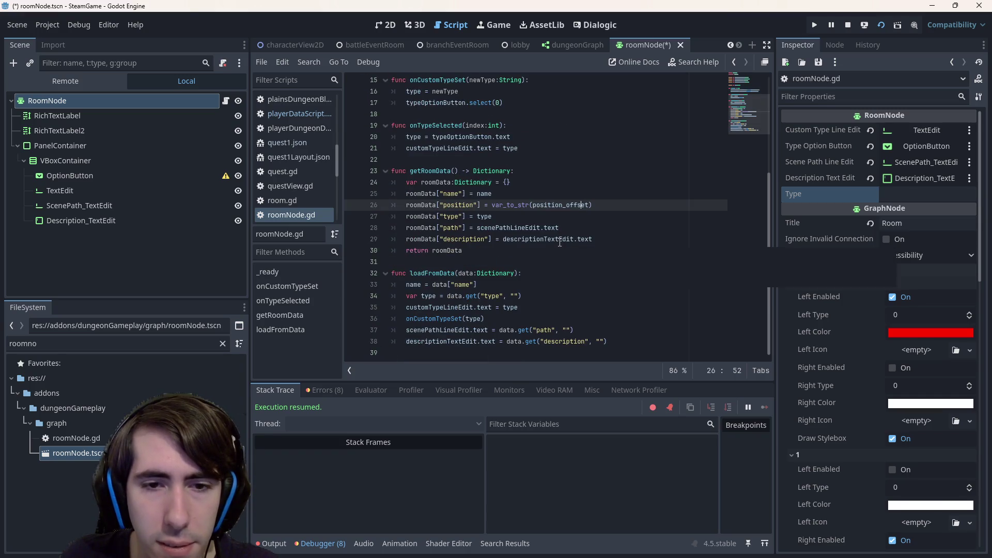
{"action": "left_click", "coordinate": [572, 295]}
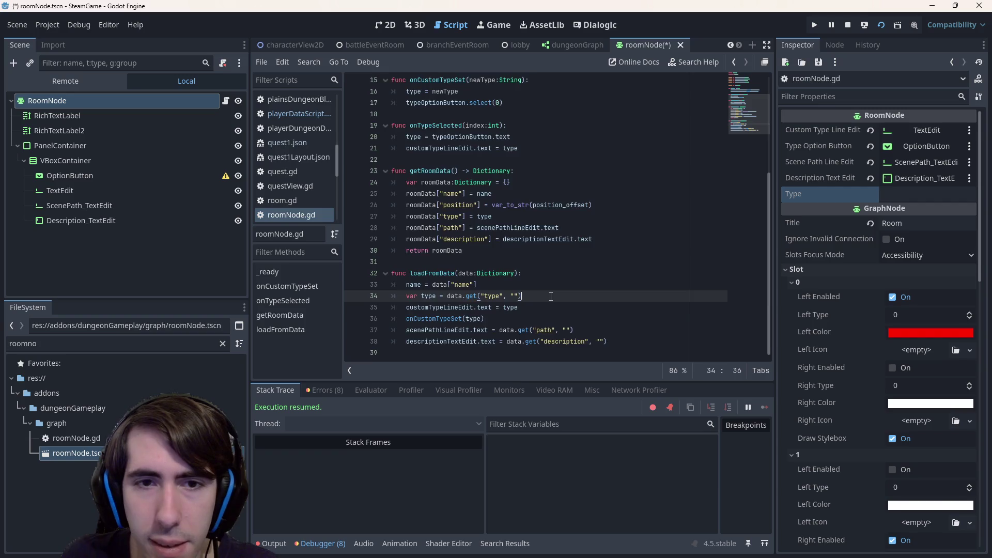
{"action": "scroll", "coordinate": [551, 296], "scroll_direction": "up", "scroll_amount": 5}
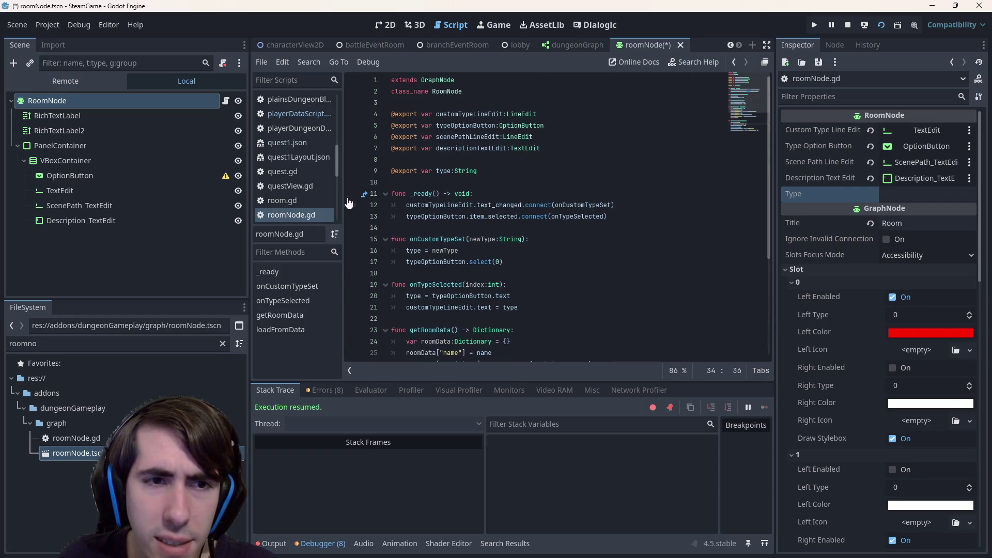
{"action": "scroll", "coordinate": [298, 179], "scroll_direction": "down", "scroll_amount": 2}
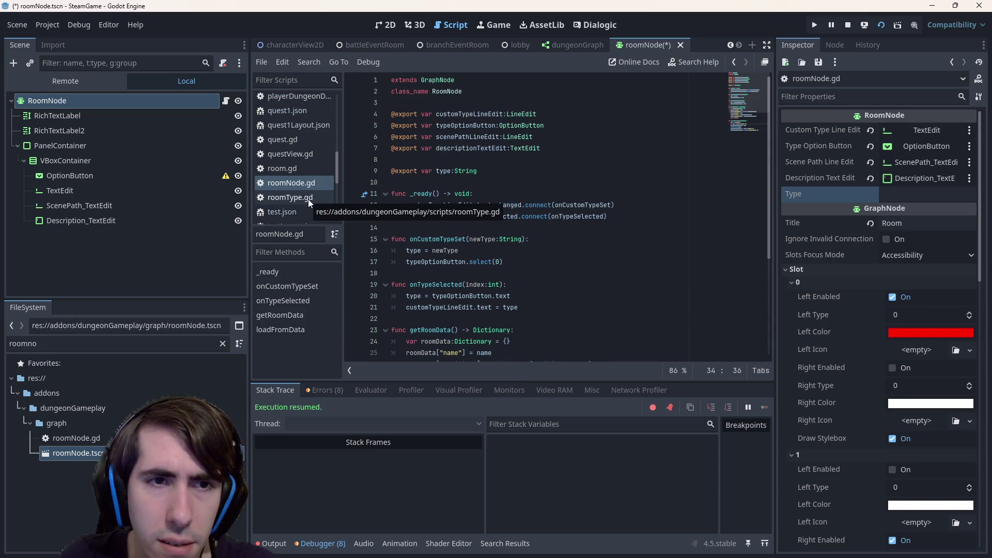
{"action": "scroll", "coordinate": [297, 159], "scroll_direction": "down", "scroll_amount": 3}
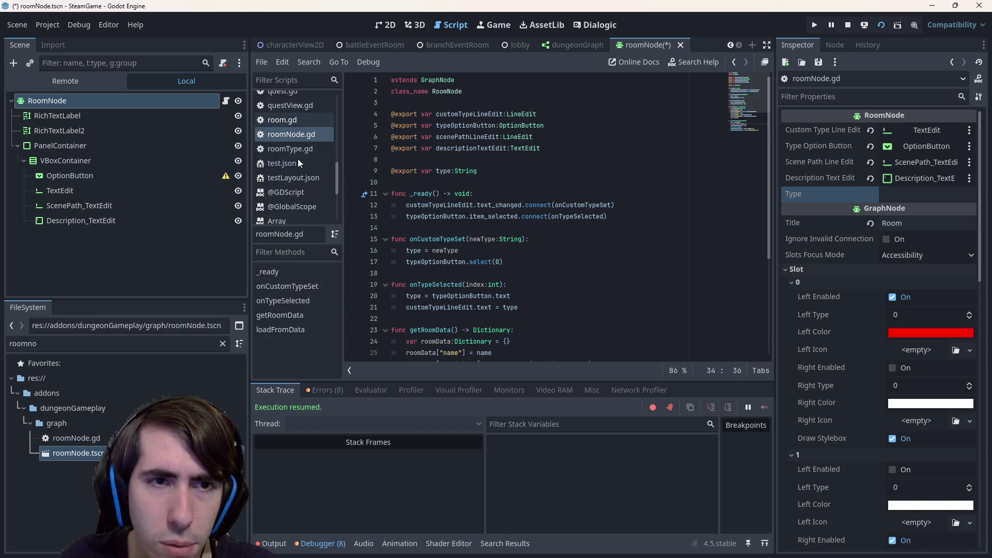
{"action": "left_click", "coordinate": [519, 258]}
{"action": "key", "text": "alt+shift+o"}
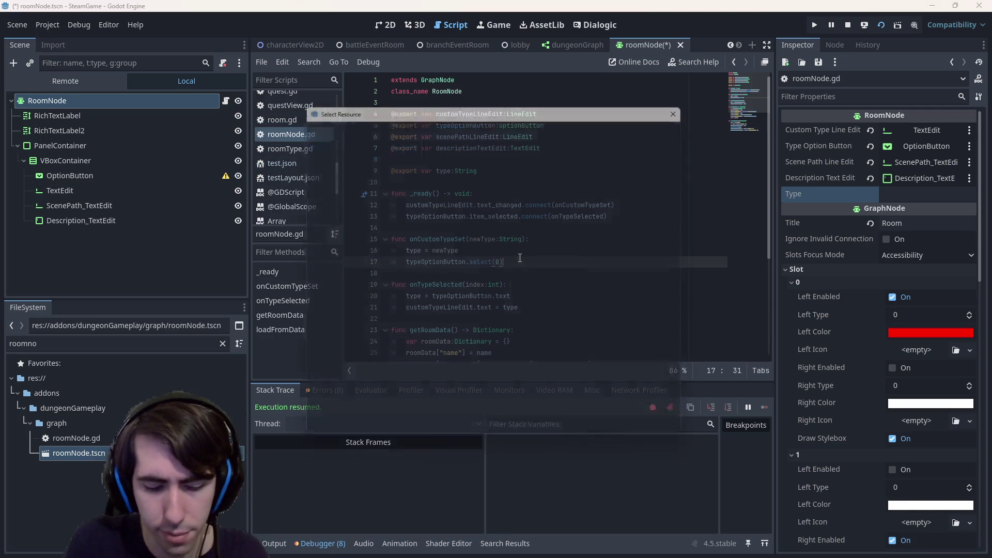
Quick-open dungeonGraph.tscn by searching 'graph' and view its dungeonGraph.gd script
{"action": "type", "text": "graph"}
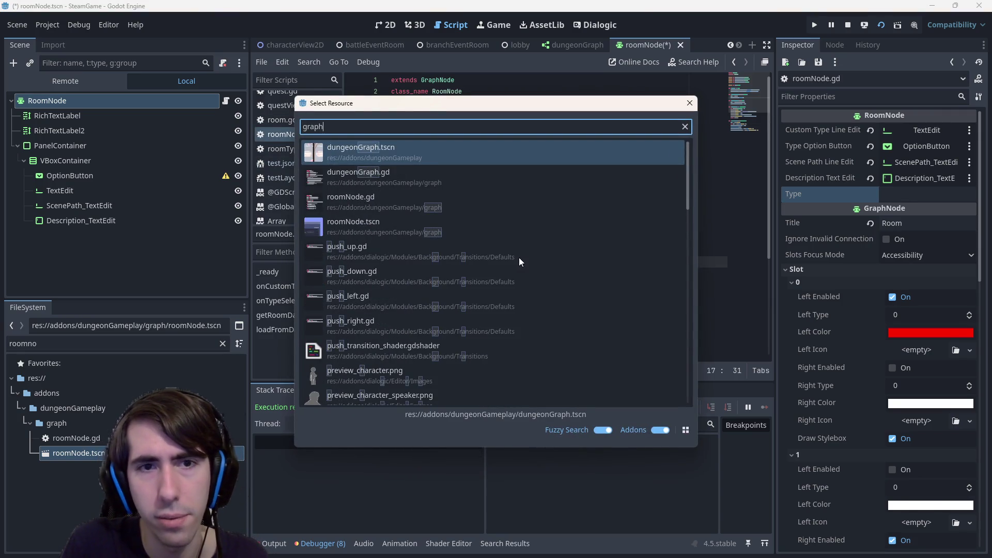
{"action": "key", "text": "Return"}
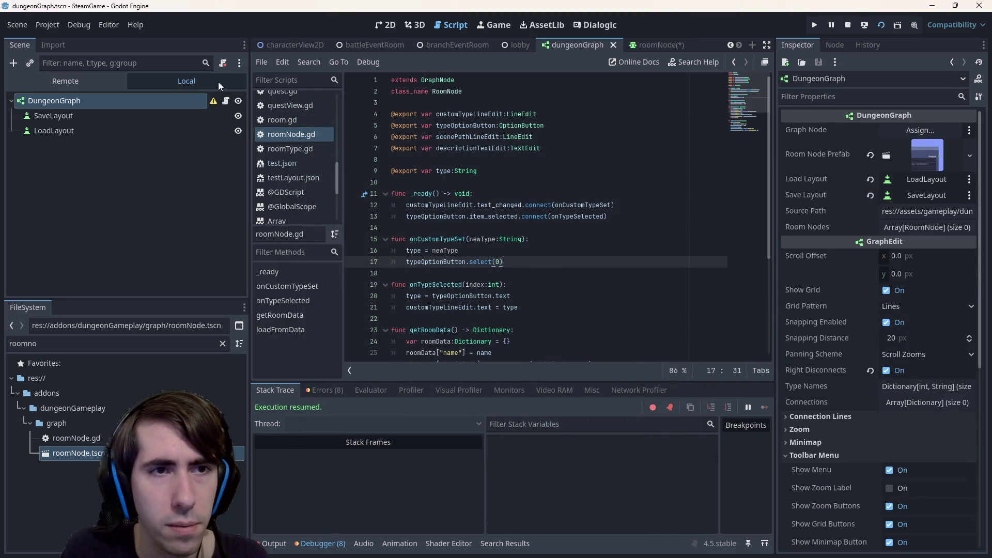
{"action": "scroll", "coordinate": [579, 231], "scroll_direction": "down", "scroll_amount": 1}
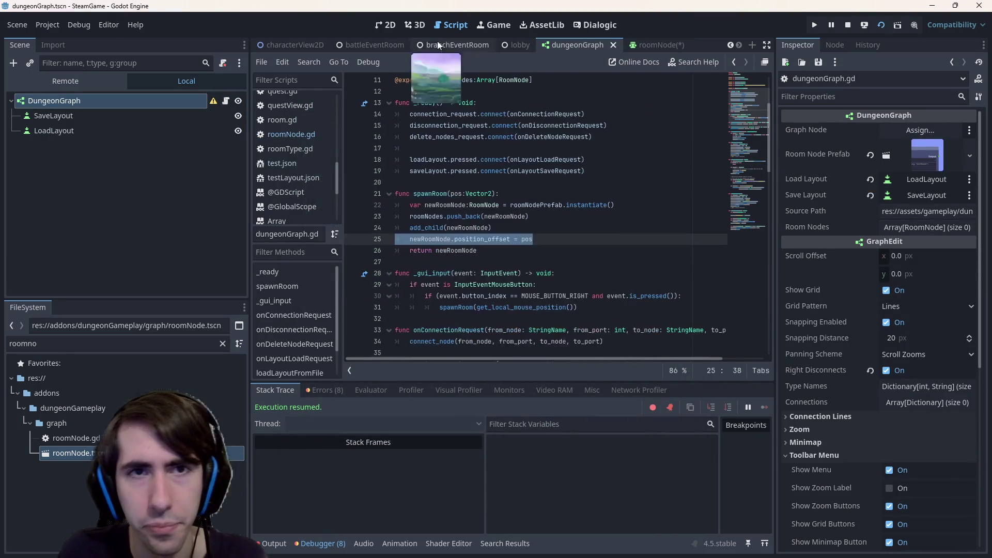
{"action": "left_click", "coordinate": [385, 25]}
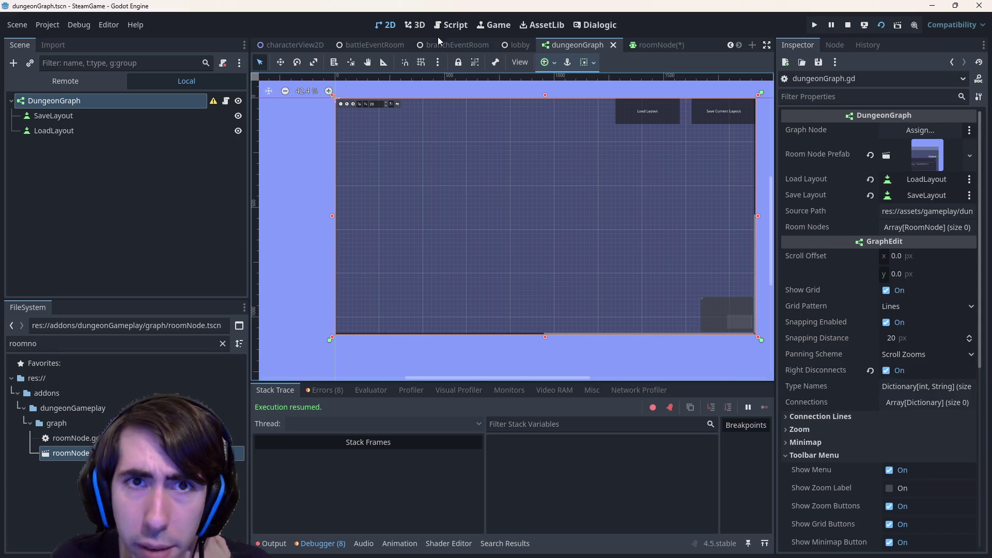
{"action": "left_click", "coordinate": [445, 26]}
{"action": "scroll", "coordinate": [474, 274], "scroll_direction": "down", "scroll_amount": 3}
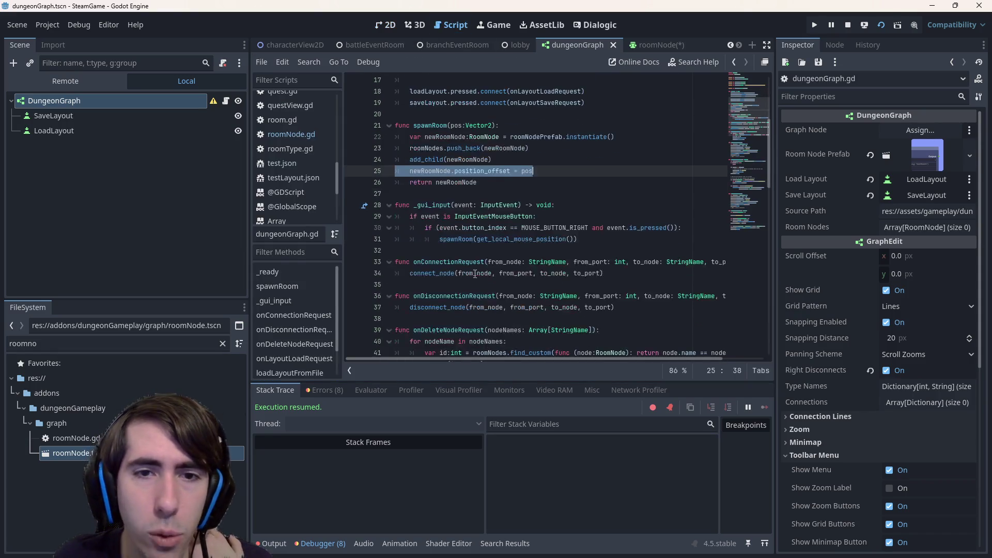
Review the onConnectionRequest code in dungeonGraph.gd, then return to the roomNode 2D scene
{"action": "mouse_move", "coordinate": [402, 228]}
{"action": "left_mouse_down"}
{"action": "mouse_move", "coordinate": [613, 237]}
{"action": "mouse_move", "coordinate": [392, 239]}
{"action": "mouse_move", "coordinate": [354, 219]}
{"action": "left_mouse_up"}
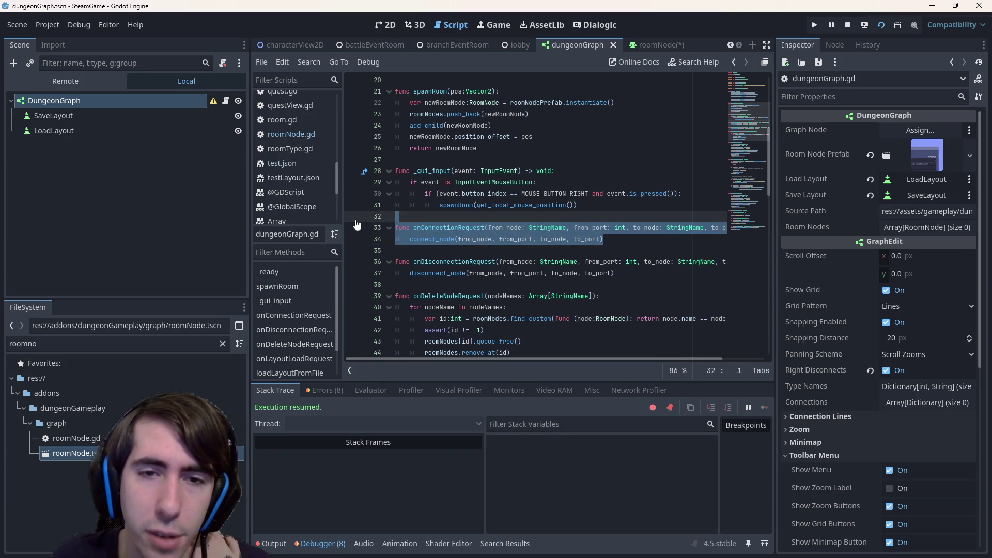
{"action": "scroll", "coordinate": [452, 252], "scroll_direction": "down", "scroll_amount": 3}
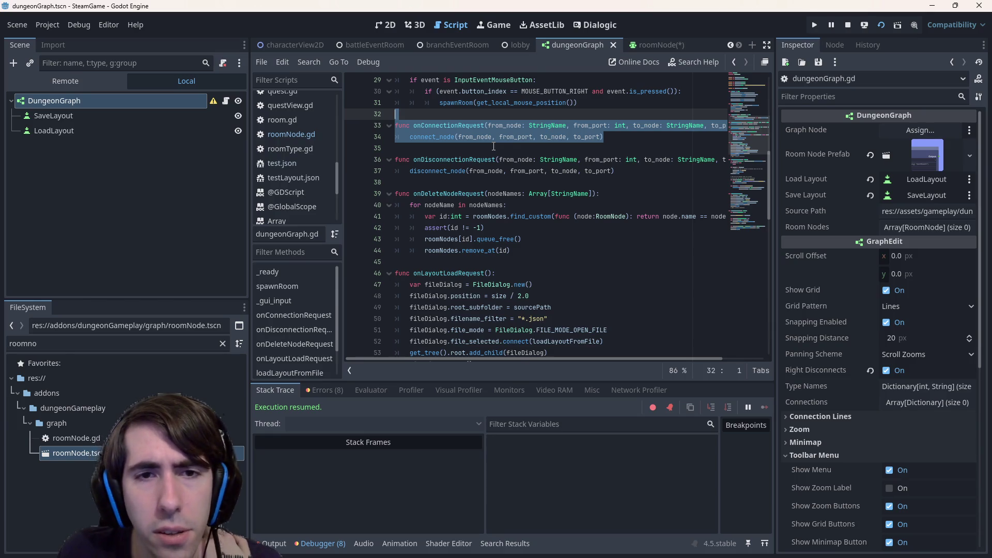
{"action": "scroll", "coordinate": [542, 129], "scroll_direction": "up", "scroll_amount": 1}
{"action": "left_click", "coordinate": [663, 45]}
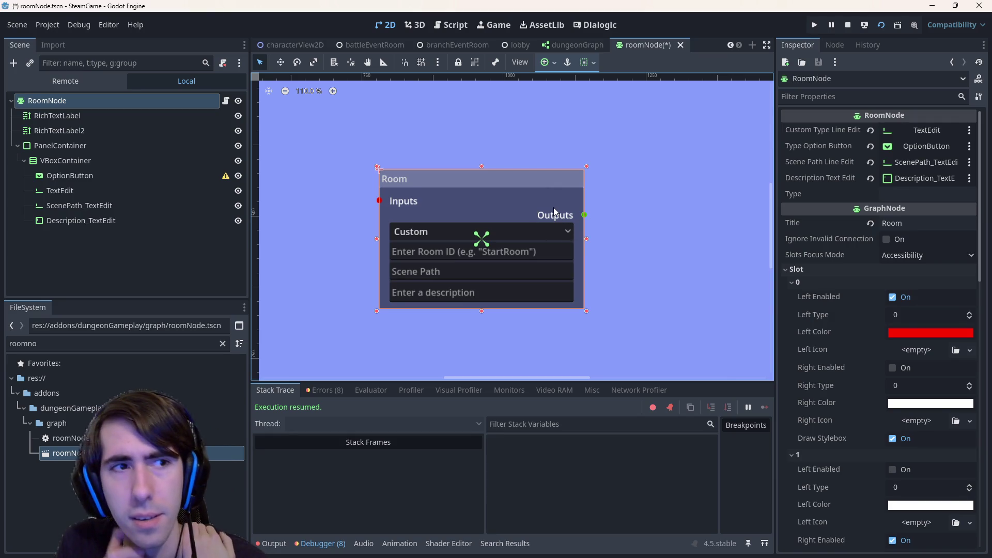
Collapse PanelContainer and inspect the RichTextLabel2 Outputs label's properties
{"action": "left_click", "coordinate": [17, 145]}
{"action": "left_click", "coordinate": [66, 134]}
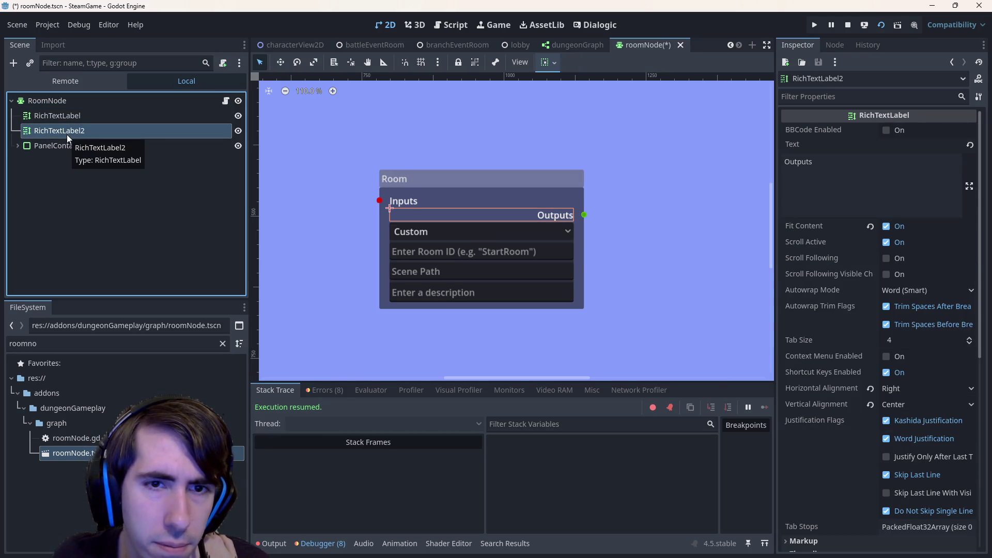
{"action": "left_click", "coordinate": [73, 145]}
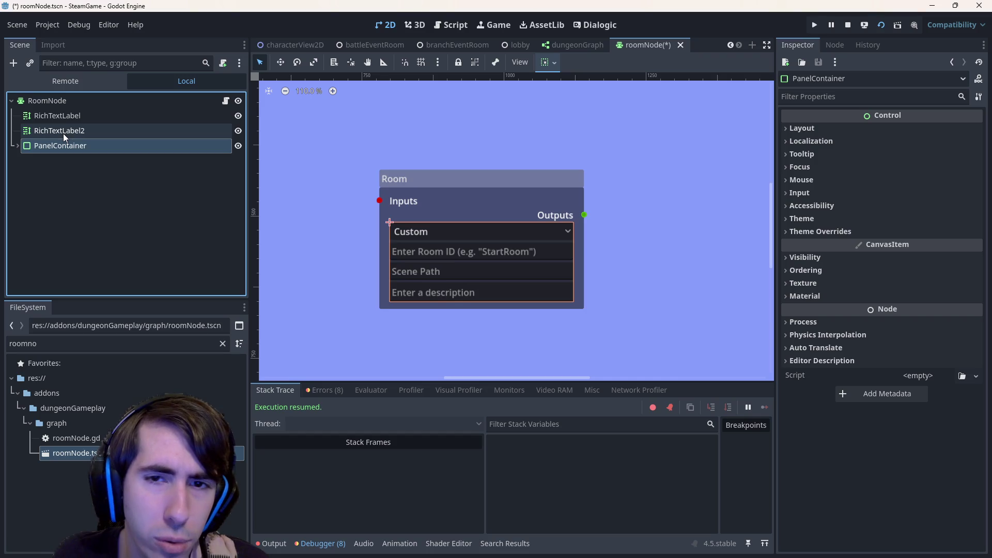
{"action": "left_click", "coordinate": [63, 134]}
{"action": "left_click", "coordinate": [66, 145]}
{"action": "left_click", "coordinate": [63, 137]}
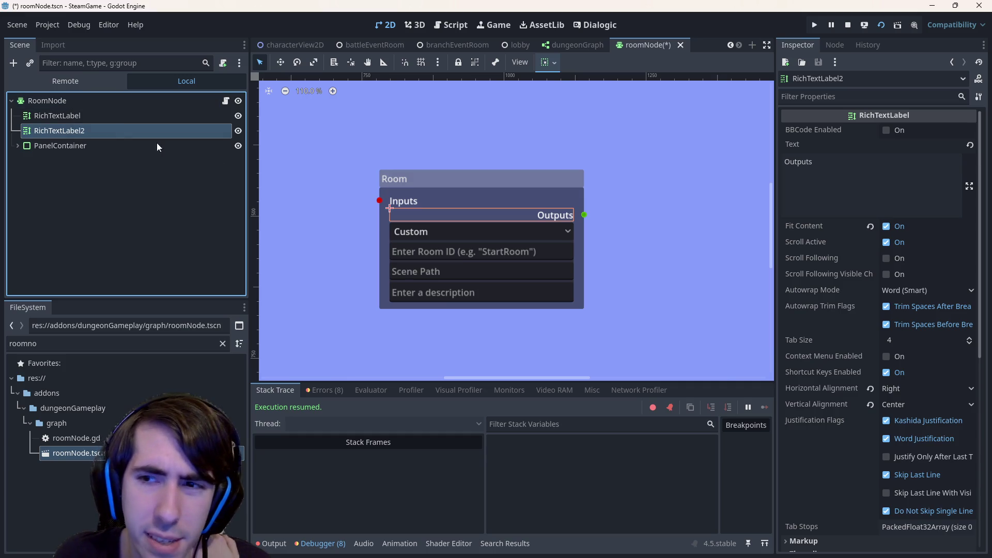
{"action": "scroll", "coordinate": [867, 166], "scroll_direction": "down", "scroll_amount": 5}
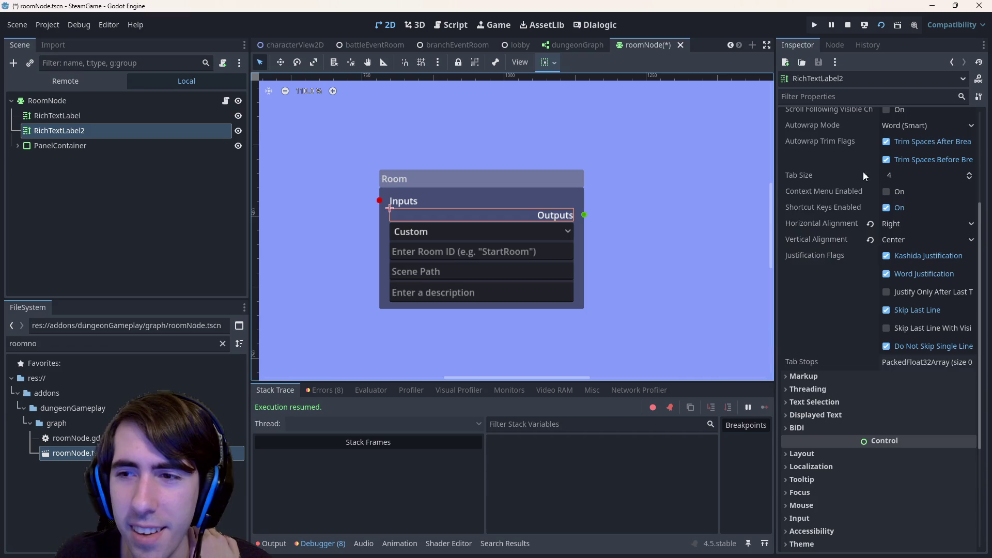
{"action": "left_click", "coordinate": [832, 296]}
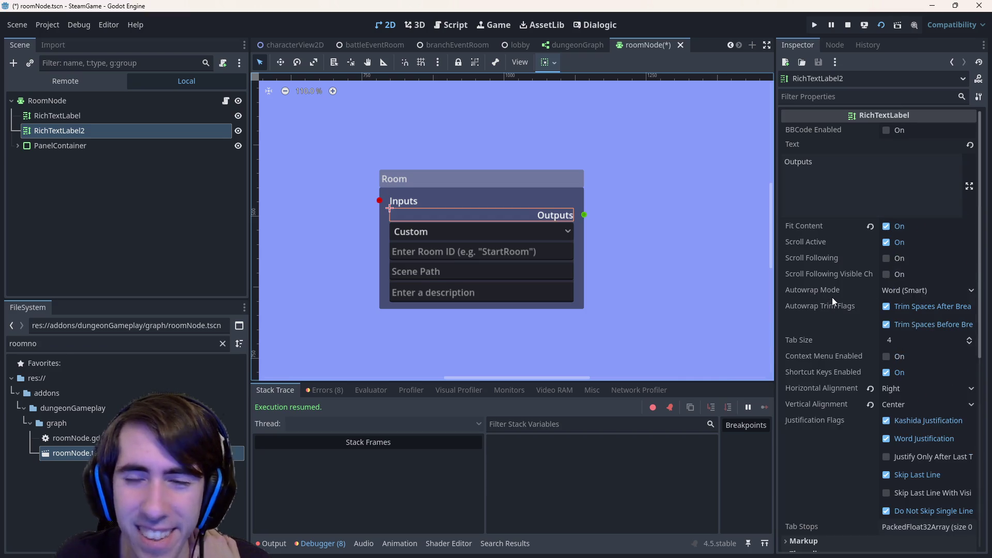
Glance at the RoomNode script, reselect the Outputs and Inputs labels, and begin adding a RoomNode child
{"action": "left_click", "coordinate": [207, 103]}
{"action": "left_click", "coordinate": [225, 101]}
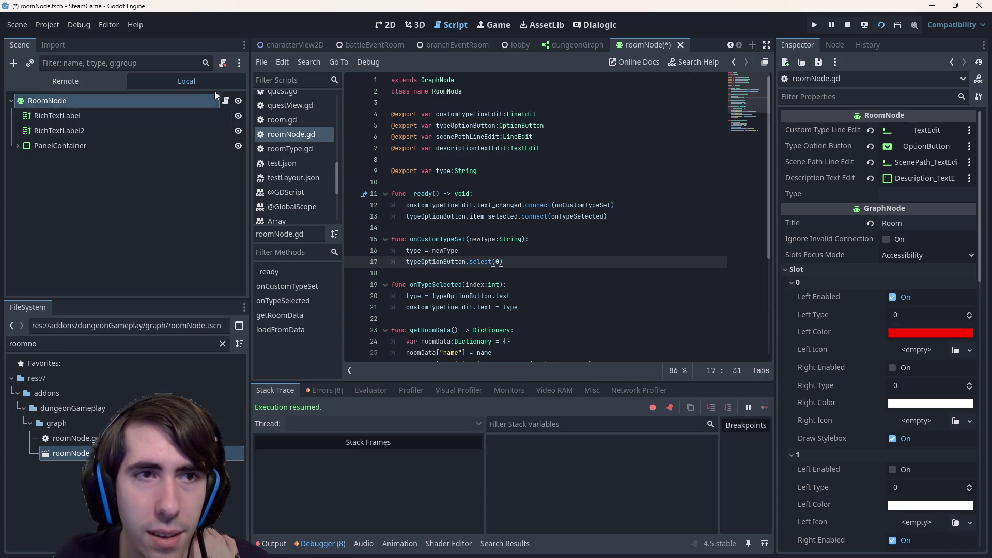
{"action": "left_click", "coordinate": [385, 25]}
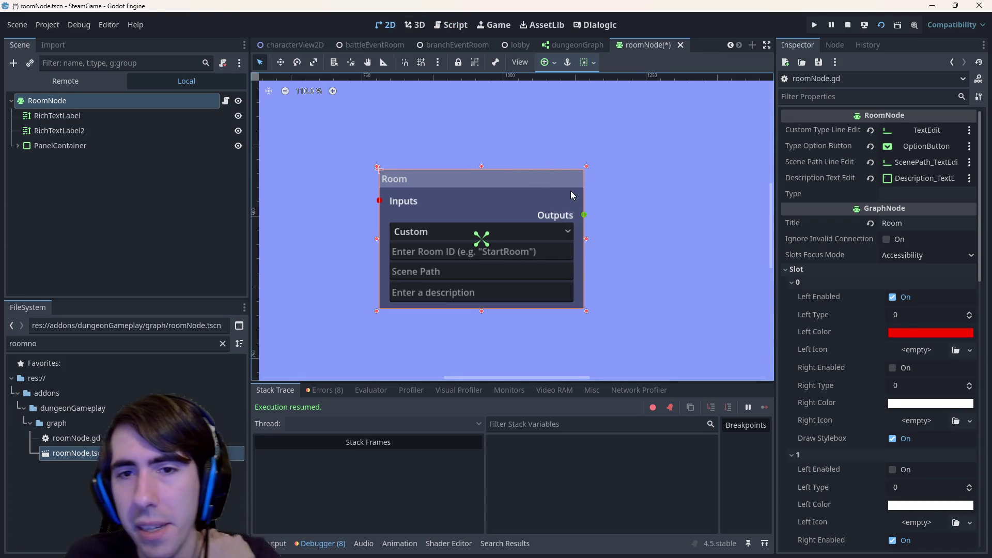
{"action": "left_click", "coordinate": [567, 214]}
{"action": "left_click", "coordinate": [85, 129]}
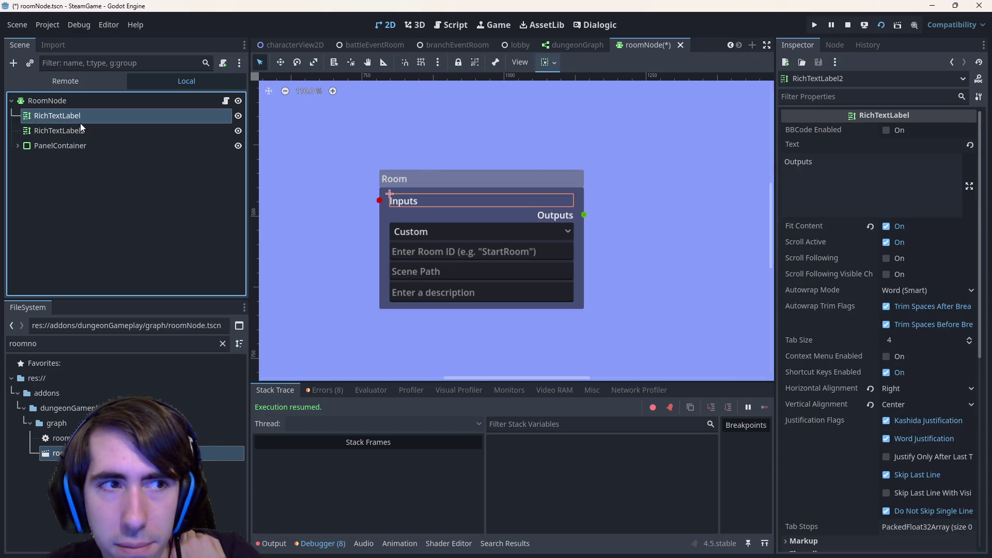
{"action": "right_click", "coordinate": [70, 101]}
{"action": "left_click", "coordinate": [91, 135]}
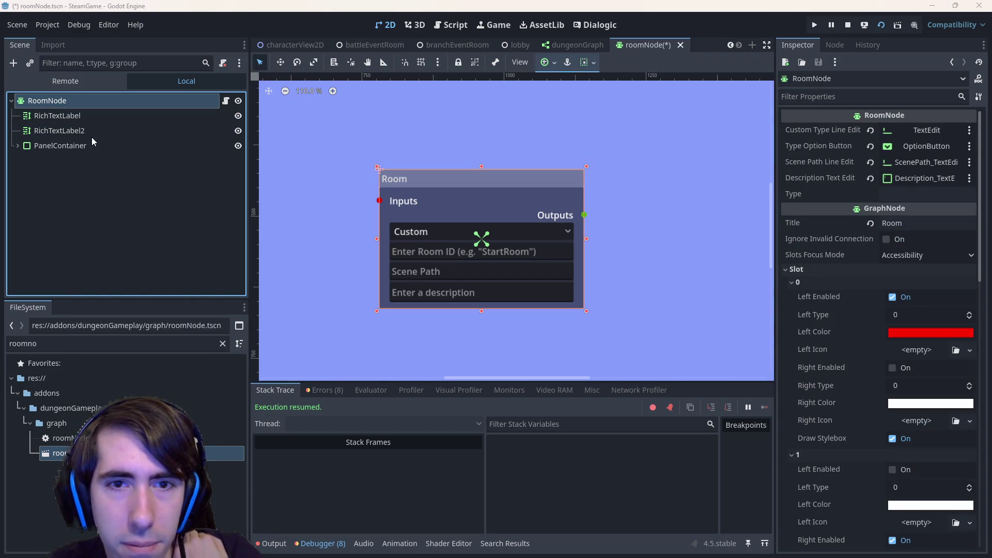
Create a Button child under RoomNode, then delete this first attempt
{"action": "type", "text": "button"}
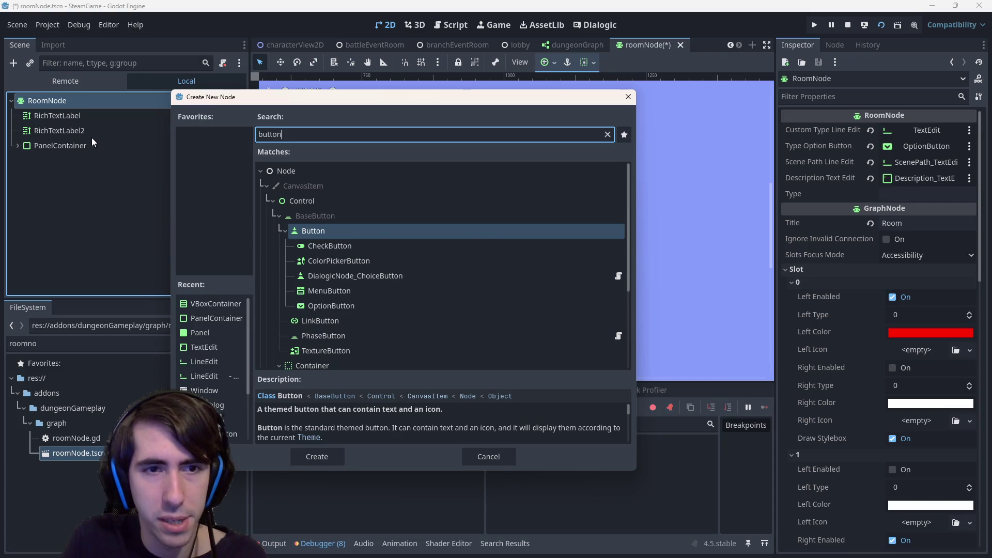
{"action": "key", "text": "Return"}
{"action": "left_click_drag", "start_coordinate": [81, 162], "coordinate": [66, 138]}
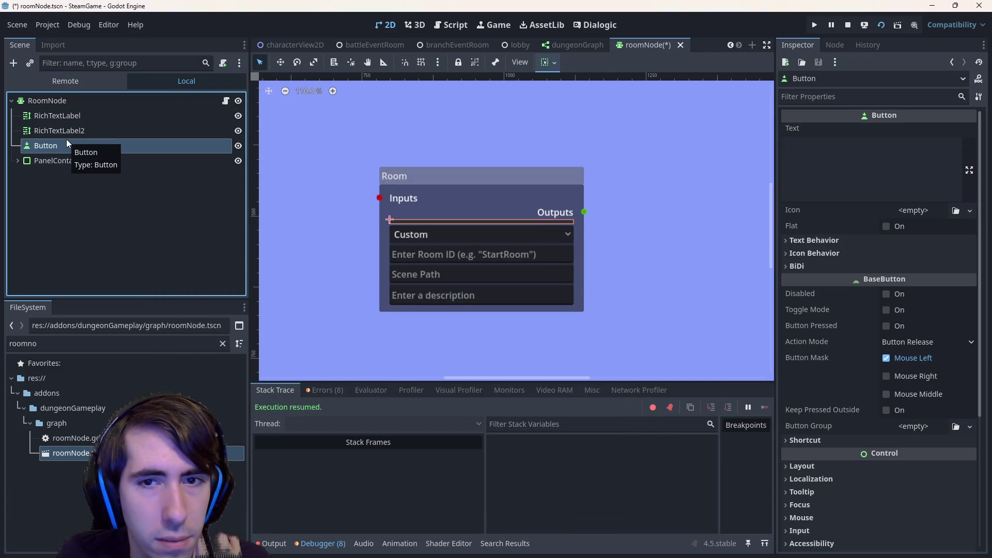
{"action": "left_click", "coordinate": [873, 170]}
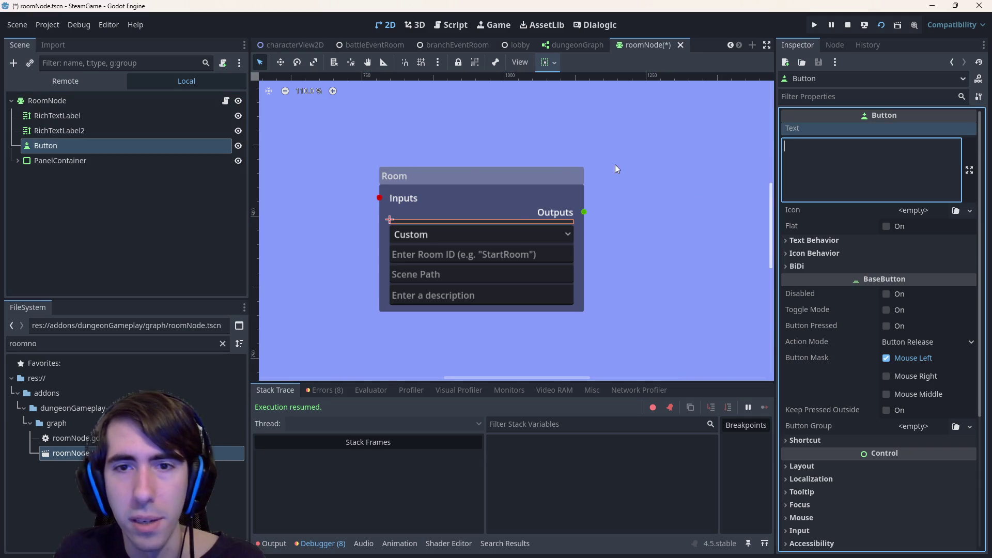
{"action": "left_click", "coordinate": [82, 144]}
{"action": "key", "text": "Delete"}
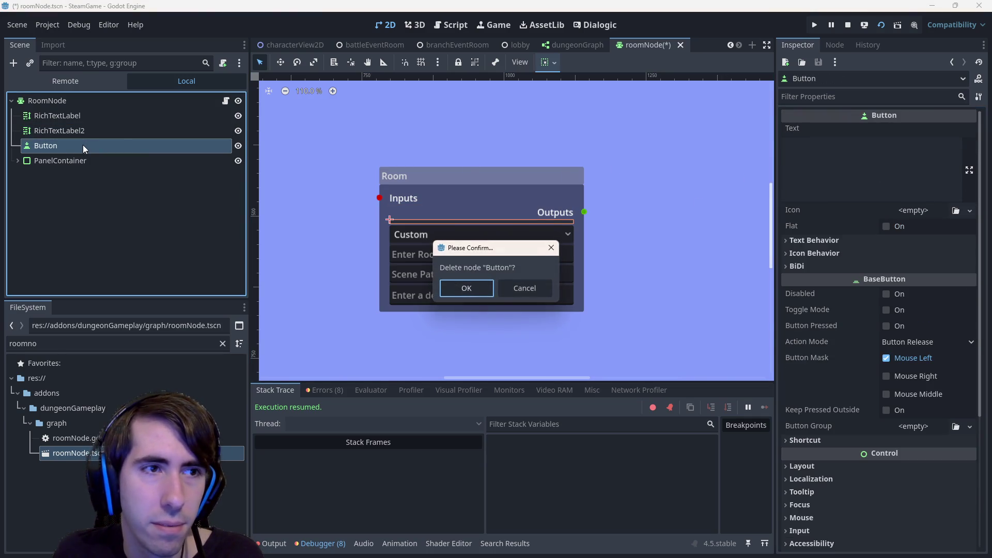
{"action": "key", "text": "Return"}
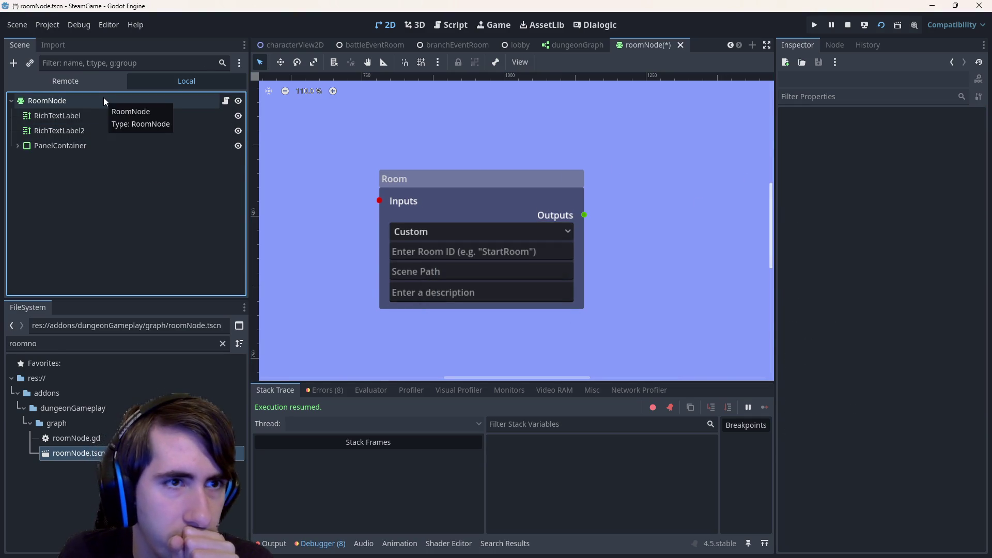
Add a new Button child to RoomNode and move it above PanelContainer
{"action": "left_click", "coordinate": [88, 100]}
{"action": "right_click", "coordinate": [88, 99]}
{"action": "left_click", "coordinate": [114, 129]}
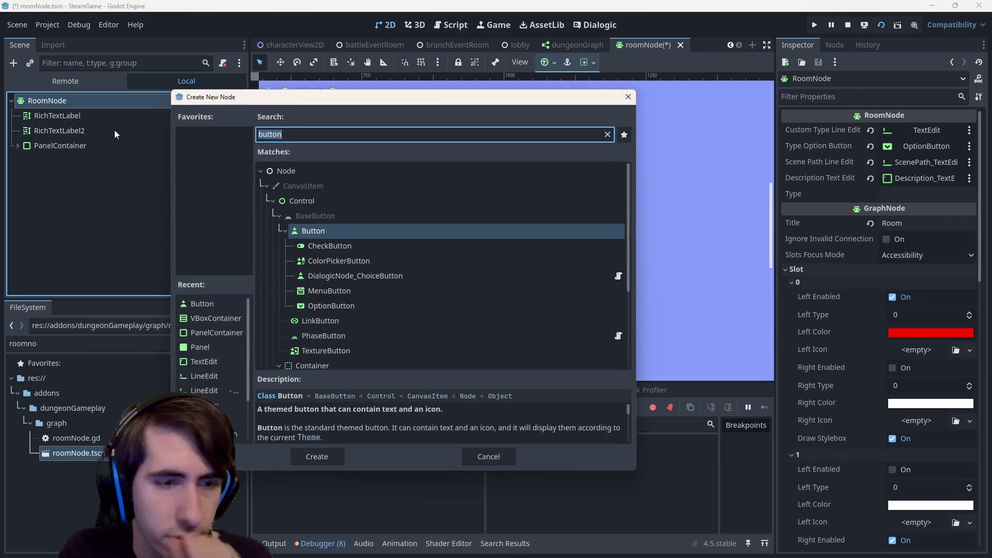
{"action": "type", "text": "button"}
{"action": "key", "text": "Return"}
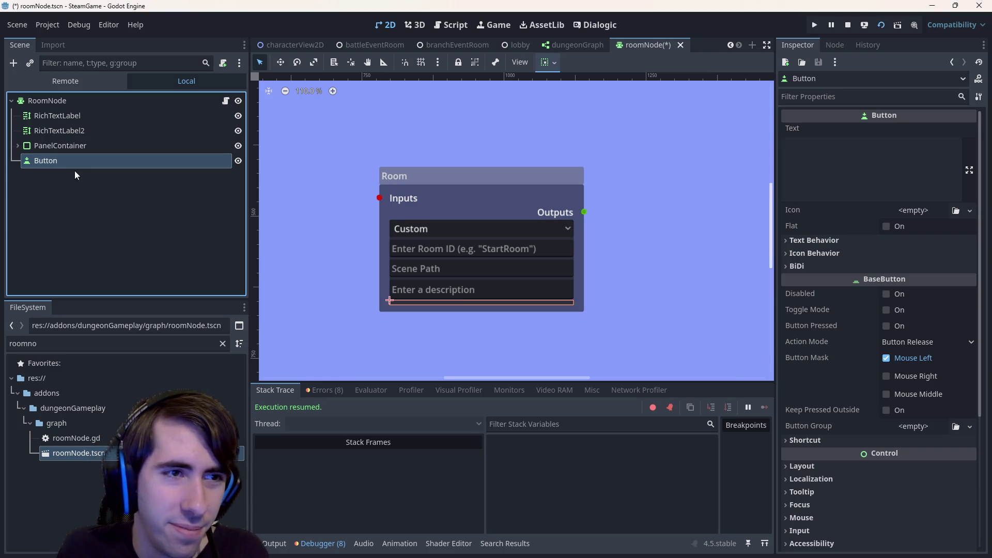
{"action": "left_click_drag", "start_coordinate": [68, 164], "coordinate": [54, 137]}
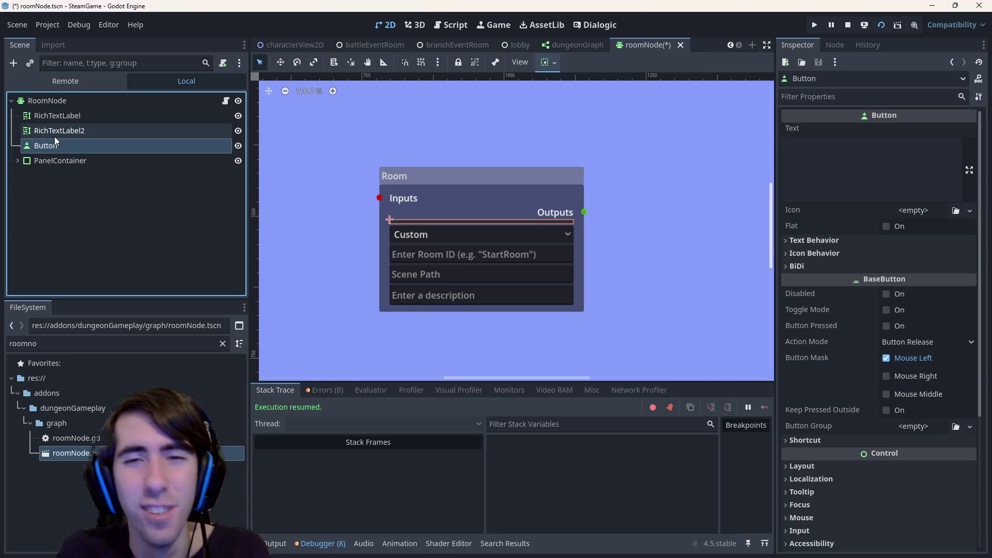
Set the button's text to 'Add Output' and align it to the right
{"action": "left_click", "coordinate": [857, 163]}
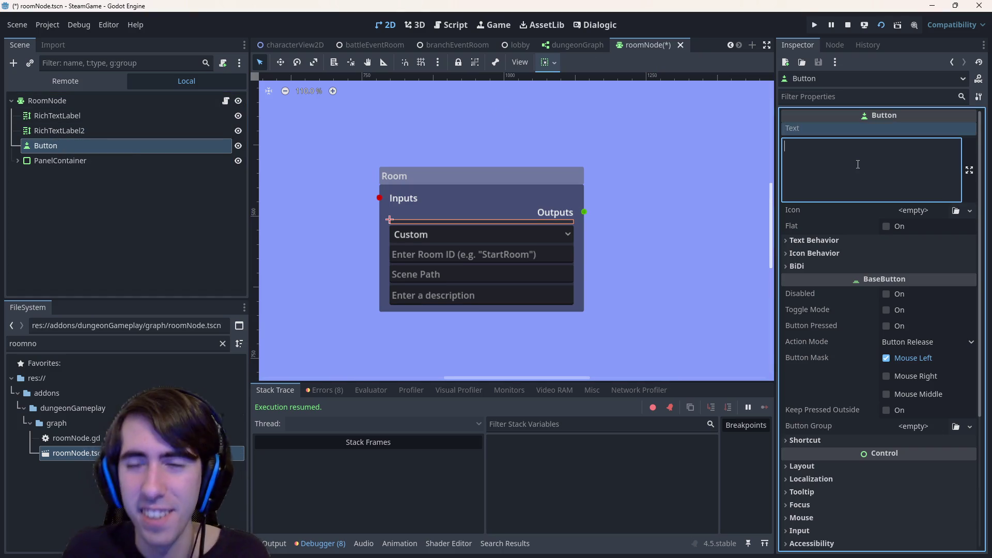
{"action": "type", "text": "Add Outpu"}
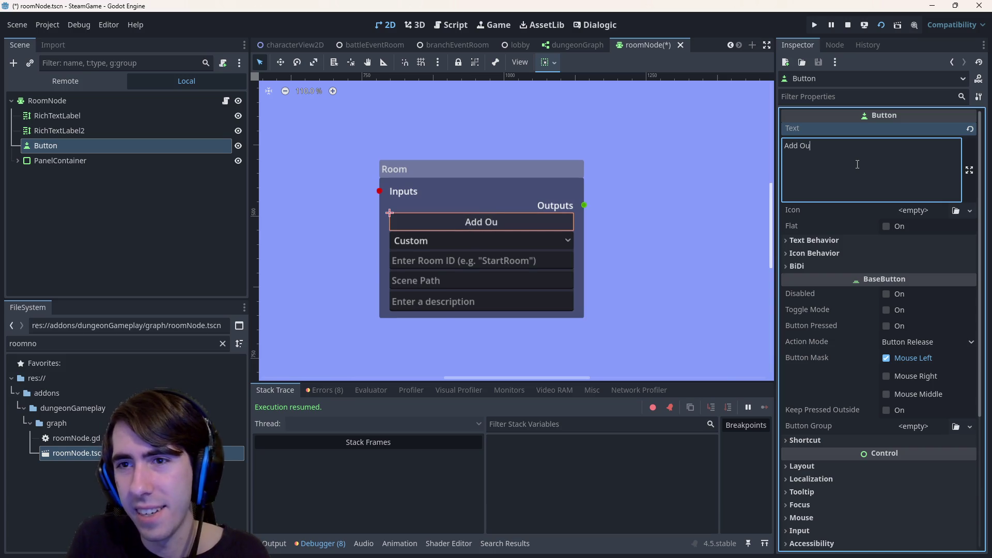
{"action": "type", "text": "t"}
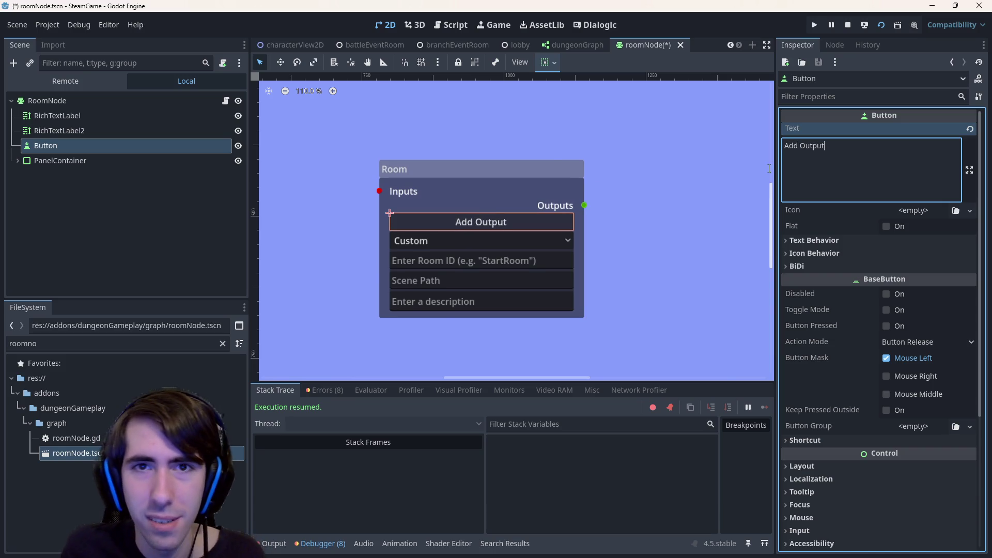
{"action": "left_click", "coordinate": [547, 62]}
{"action": "left_click", "coordinate": [589, 102]}
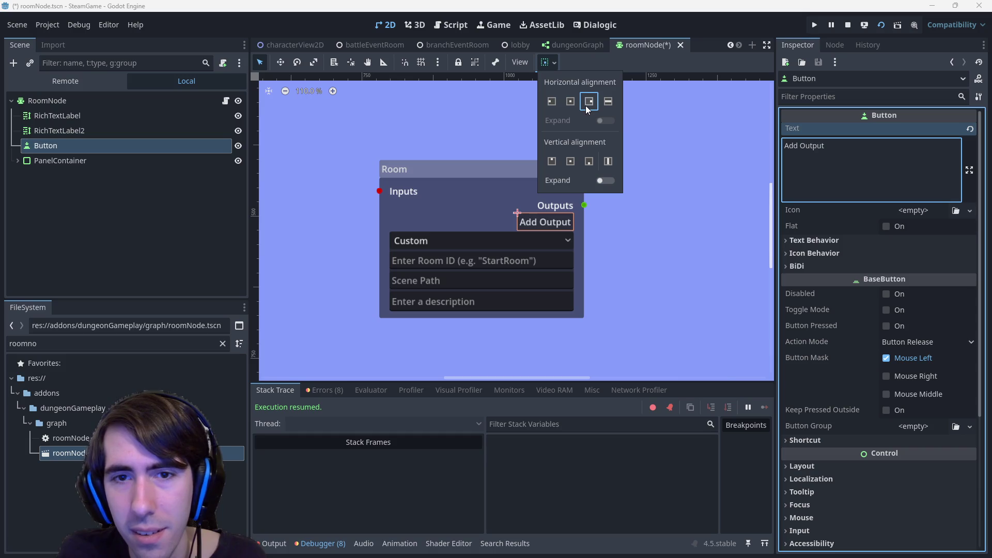
{"action": "left_click", "coordinate": [665, 277]}
{"action": "scroll", "coordinate": [641, 240], "scroll_direction": "up", "scroll_amount": 3}
{"action": "left_click", "coordinate": [640, 241]}
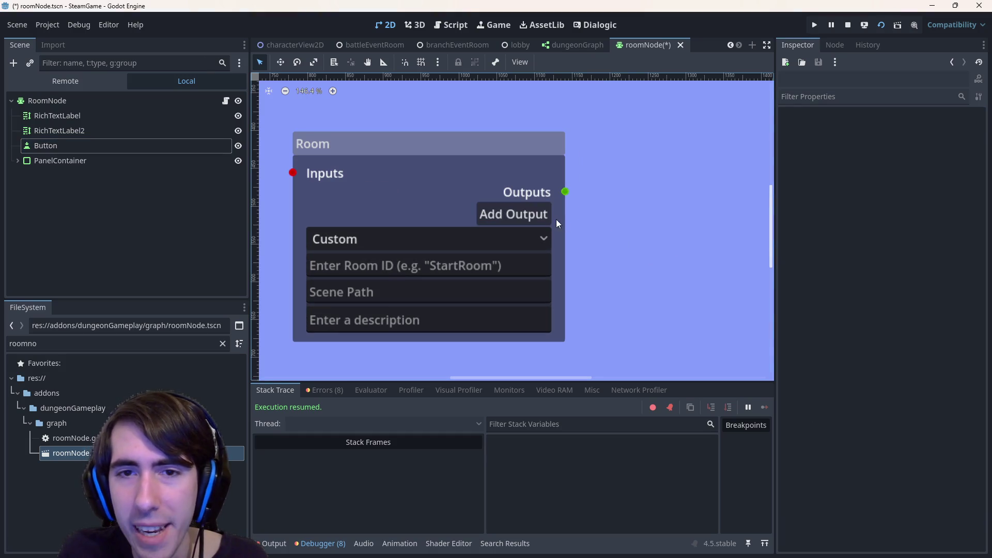
{"action": "left_click", "coordinate": [538, 214]}
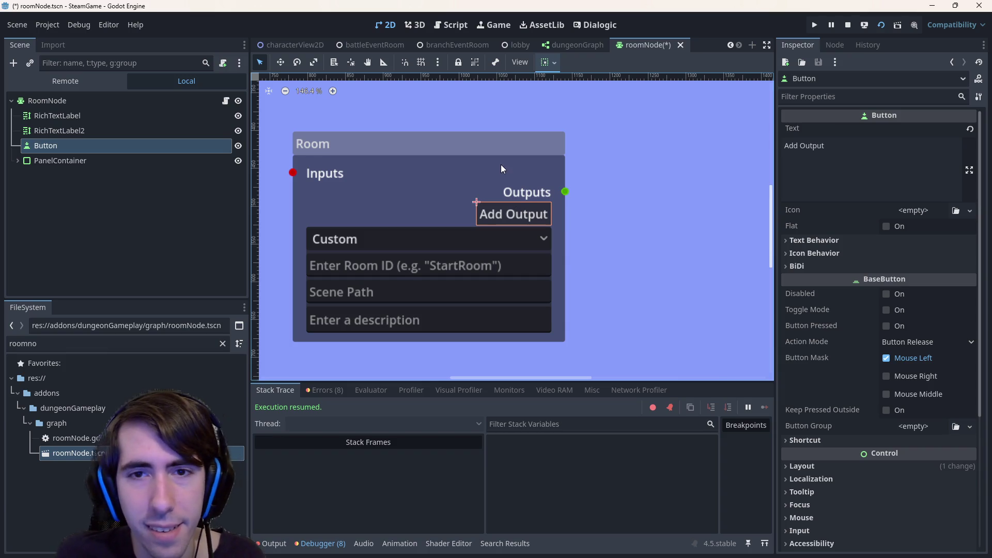
{"action": "scroll", "coordinate": [634, 277], "scroll_direction": "down", "scroll_amount": 2}
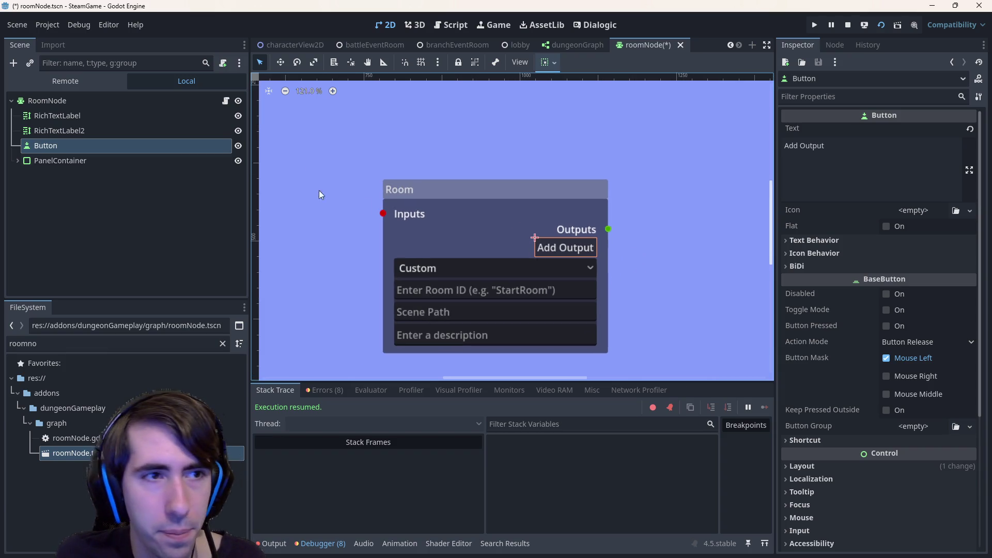
Rename RichTextLabel to Input1 and RichTextLabel2 to Output2 in the Scene dock
{"action": "left_click", "coordinate": [78, 130]}
{"action": "left_click", "coordinate": [96, 129]}
{"action": "type", "text": "Output"}
{"action": "key", "text": "Return"}
{"action": "left_click", "coordinate": [150, 120]}
{"action": "left_click", "coordinate": [149, 120]}
{"action": "type", "text": "Input1"}
{"action": "key", "text": "Return"}
{"action": "left_click", "coordinate": [150, 127]}
{"action": "left_click", "coordinate": [150, 127]}
{"action": "type", "text": "2"}
{"action": "key", "text": "Return"}
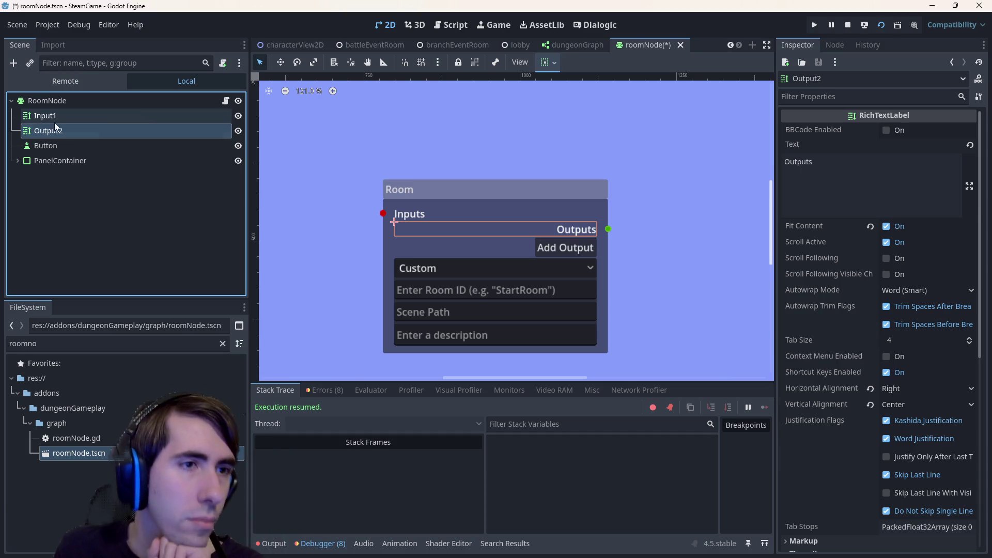
Compare the Button and Output2 label properties, then switch to the script editor
{"action": "left_click", "coordinate": [97, 146]}
{"action": "left_click", "coordinate": [85, 131]}
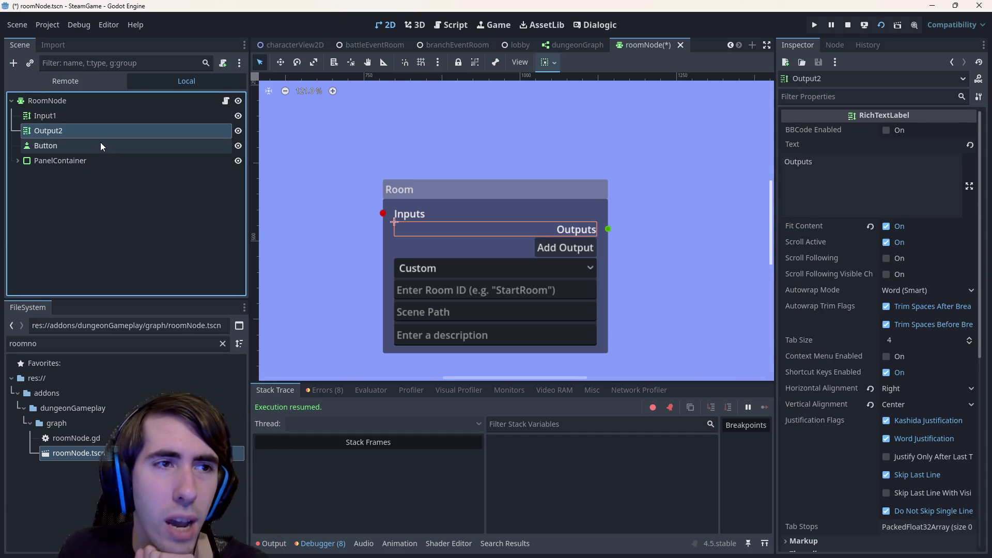
{"action": "left_click", "coordinate": [101, 145]}
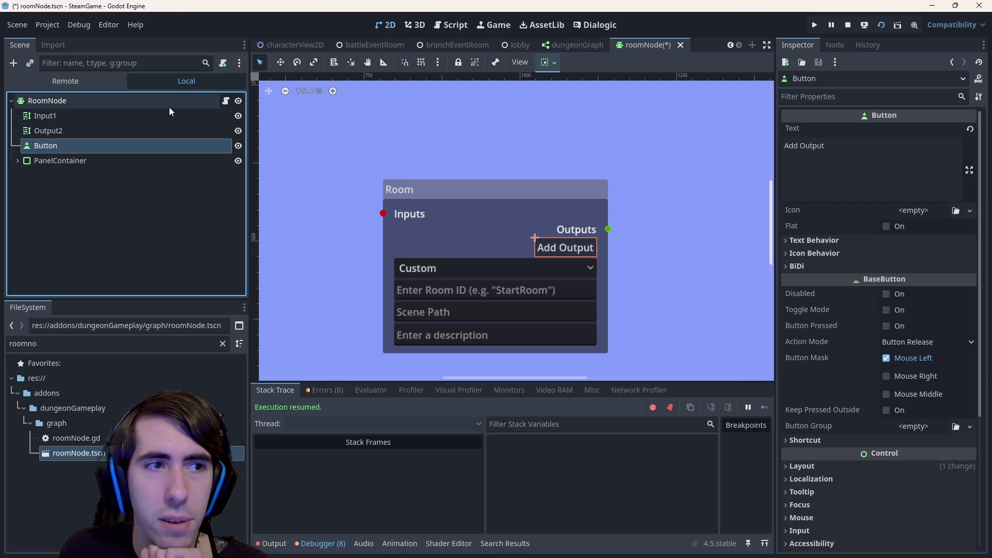
{"action": "left_click", "coordinate": [80, 130]}
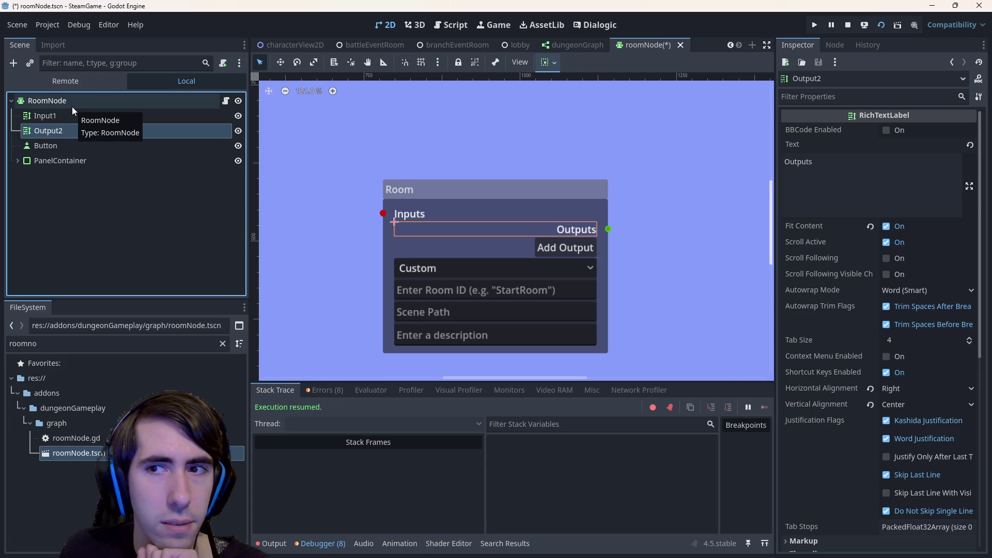
{"action": "left_click", "coordinate": [452, 25]}
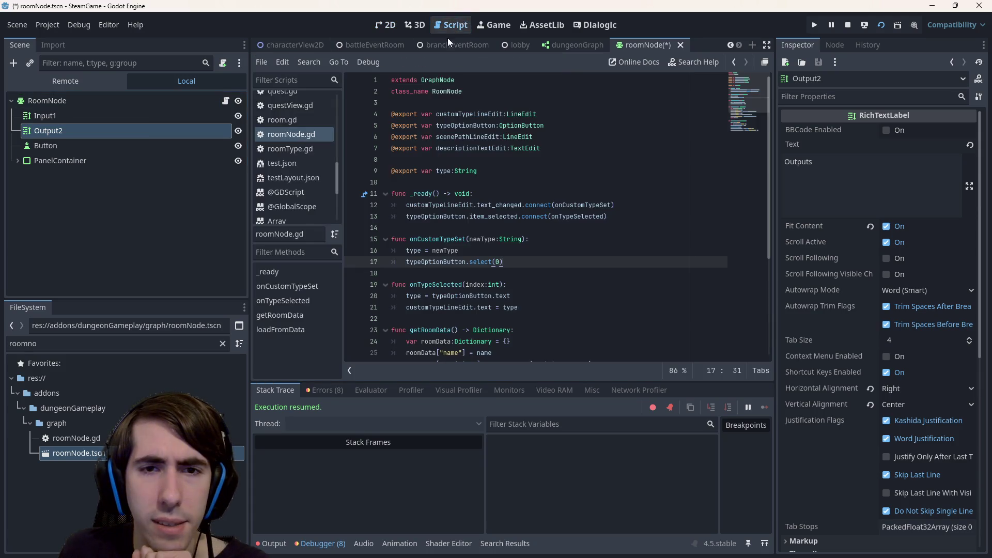
Open dungeonGraph.gd and scroll to its save-request function
{"action": "scroll", "coordinate": [470, 243], "scroll_direction": "down", "scroll_amount": 5}
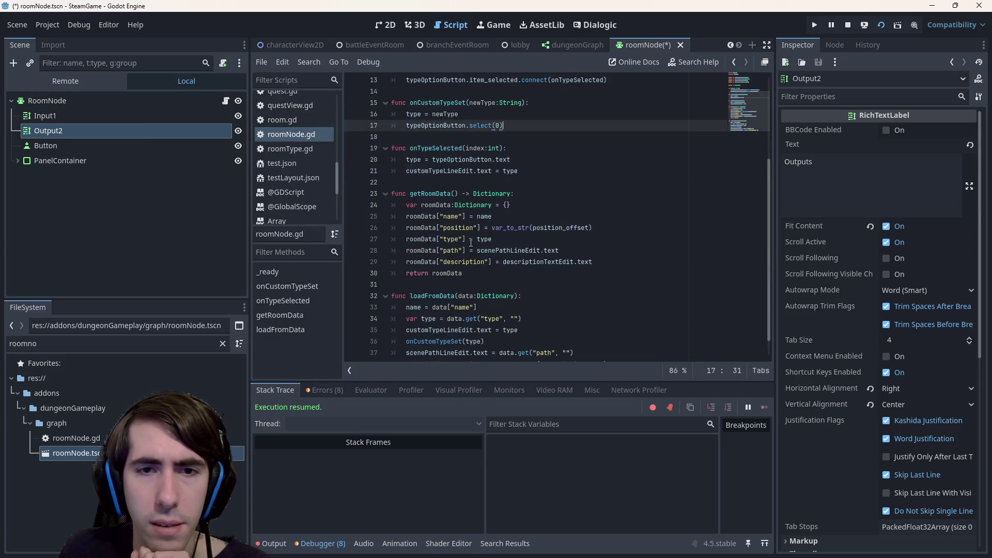
{"action": "scroll", "coordinate": [298, 150], "scroll_direction": "up", "scroll_amount": 1}
{"action": "scroll", "coordinate": [297, 144], "scroll_direction": "up", "scroll_amount": 10}
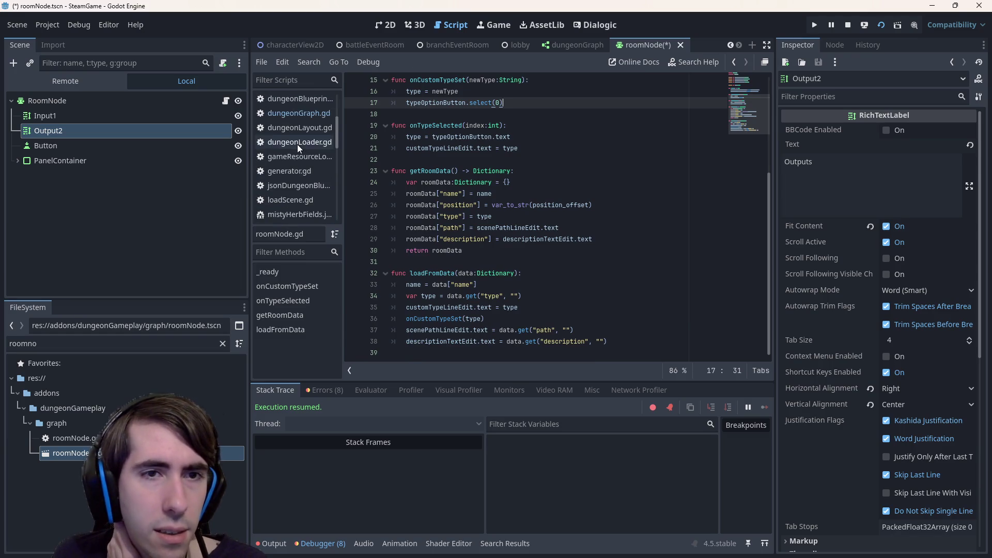
{"action": "left_click", "coordinate": [298, 129]}
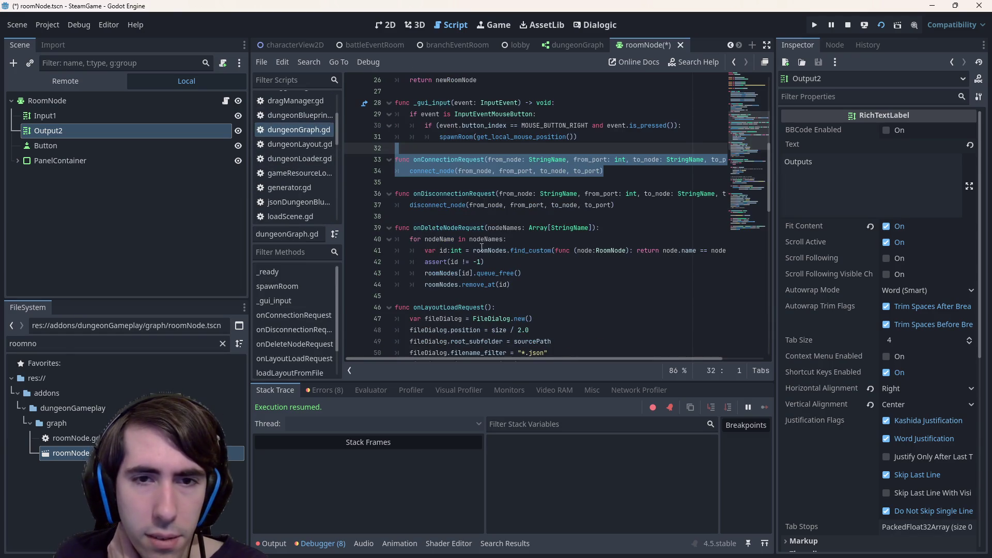
{"action": "scroll", "coordinate": [481, 200], "scroll_direction": "down", "scroll_amount": 4}
{"action": "scroll", "coordinate": [464, 211], "scroll_direction": "down", "scroll_amount": 10}
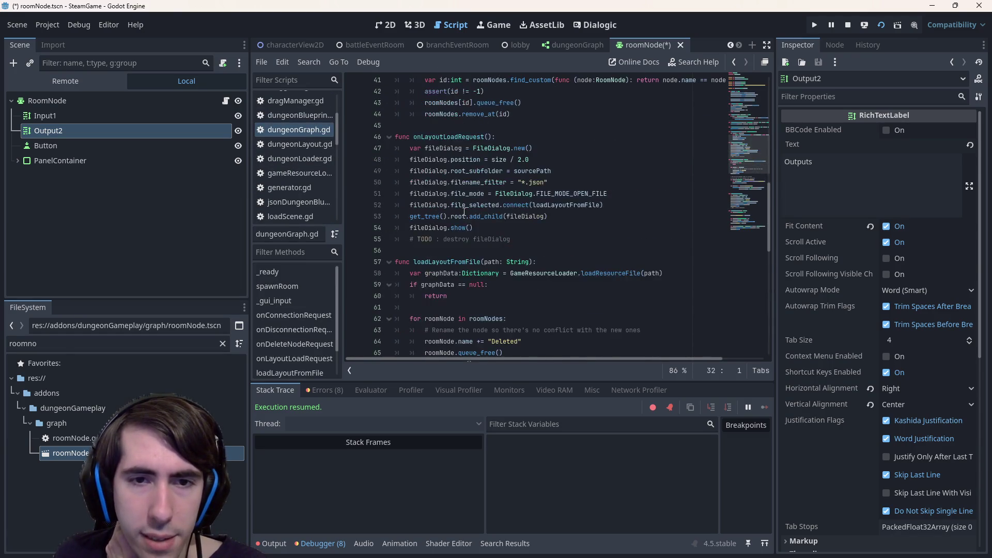
{"action": "scroll", "coordinate": [464, 212], "scroll_direction": "down", "scroll_amount": 3}
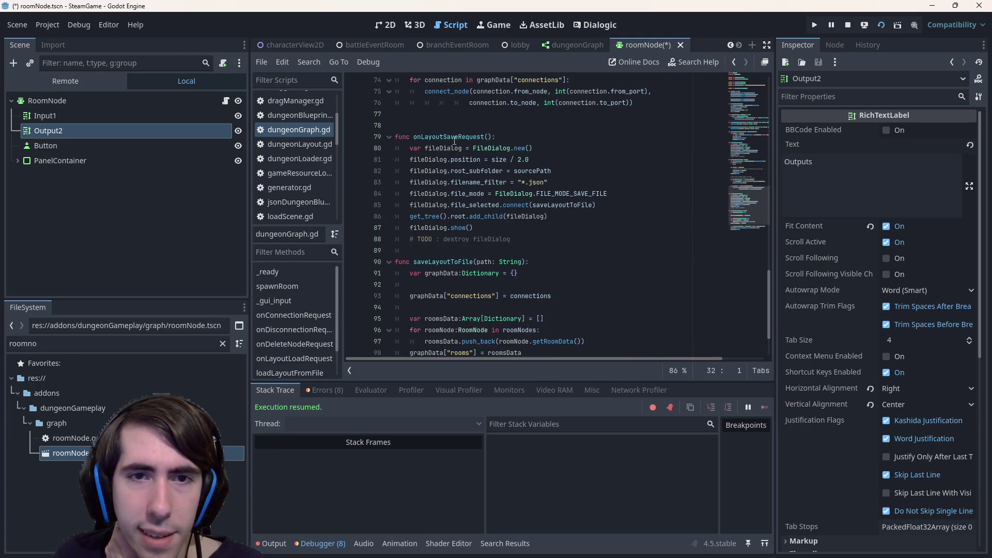
{"action": "left_click", "coordinate": [453, 137]}
Examine the saveLayoutToFile code and view the GraphEdit 'connections' documentation
{"action": "left_click_drag", "start_coordinate": [530, 230], "coordinate": [465, 194]}
{"action": "left_click", "coordinate": [481, 205]}
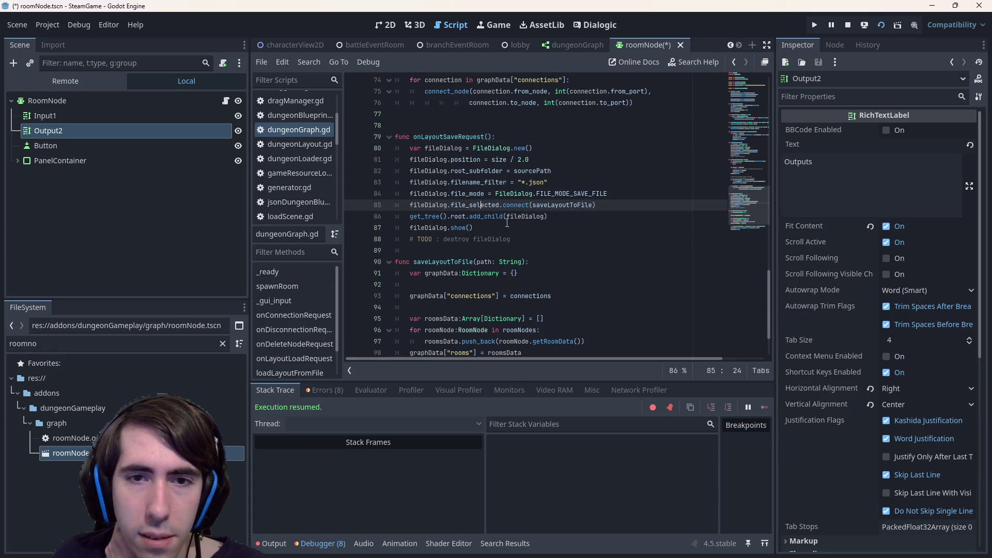
{"action": "double_click", "coordinate": [569, 205]}
{"action": "scroll", "coordinate": [563, 210], "scroll_direction": "down", "scroll_amount": 2}
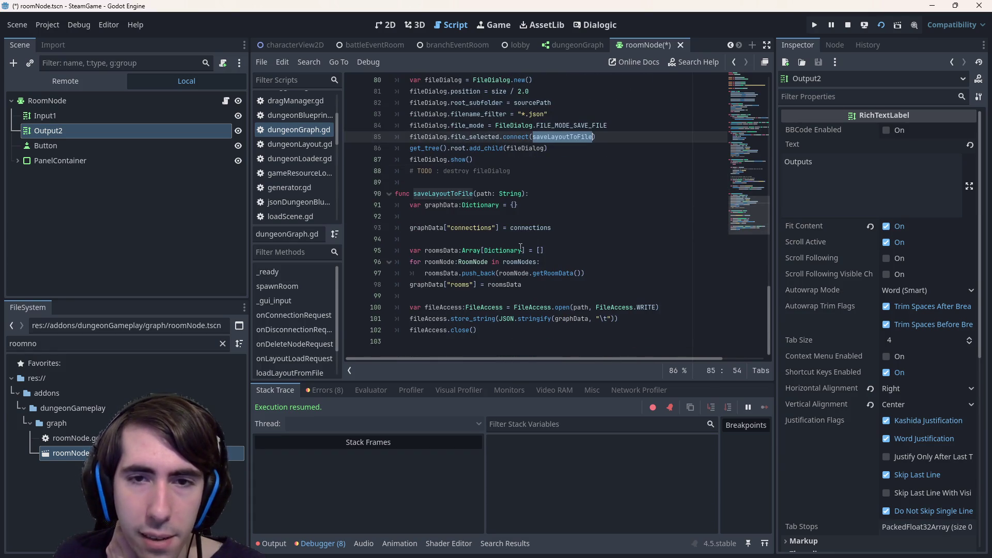
{"action": "double_click", "coordinate": [519, 228]}
{"action": "mouse_move", "coordinate": [511, 228]}
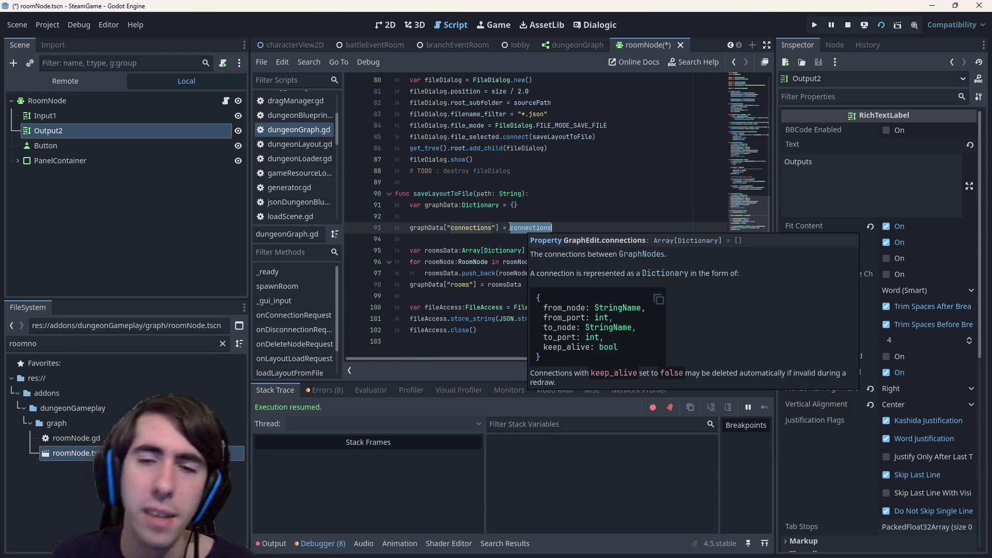
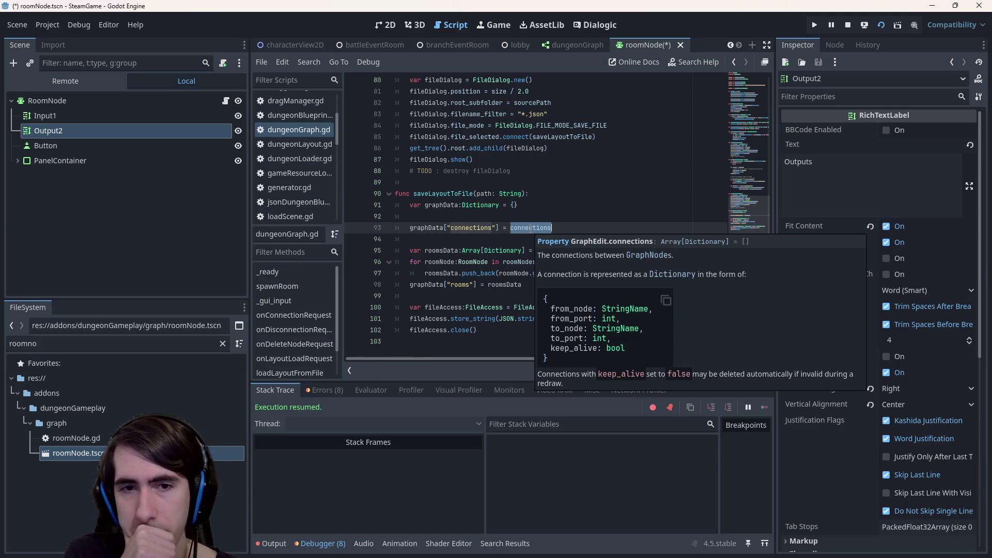
Follow the getRoomData call in dungeonGraph.gd's room loop to its definition in roomNode.gd
{"action": "left_click", "coordinate": [416, 250]}
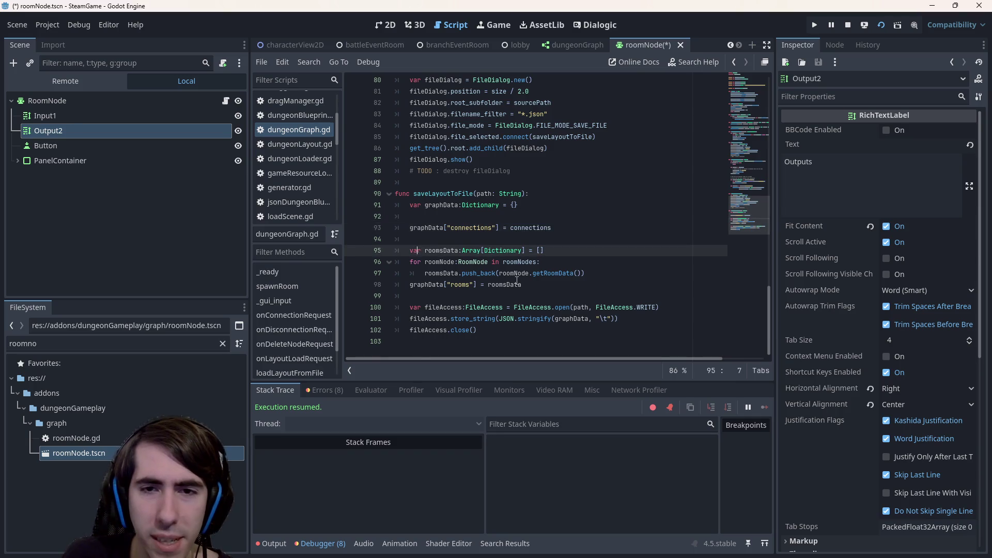
{"action": "left_click_drag", "start_coordinate": [610, 277], "coordinate": [418, 266]}
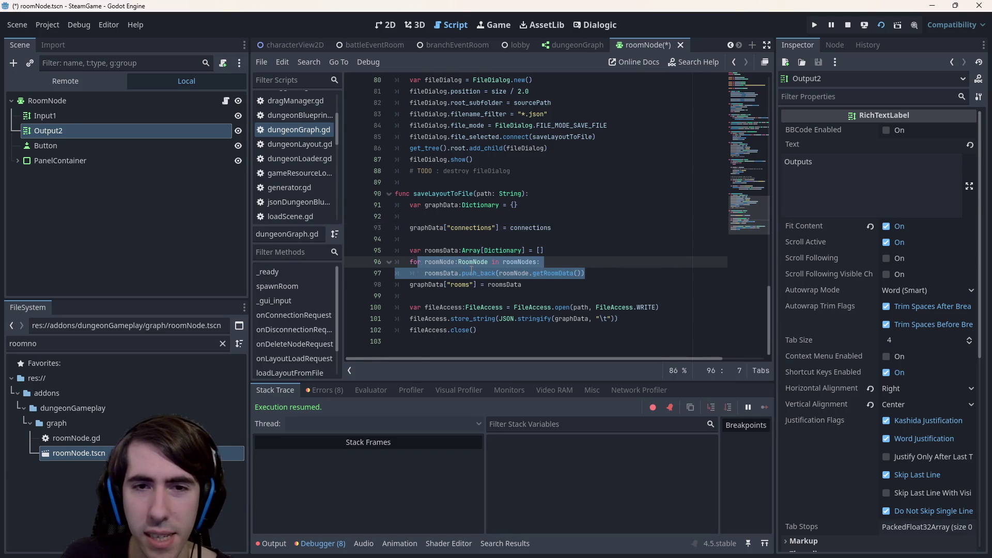
{"action": "double_click", "coordinate": [486, 263]}
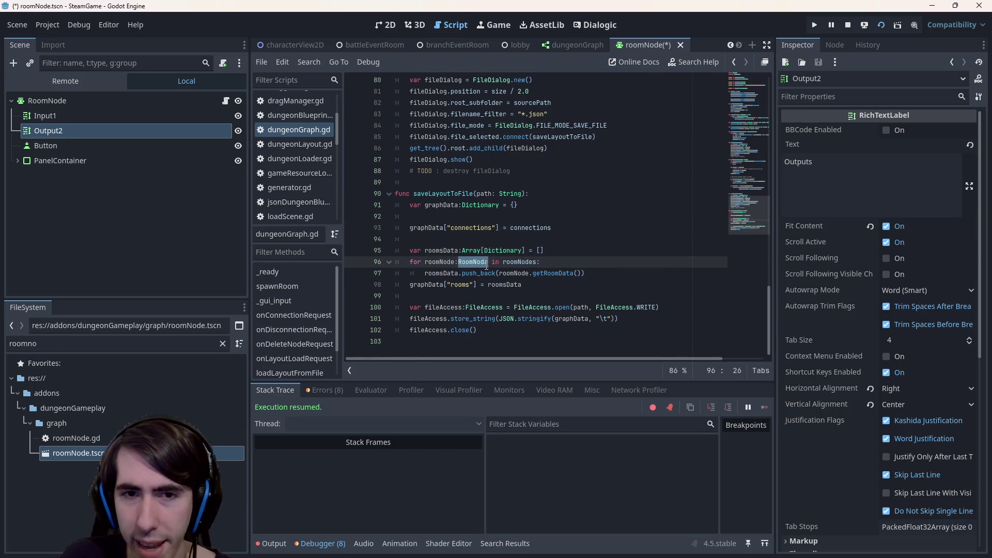
{"action": "left_click", "coordinate": [559, 273]}
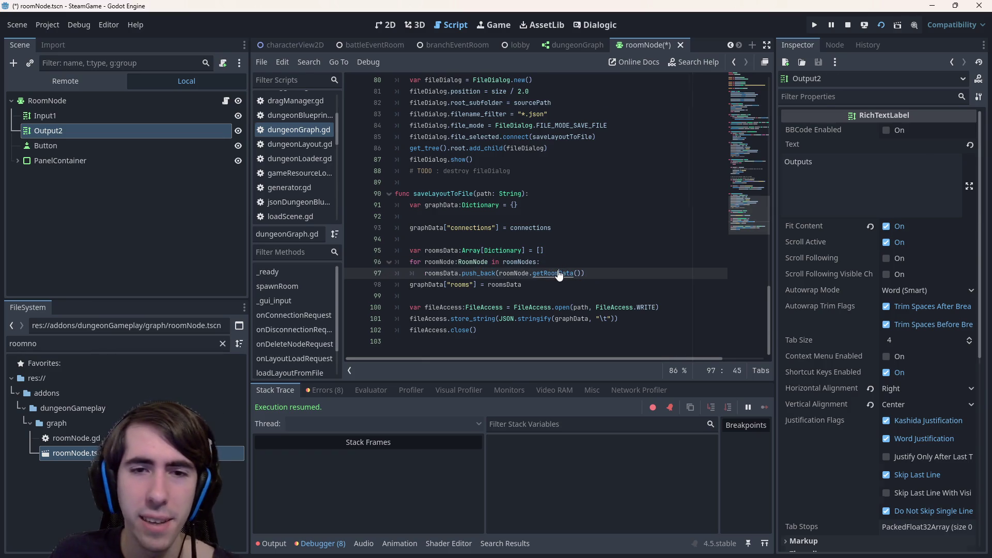
{"action": "left_click", "coordinate": [559, 274], "text": "ctrl"}
Review the roomData entries for name, position, type, path and description
{"action": "left_click_drag", "start_coordinate": [707, 293], "coordinate": [359, 230]}
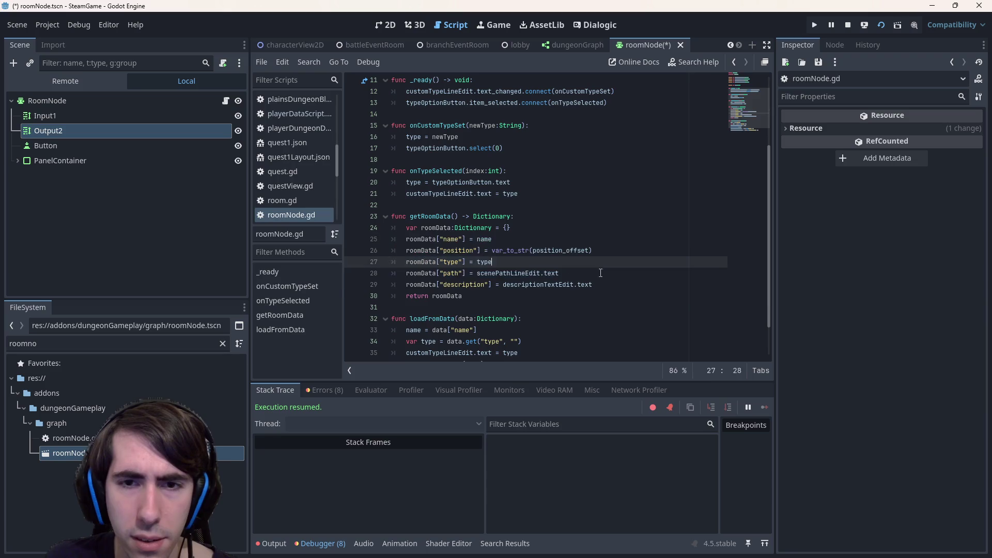
{"action": "left_click_drag", "start_coordinate": [594, 284], "coordinate": [364, 240]}
{"action": "left_click", "coordinate": [632, 280]}
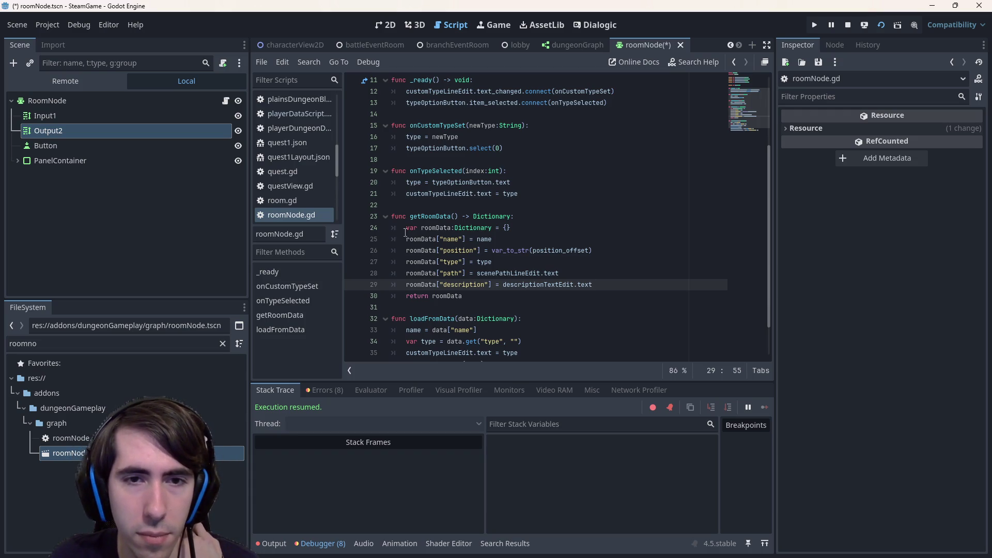
{"action": "double_click", "coordinate": [432, 228]}
{"action": "left_click", "coordinate": [560, 280]}
{"action": "double_click", "coordinate": [450, 239]}
{"action": "left_click", "coordinate": [522, 243]}
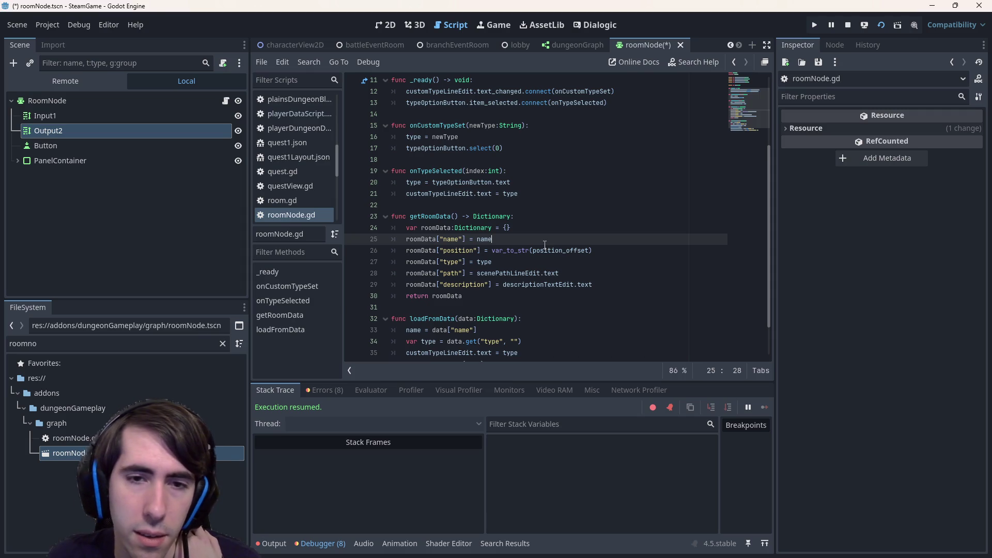
{"action": "left_click", "coordinate": [544, 284]}
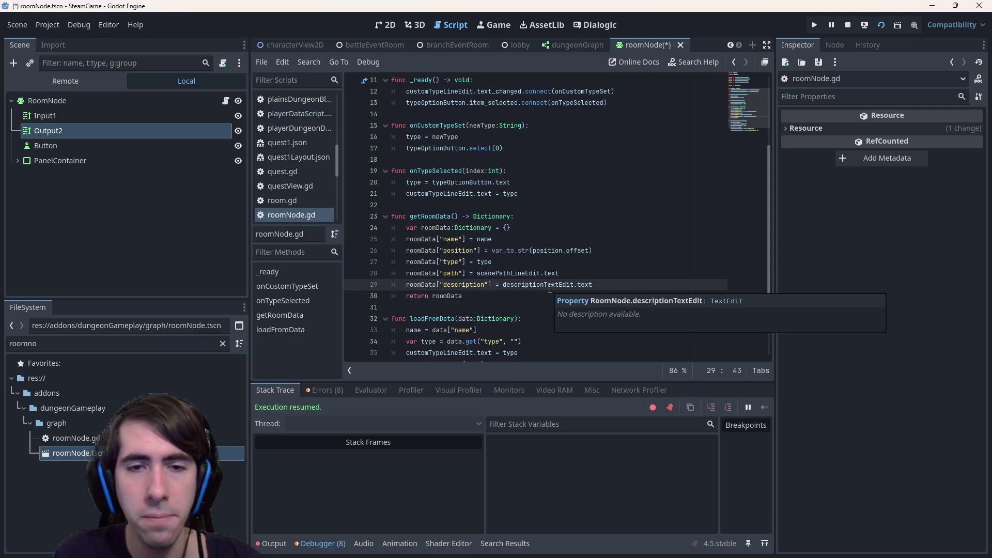
Reorder the roomData lines to name, description, path, type, position
{"action": "key", "text": "alt+Up"}
{"action": "key", "text": "alt+Up"}
{"action": "key", "text": "alt+Up"}
{"action": "key", "text": "Down"}
{"action": "key", "text": "Down"}
{"action": "key", "text": "Down"}
{"action": "key", "text": "alt+Up"}
{"action": "key", "text": "alt+Up"}
{"action": "key", "text": "Down"}
{"action": "key", "text": "Down"}
{"action": "key", "text": "alt+Up"}
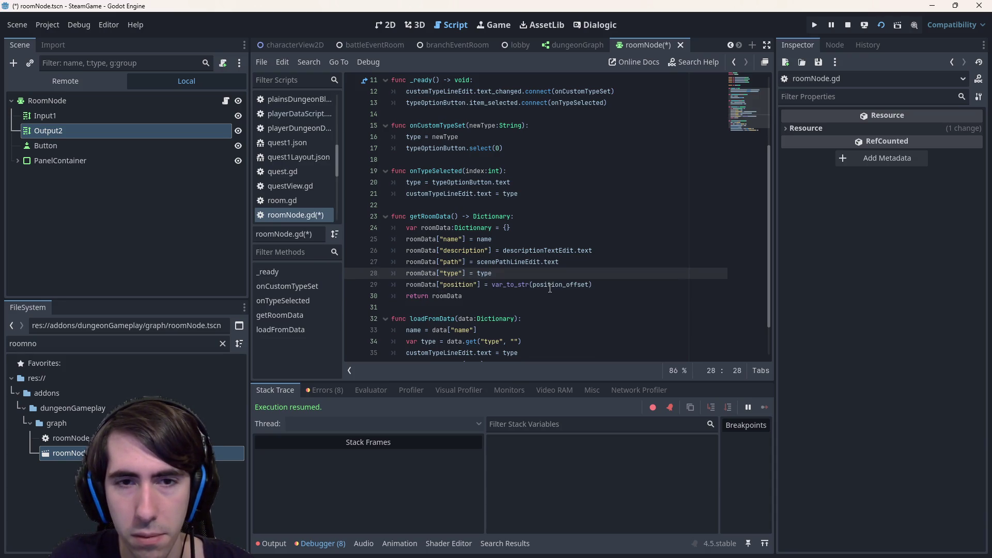
{"action": "key", "text": "alt+Down"}
{"action": "key", "text": "alt+Up"}
{"action": "key", "text": "alt+Up"}
{"action": "key", "text": "Down"}
{"action": "key", "text": "Down"}
{"action": "key", "text": "alt+Up"}
{"action": "key", "text": "alt+Up"}
{"action": "key", "text": "alt+Up"}
{"action": "key", "text": "Down"}
{"action": "key", "text": "alt+Down"}
{"action": "key", "text": "alt+Down"}
{"action": "key", "text": "Up"}
{"action": "key", "text": "Up"}
{"action": "key", "text": "Up"}
{"action": "key", "text": "alt+Down"}
{"action": "key", "text": "alt+Down"}
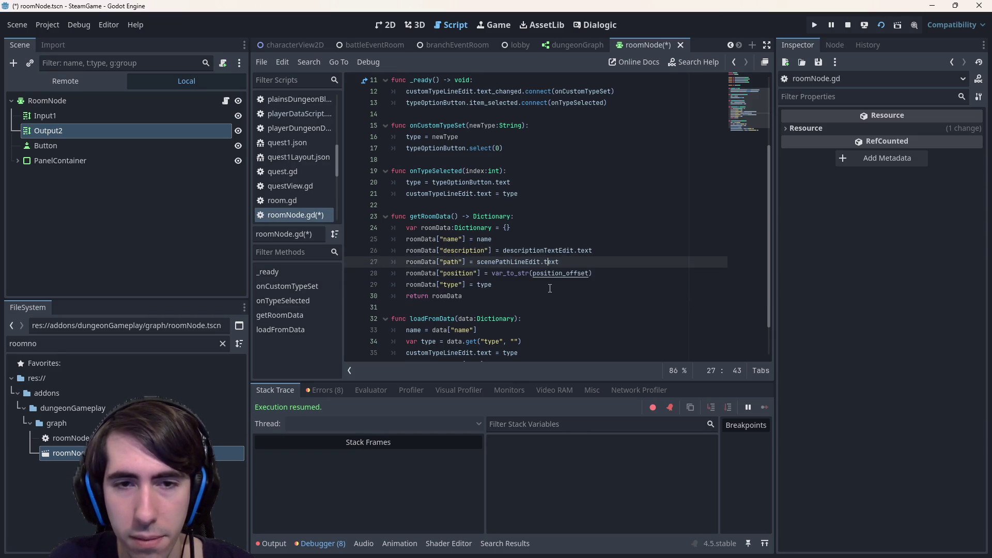
{"action": "key", "text": "Down"}
{"action": "key", "text": "alt+Up"}
{"action": "key", "text": "alt+Up"}
{"action": "key", "text": "alt+Up"}
{"action": "key", "text": "Down"}
{"action": "key", "text": "alt+Down"}
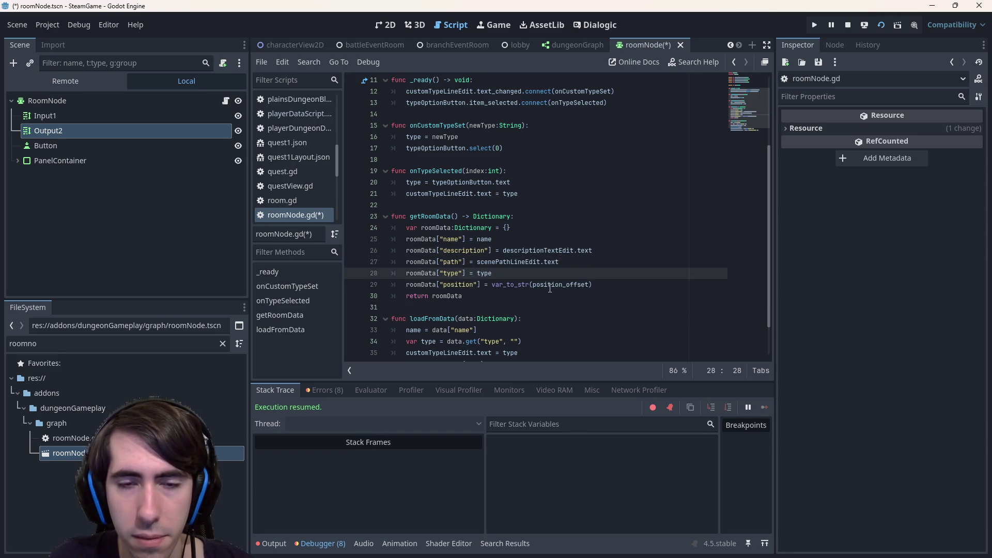
Save the reordered script, check the roomData uses, and return to the dungeonGraph scene
{"action": "key", "text": "ctrl+s"}
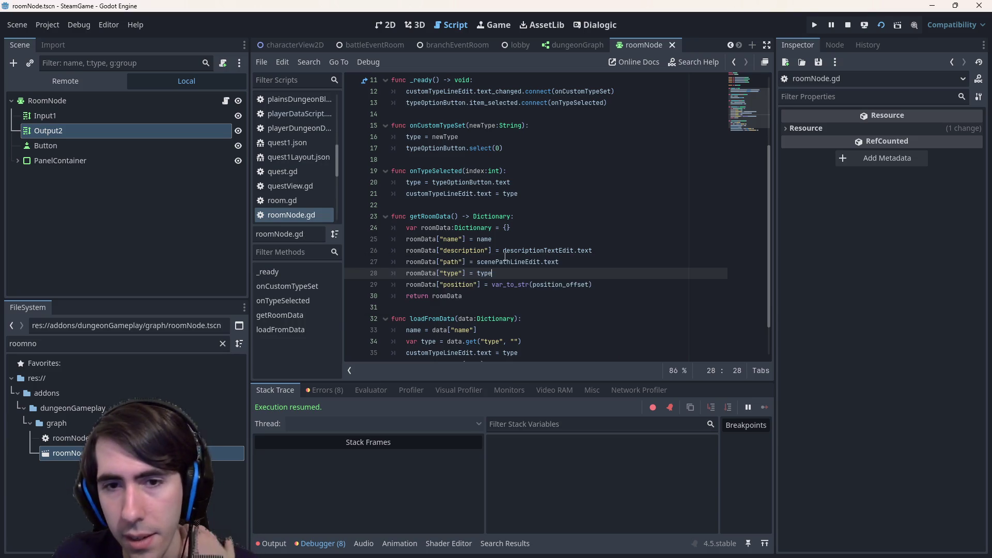
{"action": "mouse_move", "coordinate": [504, 255]}
{"action": "double_click", "coordinate": [423, 285]}
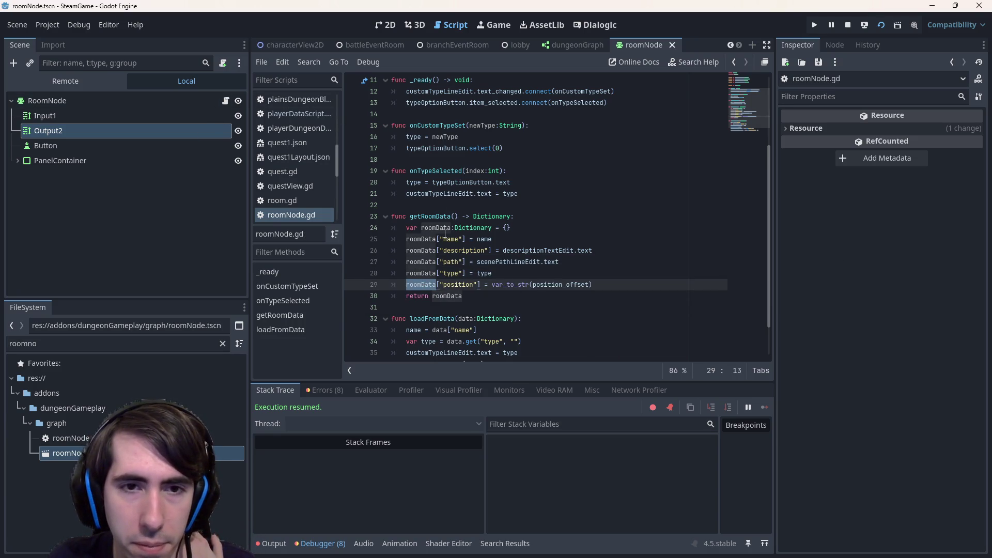
{"action": "left_click", "coordinate": [437, 227]}
{"action": "double_click", "coordinate": [436, 227]}
{"action": "scroll", "coordinate": [473, 205], "scroll_direction": "up", "scroll_amount": 3}
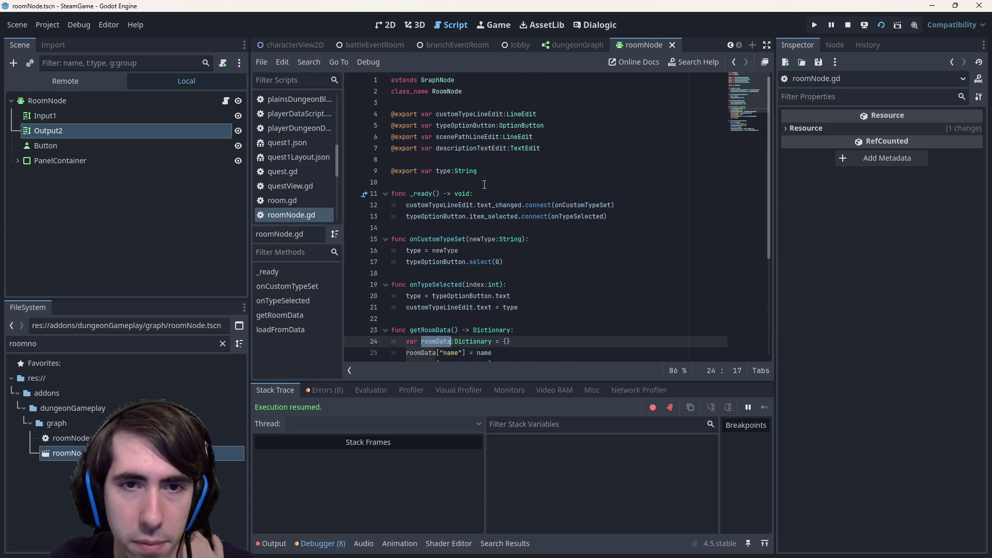
{"action": "scroll", "coordinate": [452, 152], "scroll_direction": "down", "scroll_amount": 2}
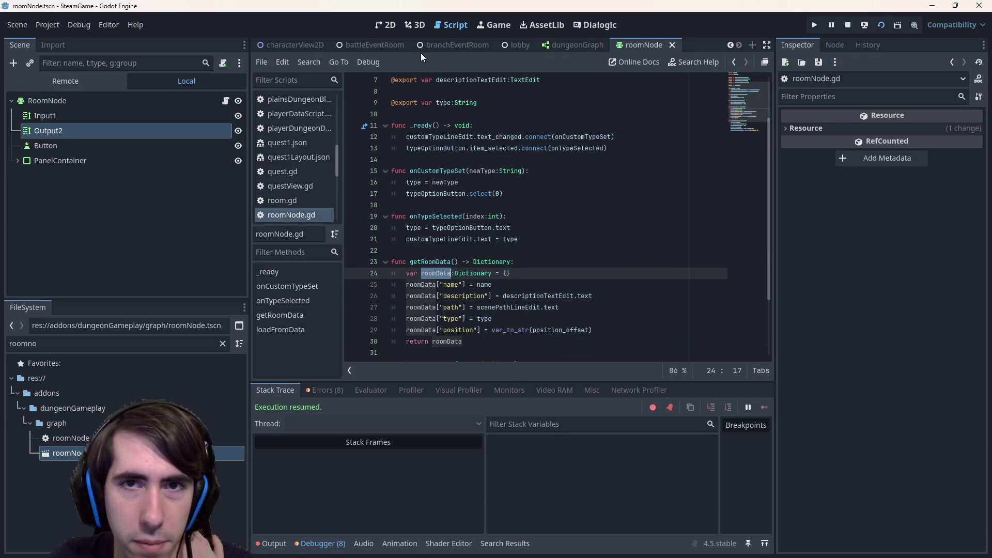
{"action": "left_click", "coordinate": [574, 45]}
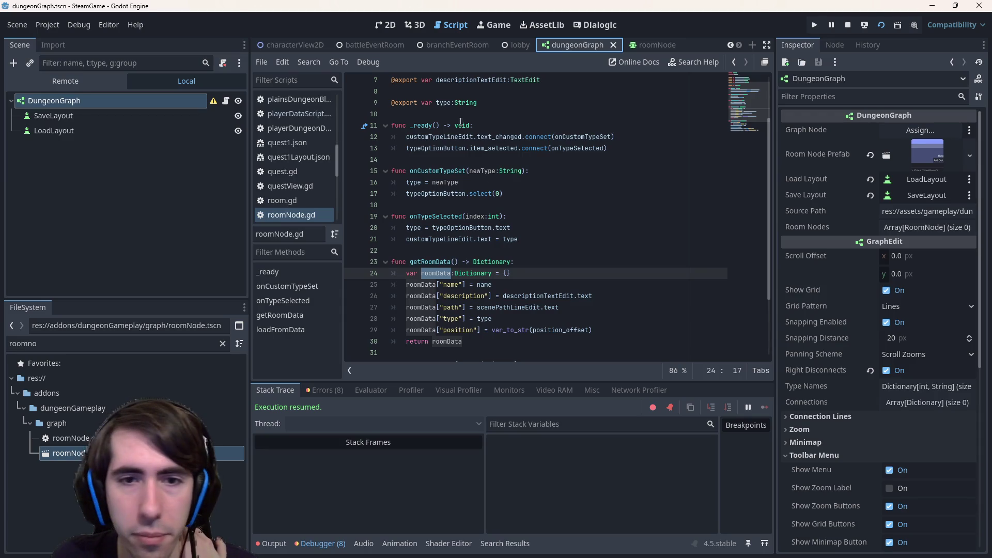
Go through dungeonGraph.gd back to the position entry in roomNode.gd's getRoomData
{"action": "left_click", "coordinate": [639, 44]}
{"action": "left_click", "coordinate": [590, 43]}
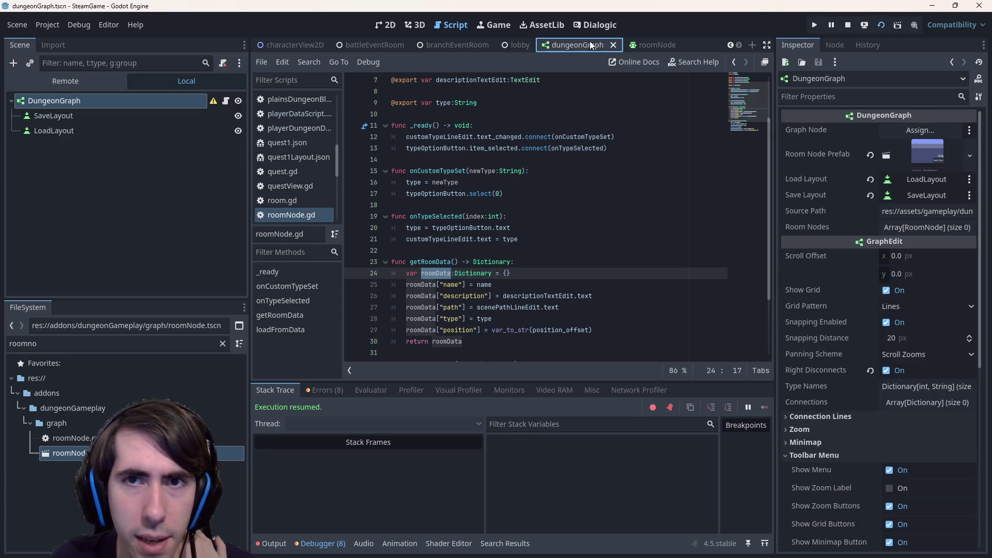
{"action": "left_click", "coordinate": [226, 100]}
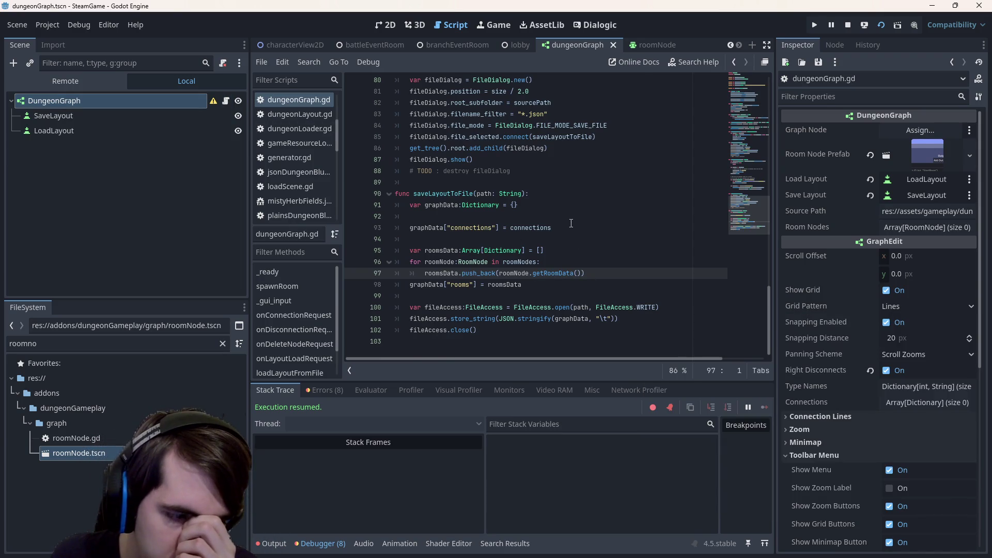
{"action": "left_click", "coordinate": [555, 274], "text": "ctrl"}
{"action": "left_click", "coordinate": [609, 274]}
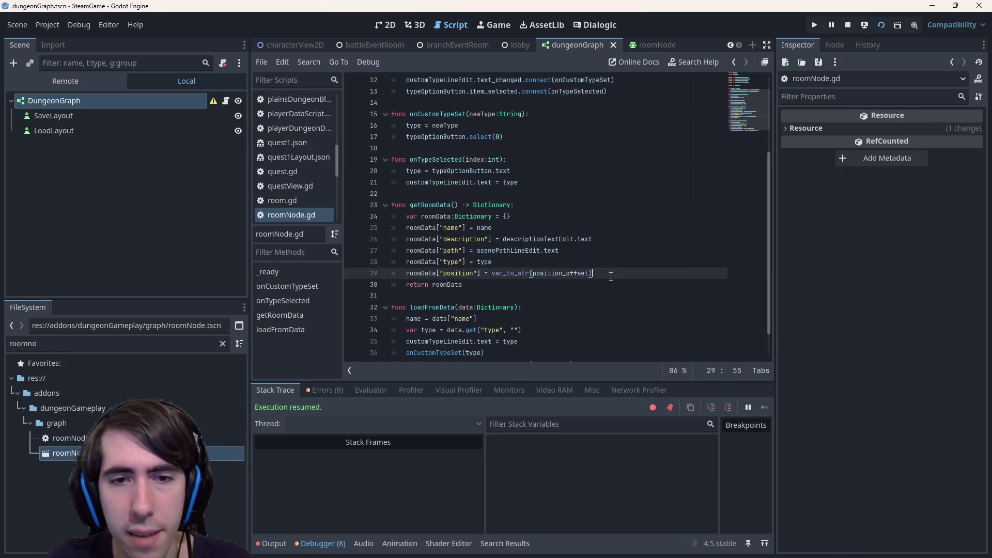
Duplicate the position line below itself and save
{"action": "key", "text": "Return"}
{"action": "key", "text": "Return"}
{"action": "key", "text": "Return"}
{"action": "mouse_move", "coordinate": [594, 274]}
{"action": "left_mouse_down"}
{"action": "mouse_move", "coordinate": [393, 274]}
{"action": "mouse_move", "coordinate": [490, 293]}
{"action": "left_mouse_up"}
{"action": "key", "text": "ctrl+c"}
{"action": "left_click", "coordinate": [437, 296]}
{"action": "key", "text": "ctrl+v"}
{"action": "key", "text": "ctrl+s"}
Turn the copied line into an empty roomData["outputs"] assignment and save
{"action": "left_click", "coordinate": [514, 296]}
{"action": "double_click", "coordinate": [458, 296]}
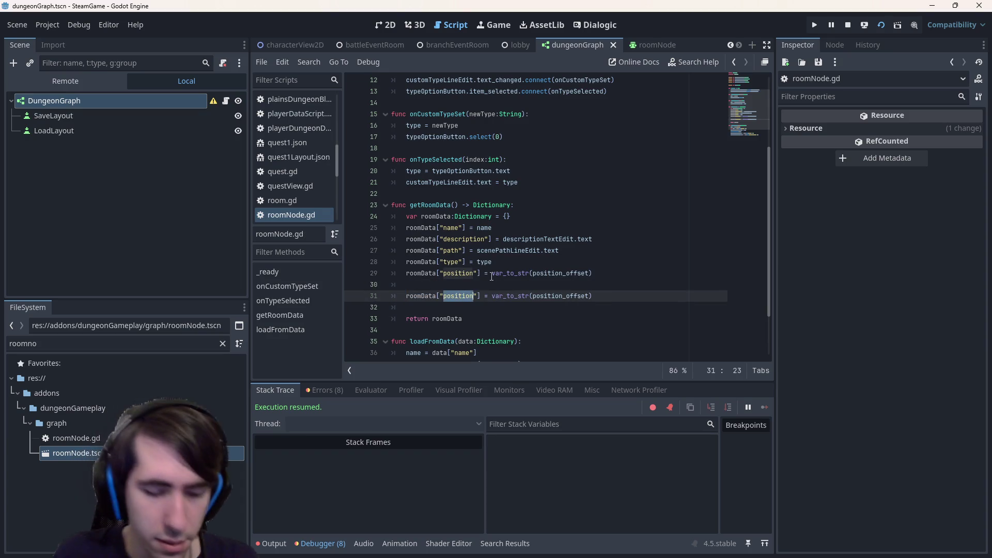
{"action": "type", "text": "outputs"}
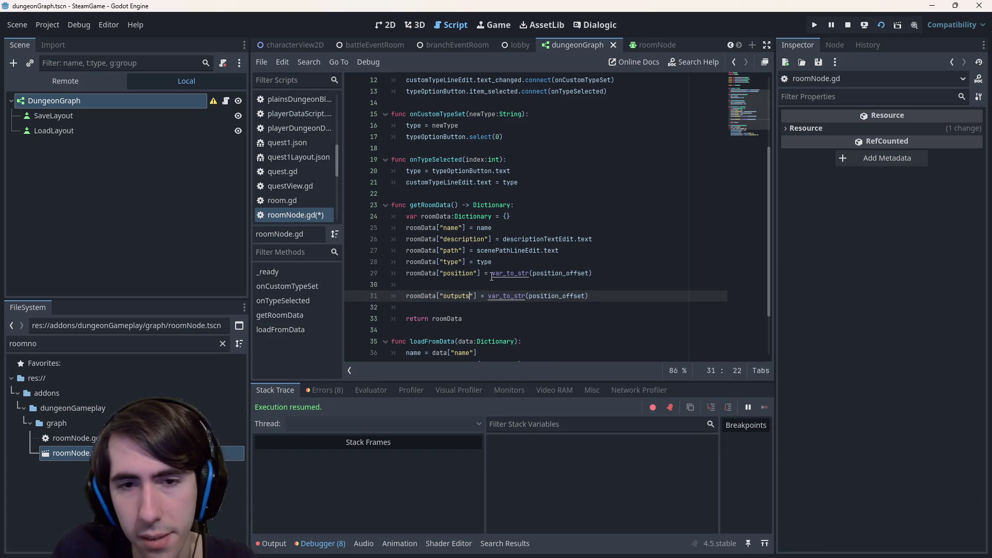
{"action": "key", "text": "ctrl+Left"}
{"action": "key", "text": "shift+End"}
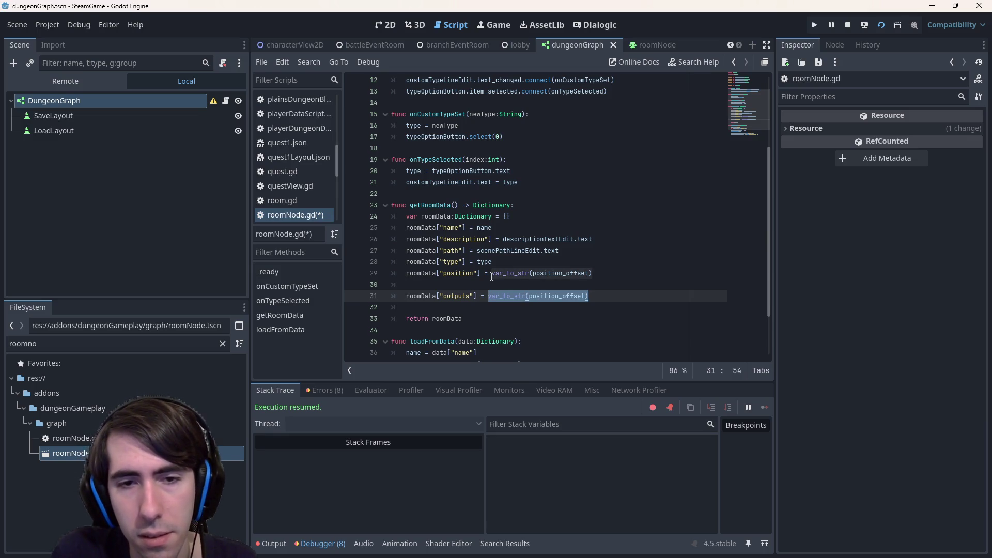
{"action": "key", "text": "BackSpace"}
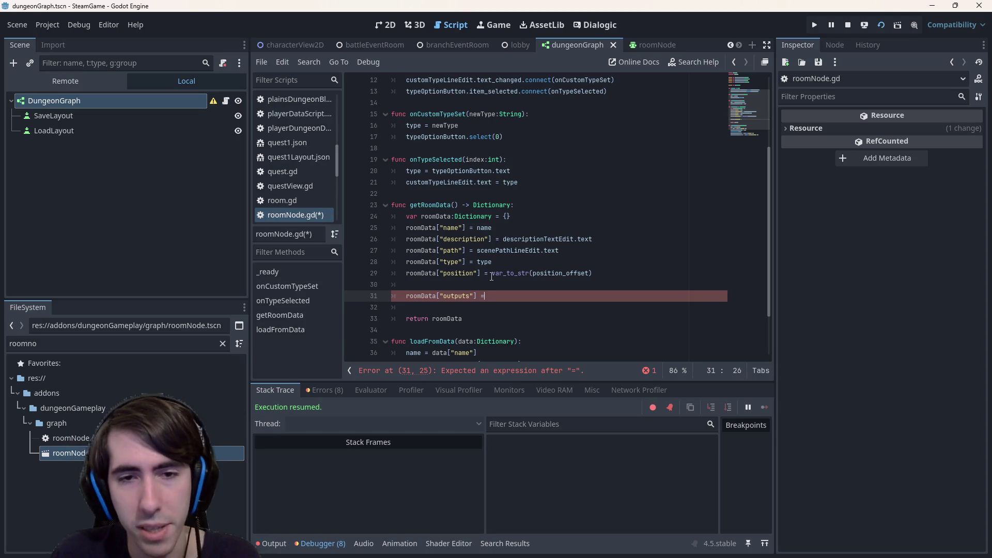
{"action": "key", "text": "Left"}
{"action": "key", "text": "Left"}
{"action": "key", "text": "Left"}
{"action": "type", "text": "Names"}
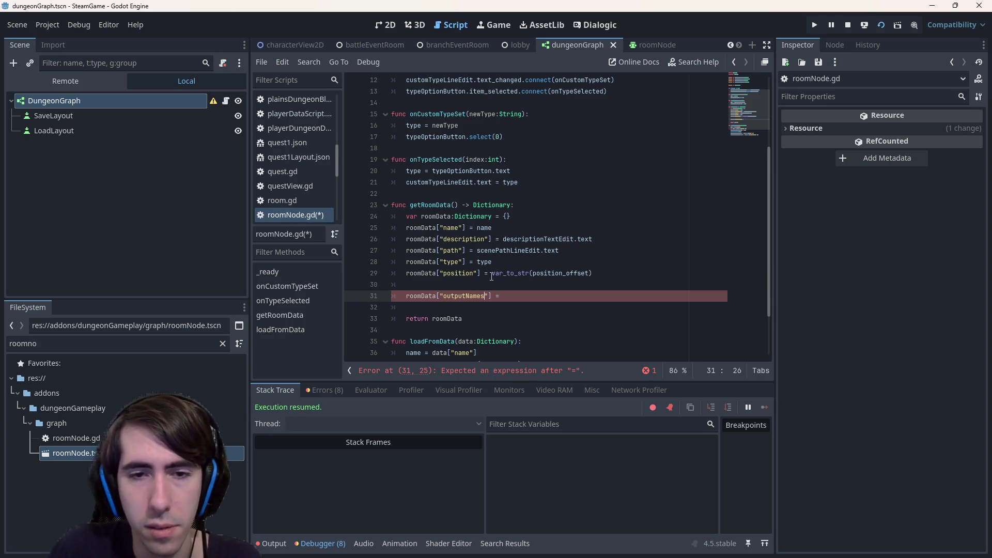
{"action": "key", "text": "ctrl+s"}
{"action": "key", "text": "ctrl+z"}
{"action": "key", "text": "ctrl+z"}
{"action": "key", "text": "ctrl+s"}
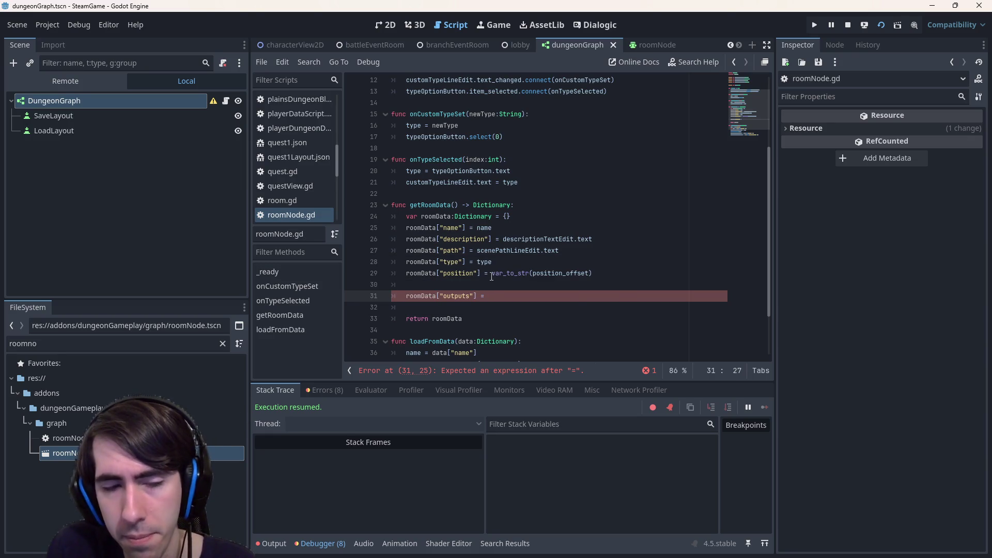
Declare var outputNames:Array[StringName] above the outputs entry
{"action": "key", "text": "Up"}
{"action": "key", "text": "Return"}
{"action": "type", "text": "var "}
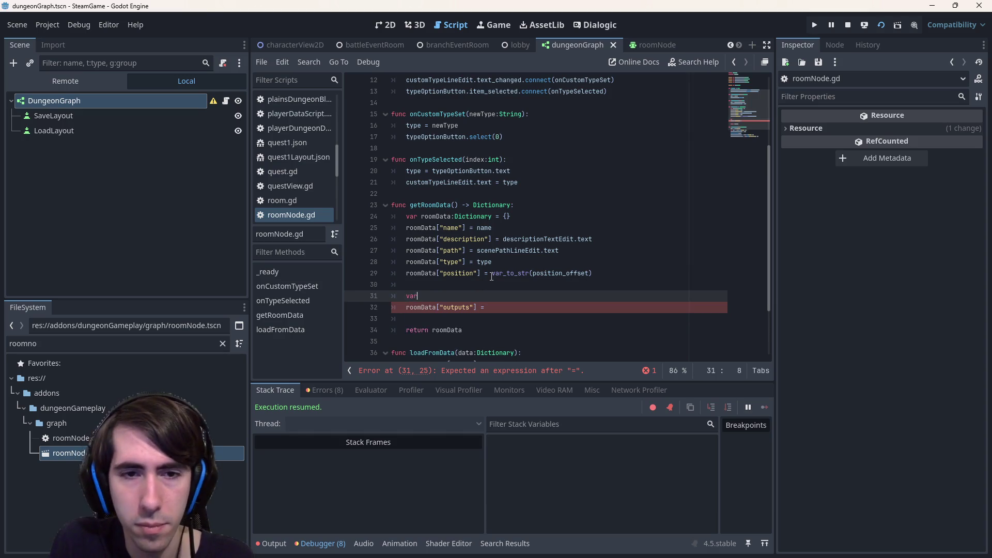
{"action": "type", "text": "outputsDictionary"}
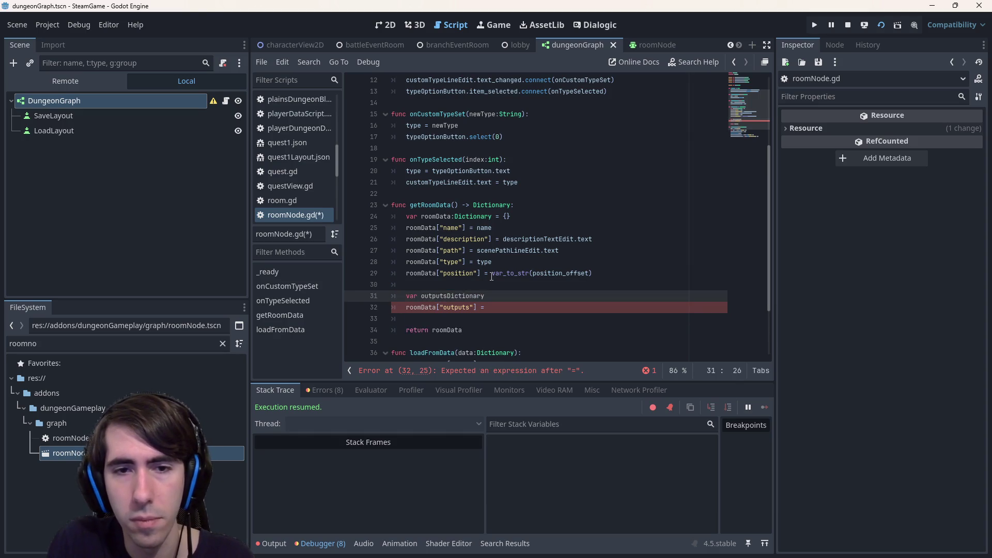
{"action": "key", "text": "ctrl+BackSpace"}
{"action": "type", "text": "outpu"}
{"action": "type", "text": "ts"}
{"action": "type", "text": "Names:Di"}
{"action": "type", "text": "ction"}
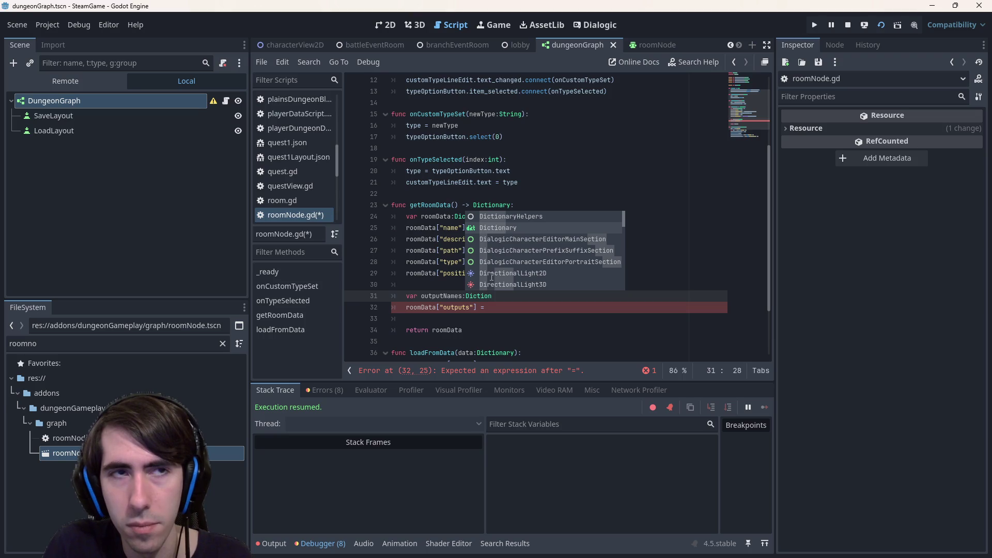
{"action": "key", "text": "BackSpace"}
{"action": "key", "text": "BackSpace"}
{"action": "key", "text": "BackSpace"}
{"action": "type", "text": "List"}
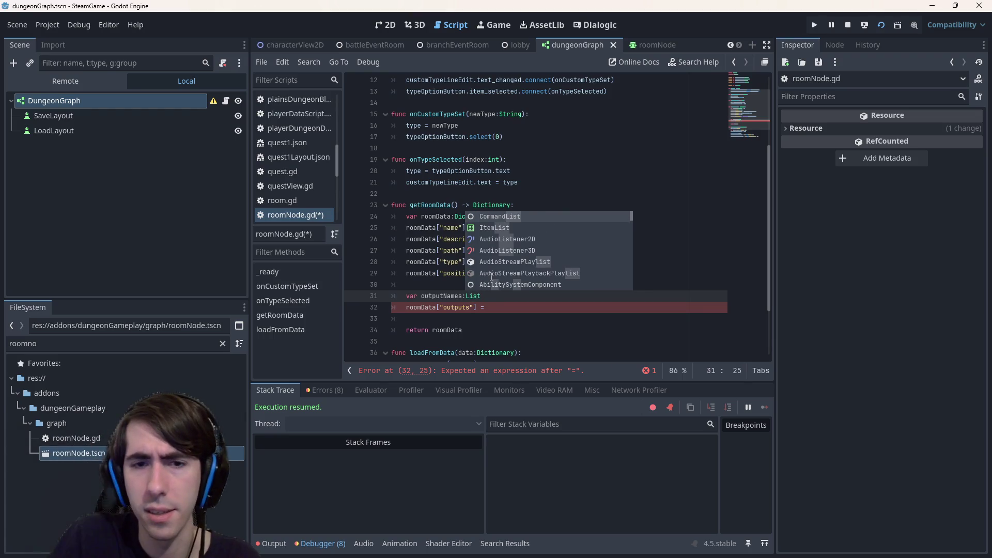
{"action": "key", "text": "BackSpace"}
{"action": "key", "text": "BackSpace"}
{"action": "key", "text": "BackSpace"}
{"action": "type", "text": "Array["}
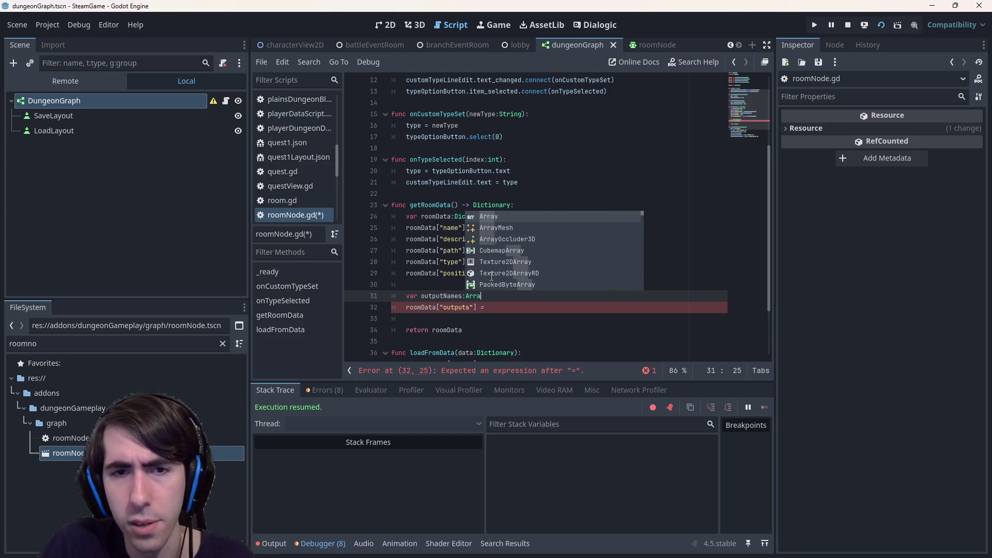
{"action": "type", "text": "StringNm"}
{"action": "key", "text": "Return"}
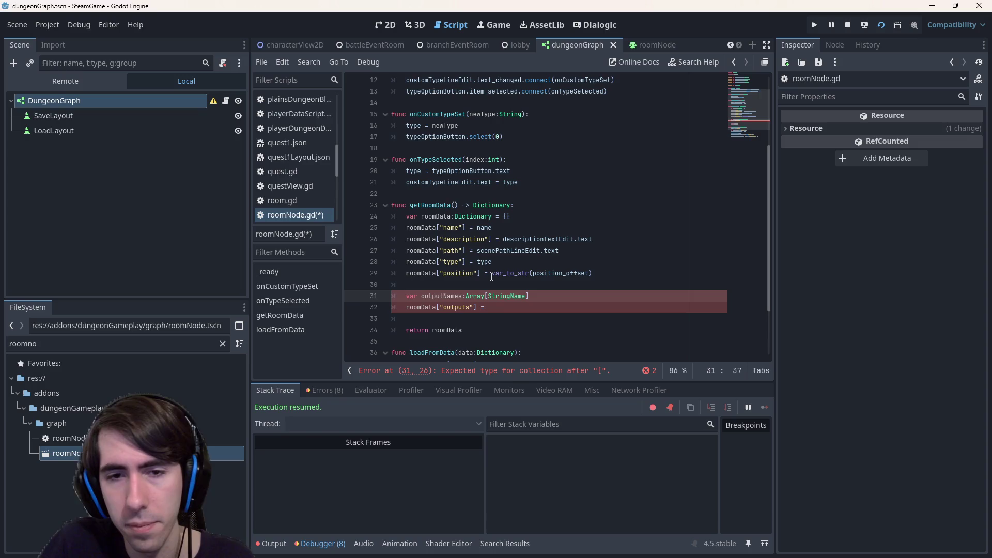
{"action": "key", "text": "ctrl+Left"}
{"action": "key", "text": "ctrl+Left"}
{"action": "key", "text": "ctrl+Left"}
Assign outputNames to roomData["outputs"] and save roomNode.gd
{"action": "key", "text": "Down"}
{"action": "key", "text": "Right"}
{"action": "key", "text": "Right"}
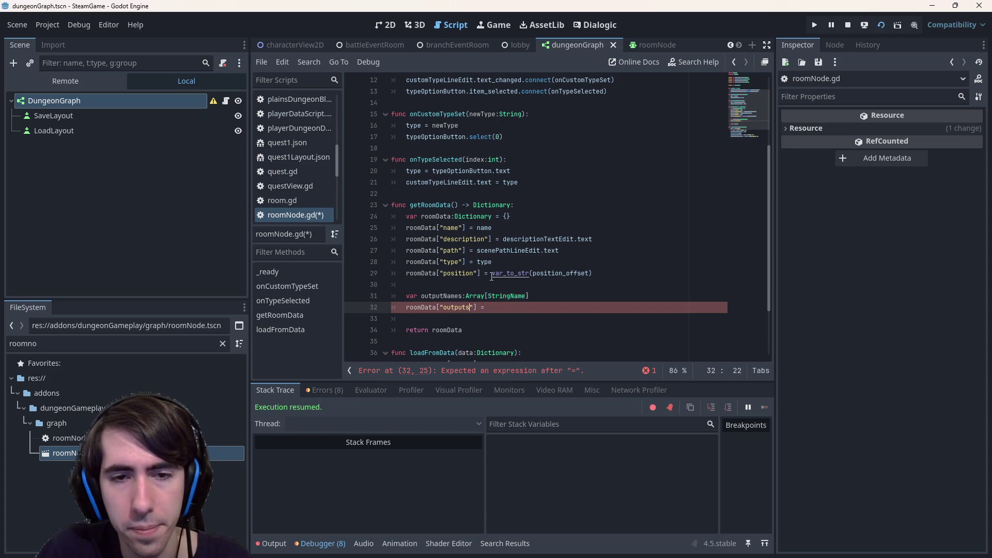
{"action": "type", "text": "outputNames"}
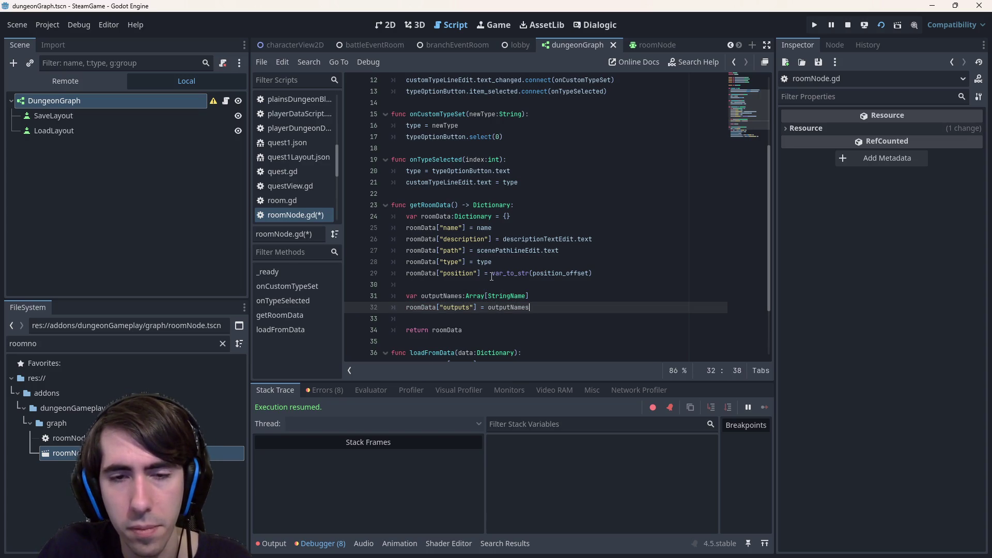
{"action": "key", "text": "ctrl+s"}
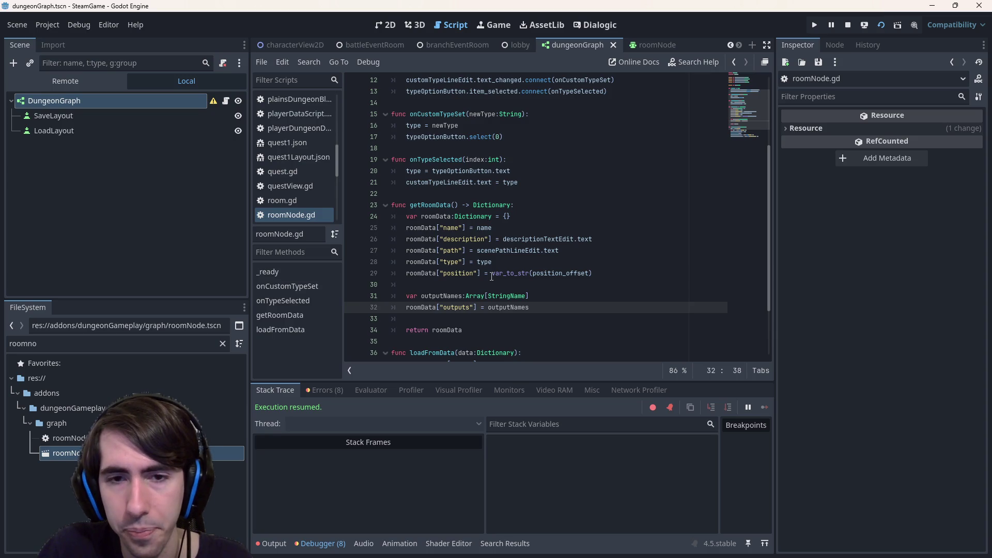
{"action": "double_click", "coordinate": [459, 295]}
{"action": "scroll", "coordinate": [448, 298], "scroll_direction": "up", "scroll_amount": 4}
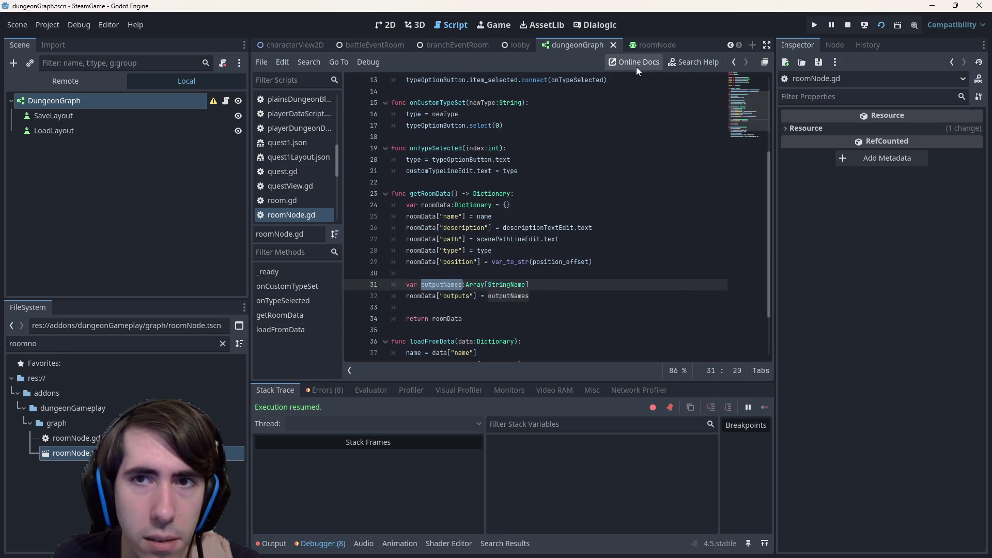
Show the roomNode scene in 2D and inspect the Add Output button and Output2 nodes
{"action": "left_click", "coordinate": [644, 46]}
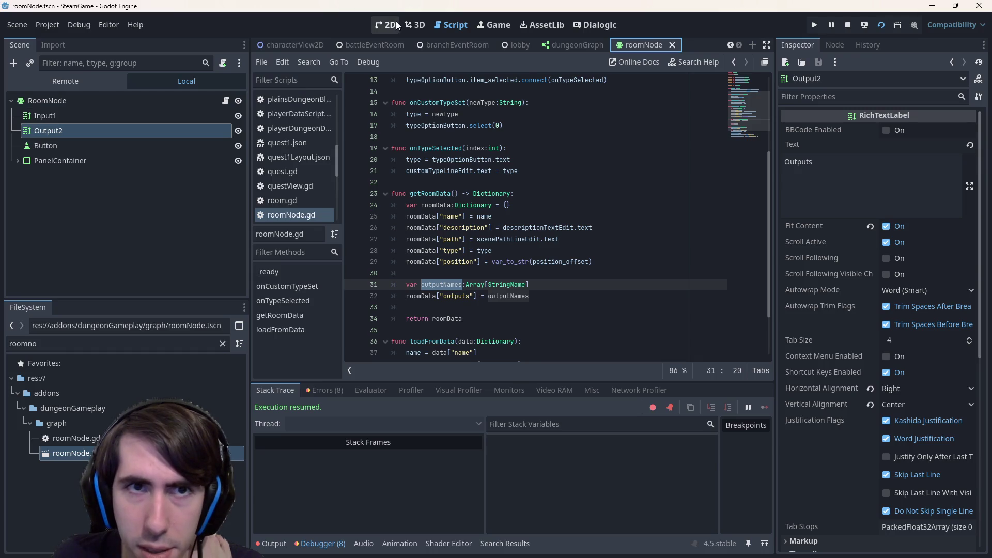
{"action": "left_click", "coordinate": [394, 25]}
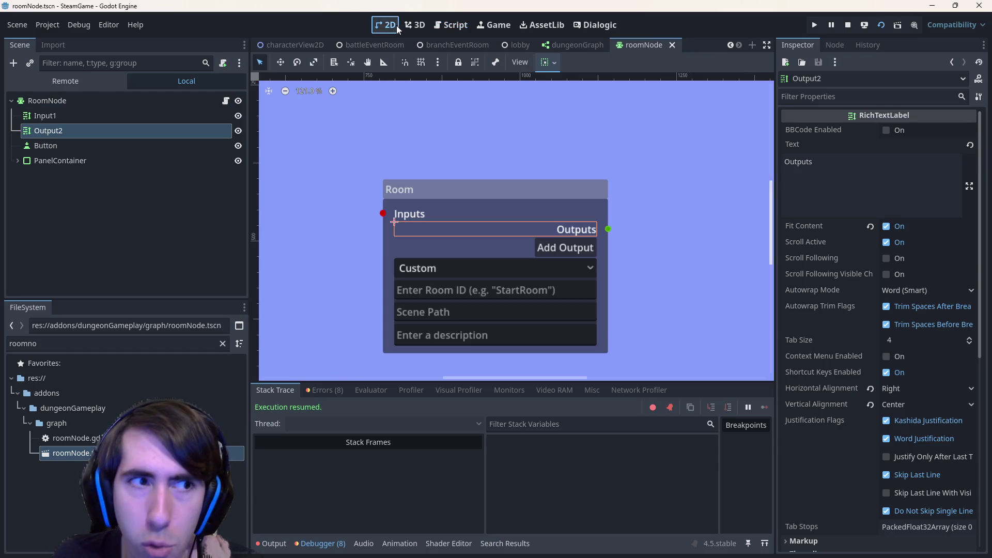
{"action": "left_click", "coordinate": [76, 134]}
{"action": "left_click", "coordinate": [65, 145]}
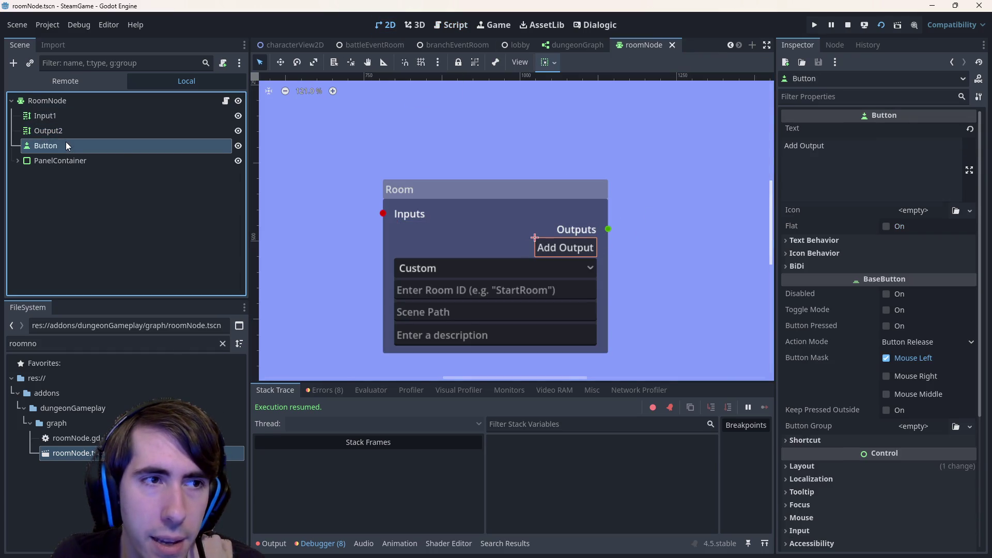
{"action": "left_click", "coordinate": [52, 135]}
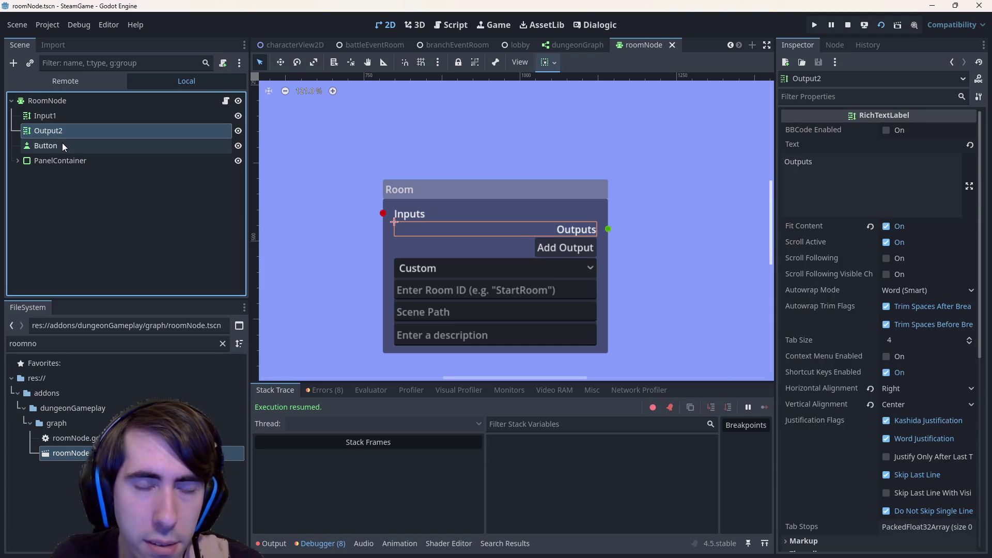
Rename the Button node to AddOutputButton and save the scene
{"action": "left_click", "coordinate": [66, 148]}
{"action": "left_click", "coordinate": [66, 148]}
{"action": "key", "text": "Home"}
{"action": "type", "text": "AddOutpu"}
{"action": "type", "text": "t"}
{"action": "key", "text": "Return"}
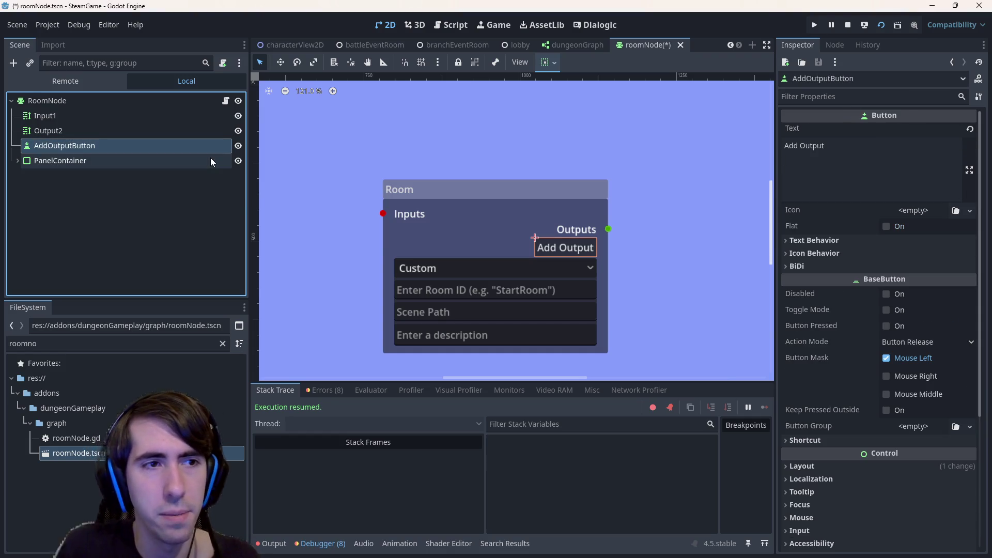
{"action": "key", "text": "ctrl+s"}
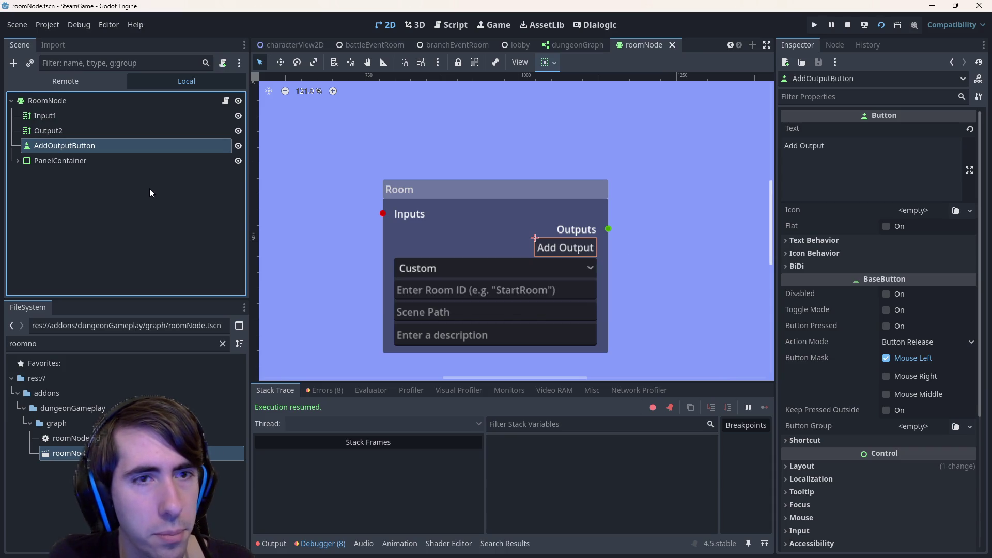
Add a LineEdit child node to RoomNode
{"action": "right_click", "coordinate": [37, 101]}
{"action": "left_click", "coordinate": [64, 132]}
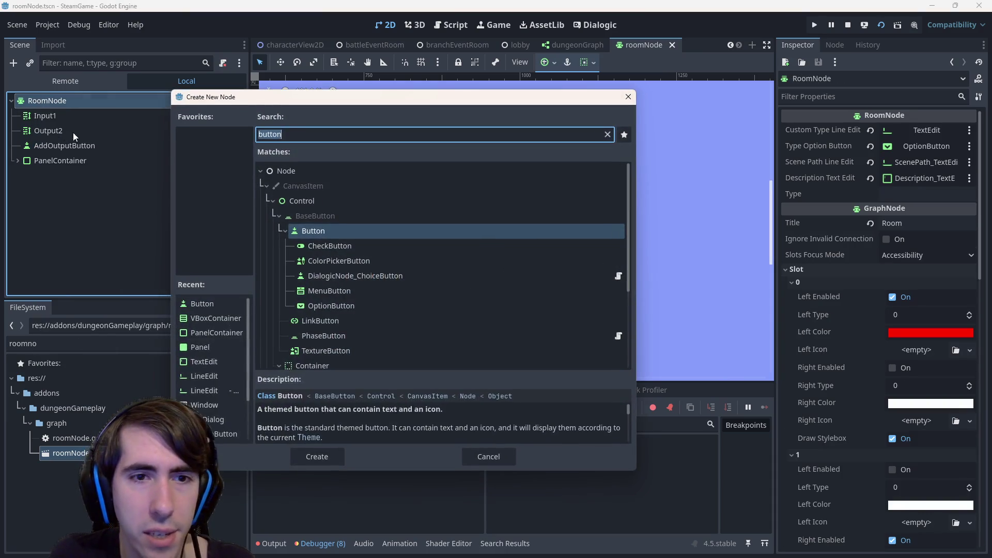
{"action": "type", "text": "editable"}
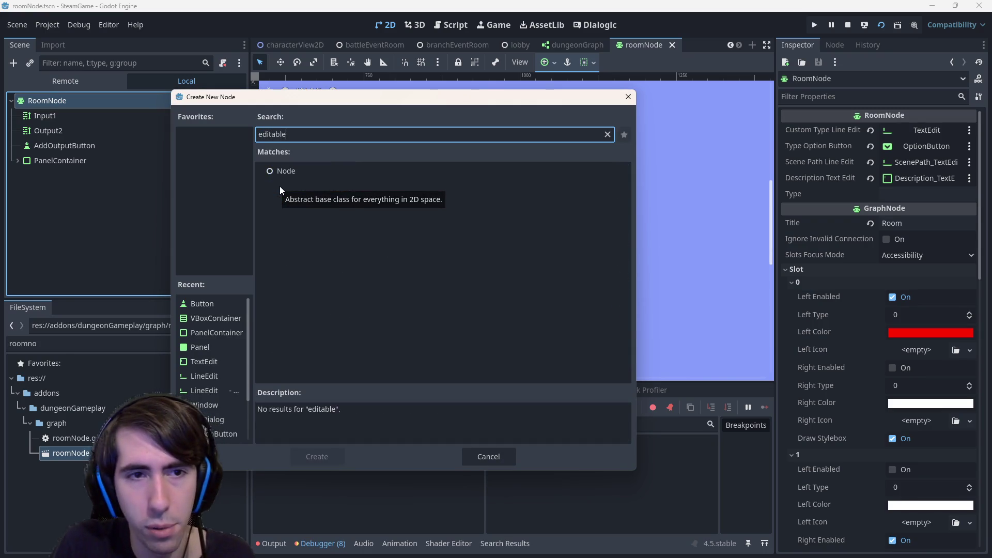
{"action": "key", "text": "BackSpace"}
{"action": "key", "text": "BackSpace"}
{"action": "key", "text": "BackSpace"}
{"action": "type", "text": "edit"}
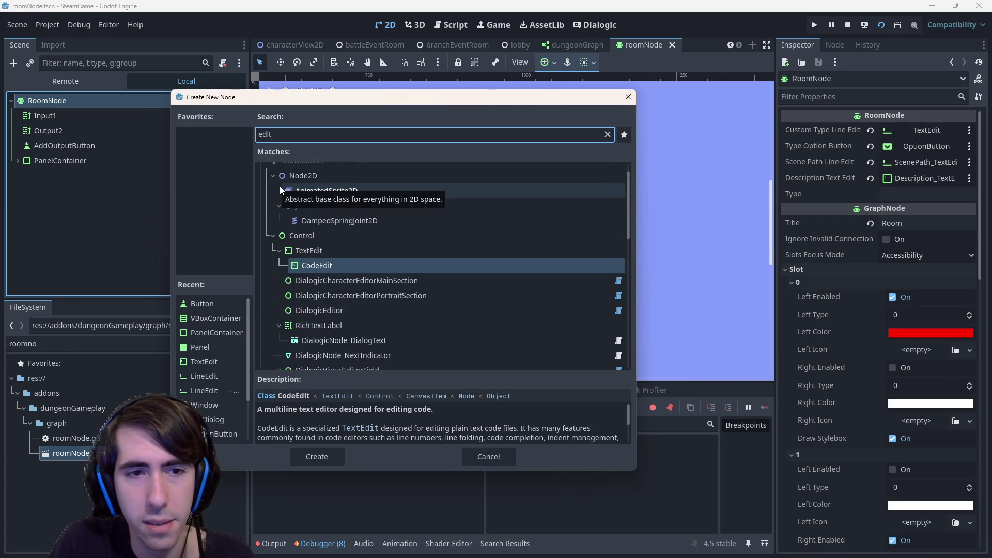
{"action": "key", "text": "Up"}
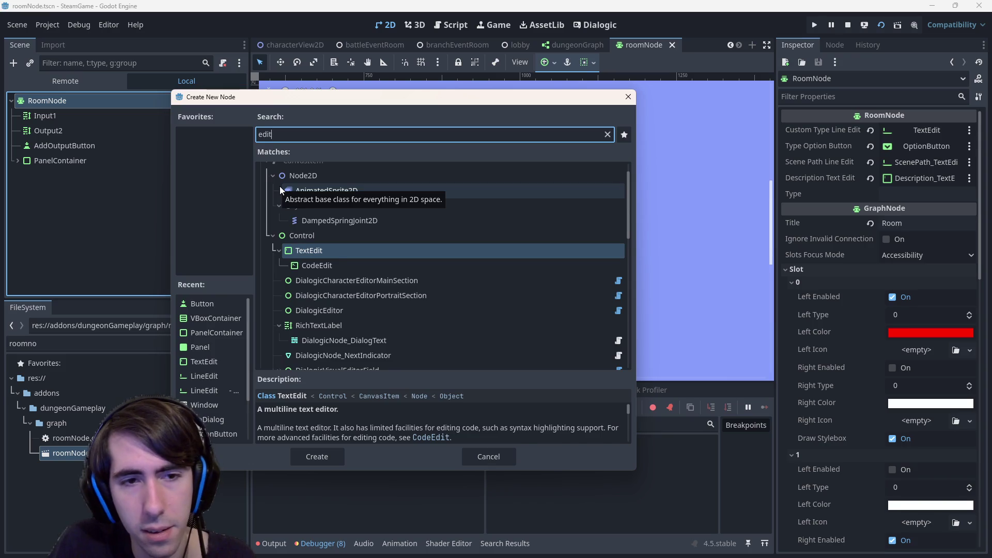
{"action": "key", "text": "BackSpace"}
{"action": "key", "text": "BackSpace"}
{"action": "key", "text": "BackSpace"}
{"action": "type", "text": "linedit"}
{"action": "key", "text": "Return"}
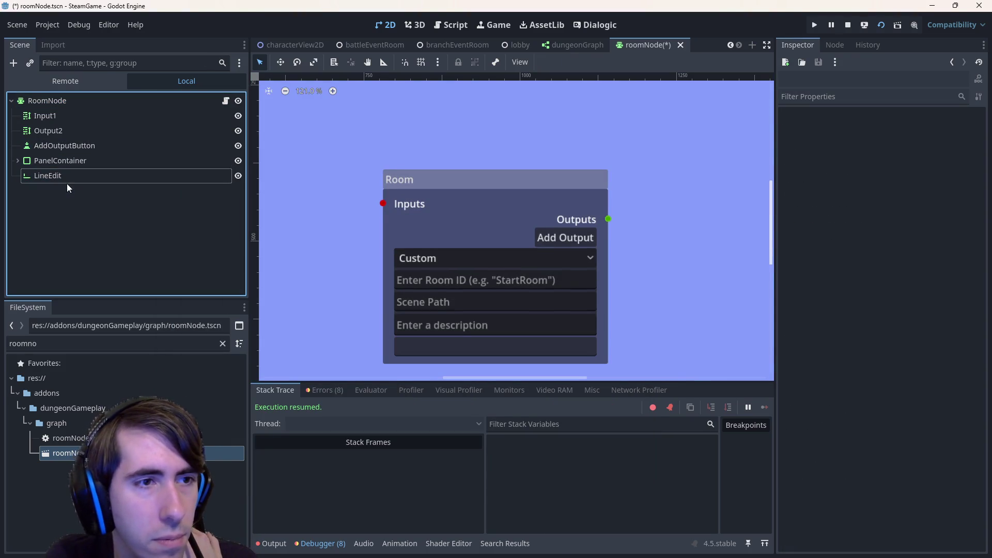
Move the LineEdit above AddOutputButton and set its horizontal container sizing to End
{"action": "left_click_drag", "start_coordinate": [53, 175], "coordinate": [70, 138]}
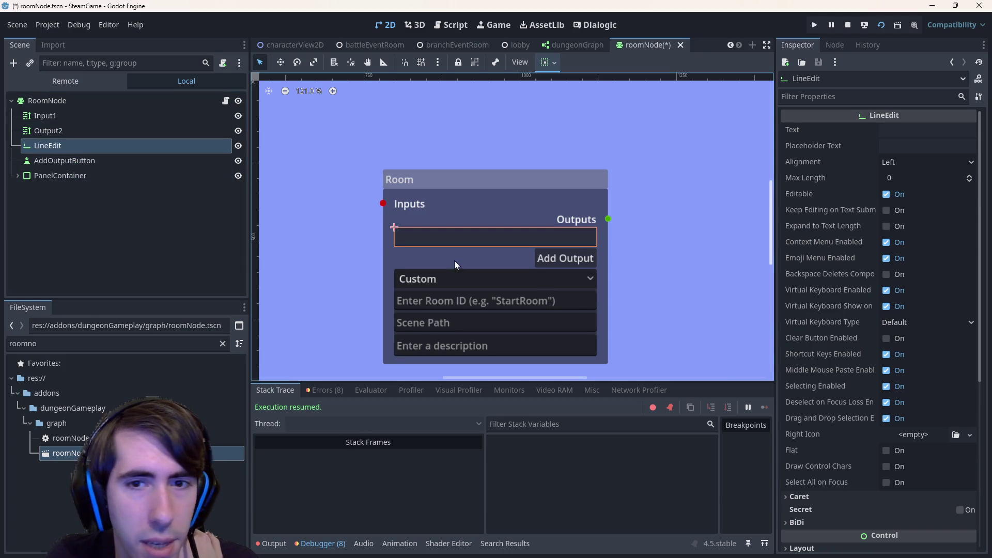
{"action": "left_click", "coordinate": [548, 62]}
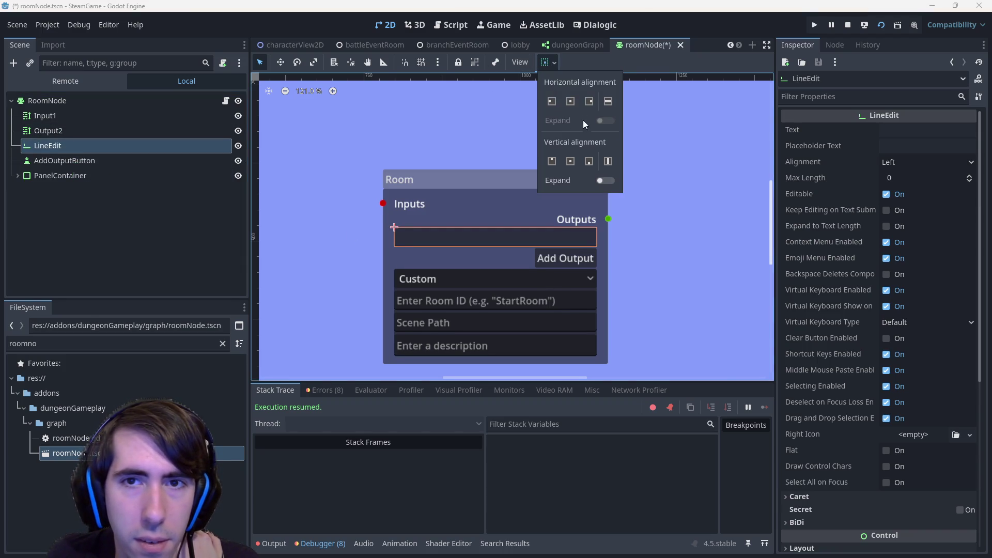
{"action": "left_click", "coordinate": [587, 103]}
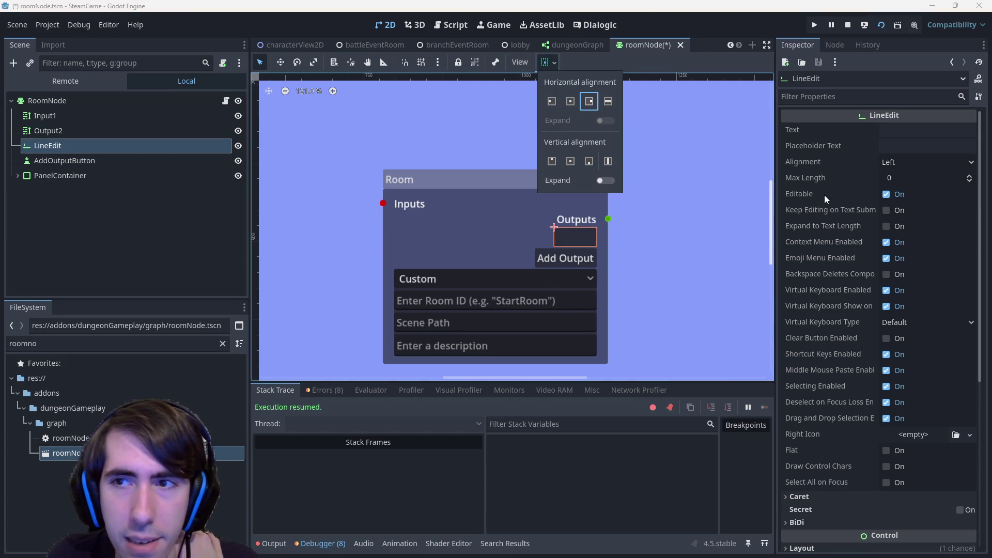
{"action": "left_click", "coordinate": [548, 68]}
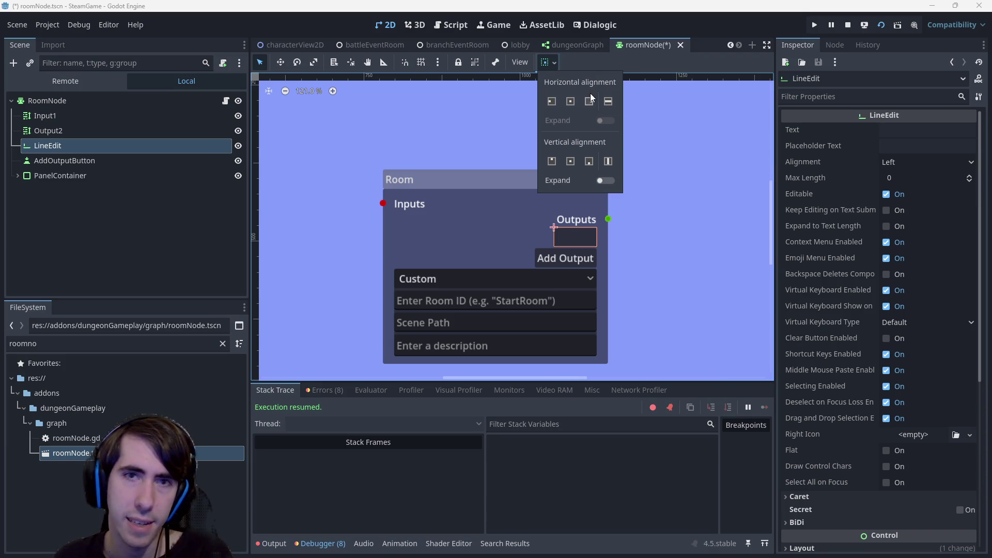
{"action": "left_click", "coordinate": [891, 130]}
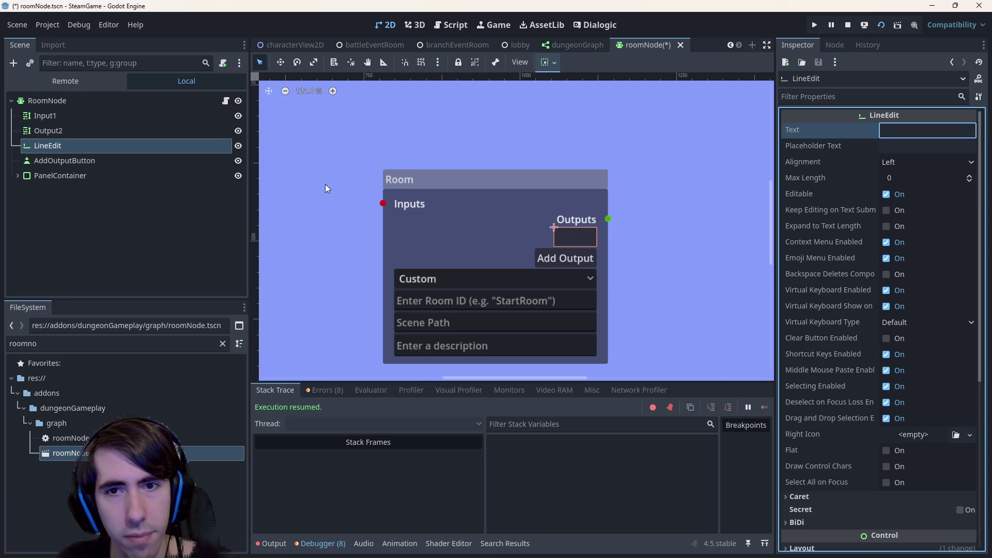
Give the LineEdit text 'Right' and placeholder 'Output Name', then save
{"action": "type", "text": "Pin"}
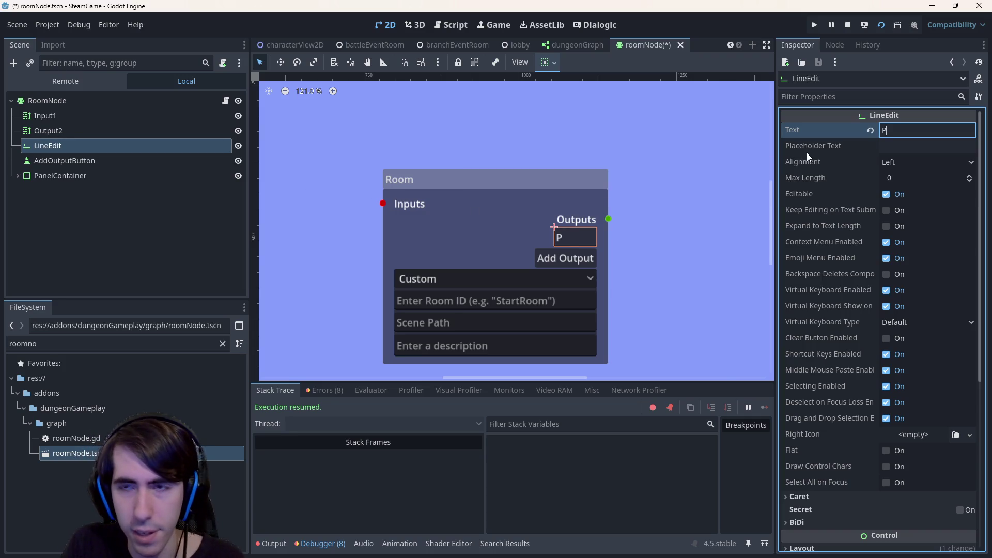
{"action": "key", "text": "BackSpace"}
{"action": "key", "text": "BackSpace"}
{"action": "key", "text": "BackSpace"}
{"action": "type", "text": "Right"}
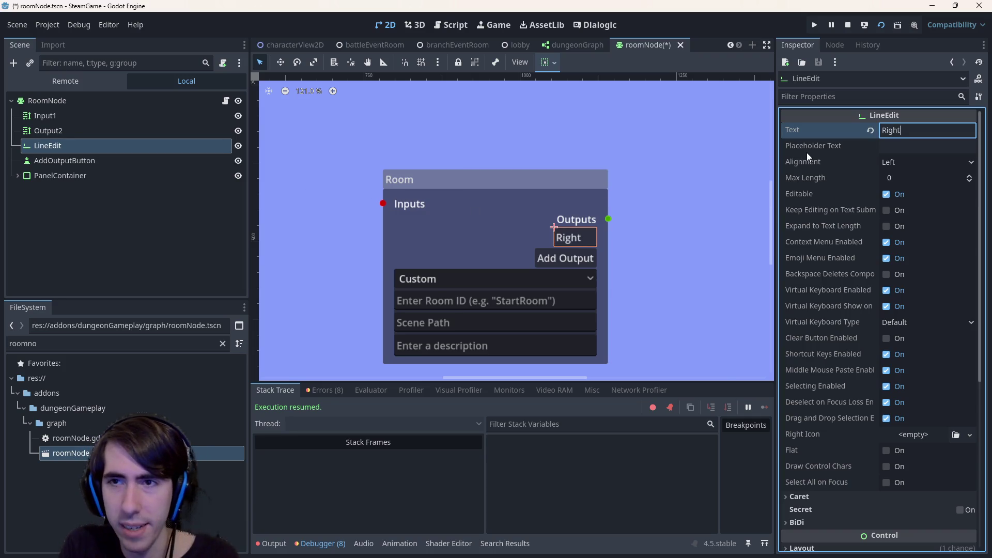
{"action": "left_click", "coordinate": [902, 145]}
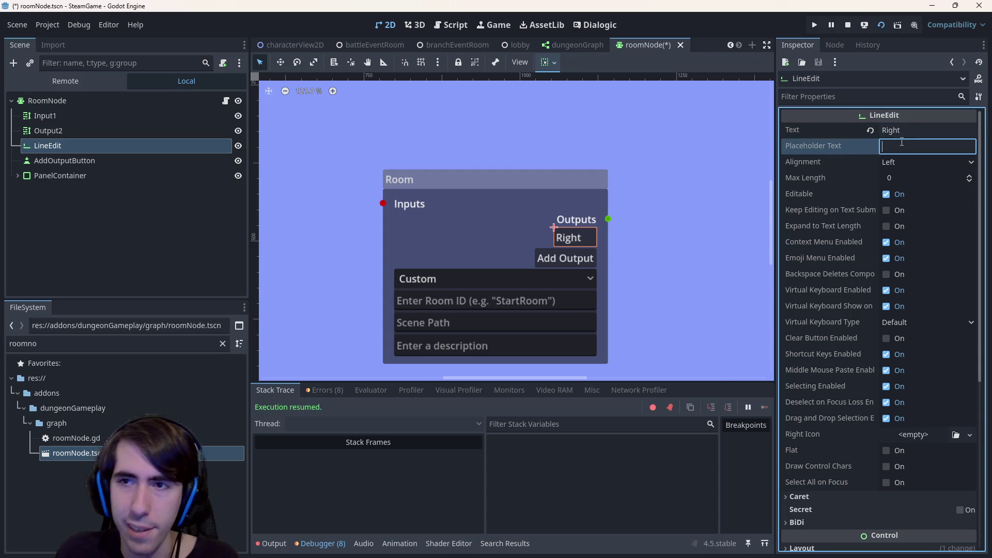
{"action": "type", "text": "Output Name"}
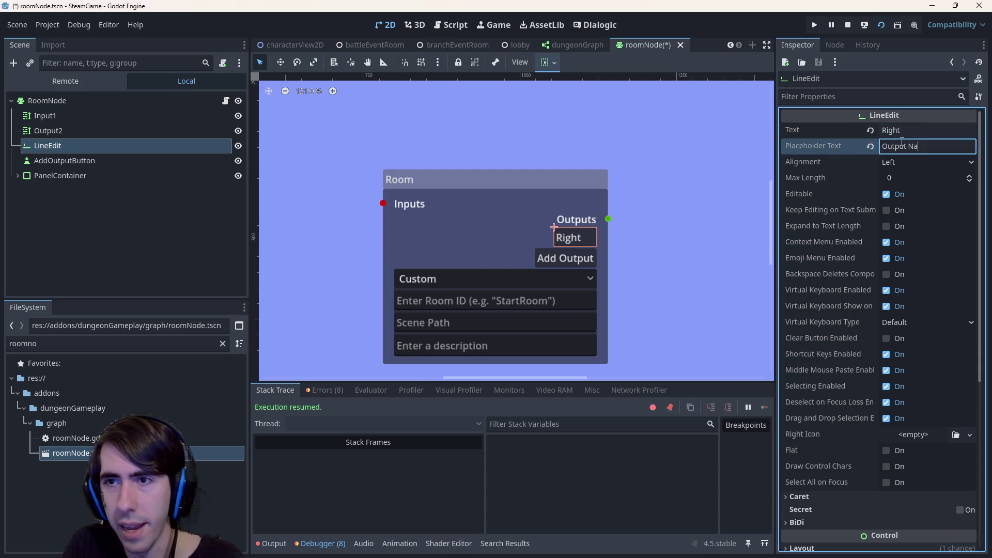
{"action": "key", "text": "ctrl+s"}
Enable expand-to-text-length, restore the 'Right' text, save, and centre the alignment
{"action": "left_click", "coordinate": [911, 132]}
{"action": "key", "text": "ctrl+a"}
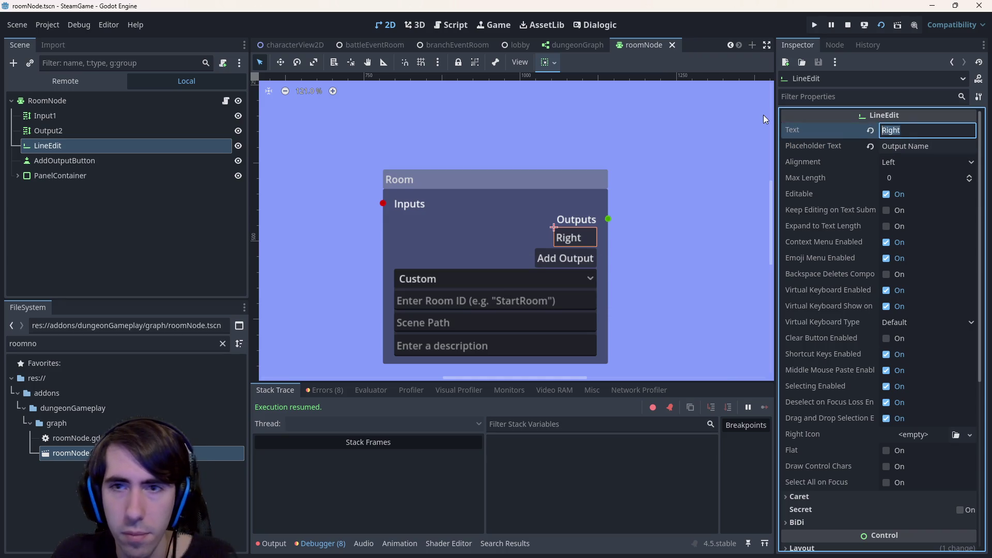
{"action": "key", "text": "BackSpace"}
{"action": "left_click", "coordinate": [911, 146]}
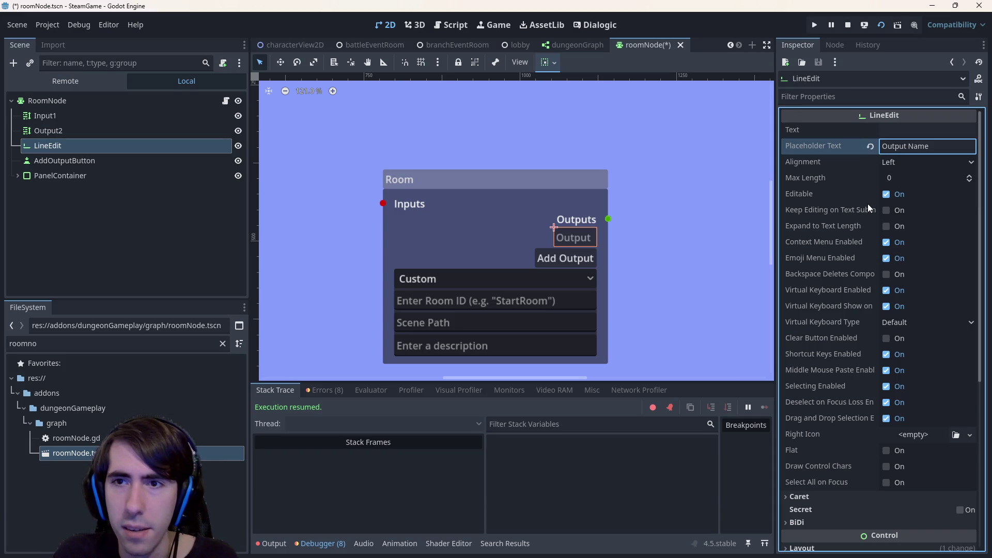
{"action": "left_click", "coordinate": [887, 224]}
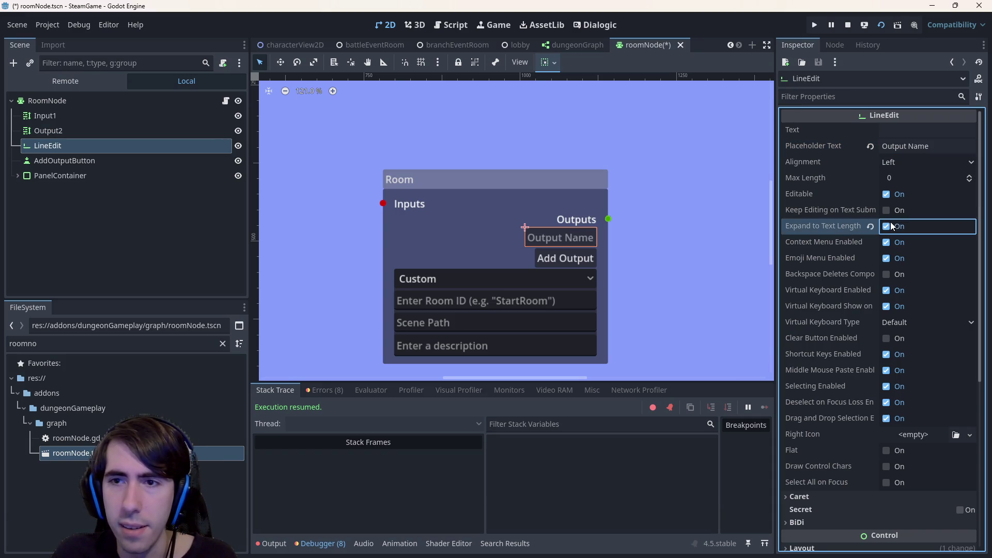
{"action": "left_click", "coordinate": [884, 135]}
{"action": "type", "text": "Right"}
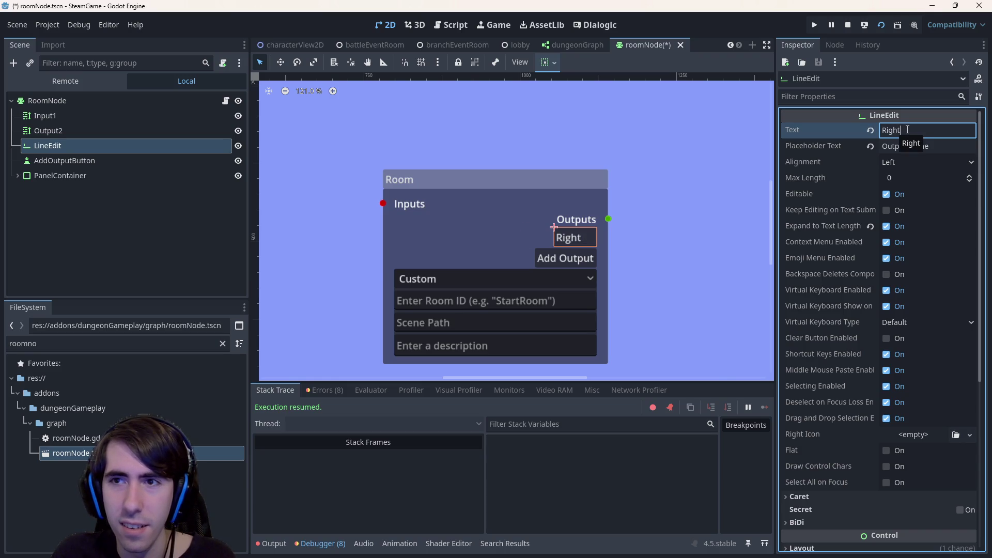
{"action": "key", "text": "ctrl+s"}
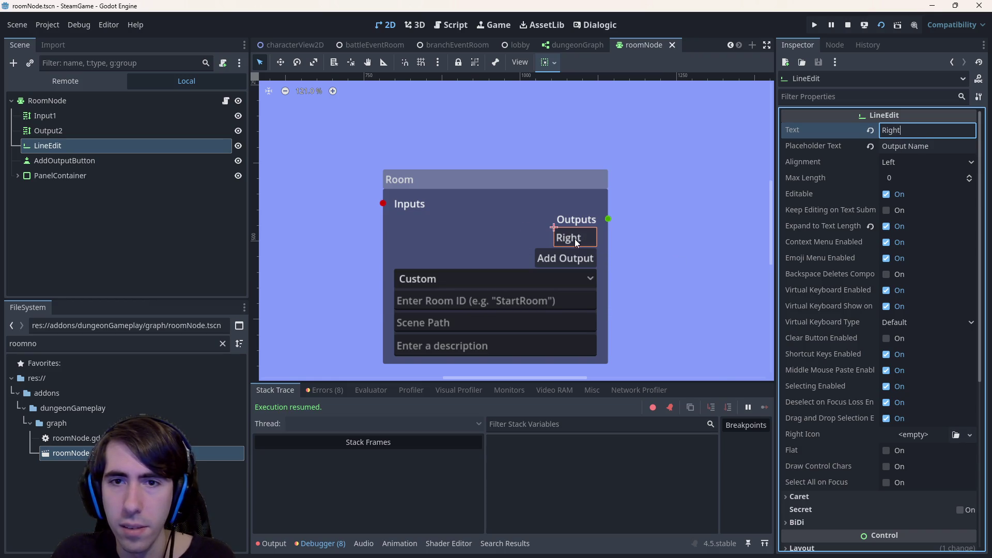
{"action": "left_click", "coordinate": [911, 194]}
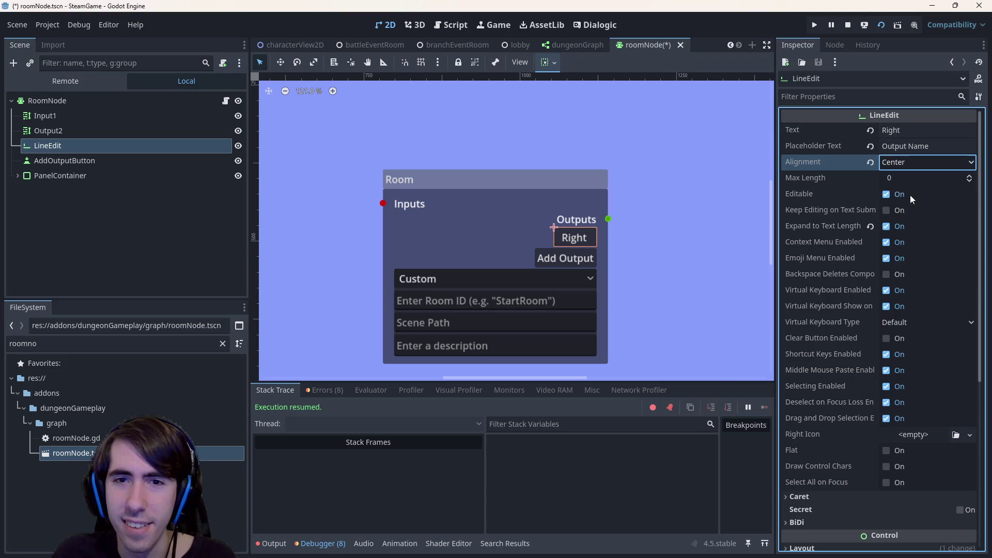
{"action": "left_click", "coordinate": [868, 92]}
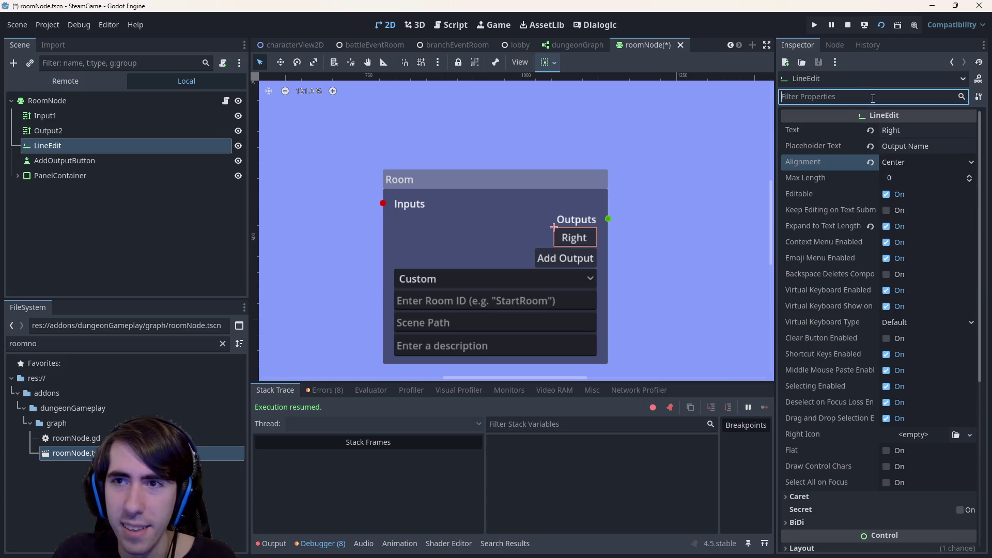
Filter the Inspector by 'min' and reset the custom minimum size to zero
{"action": "type", "text": "min"}
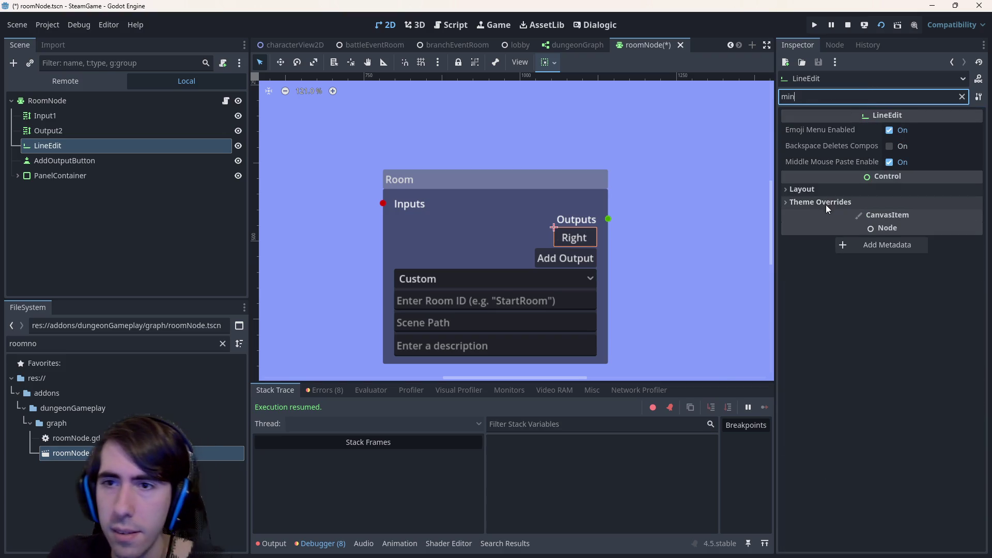
{"action": "left_click", "coordinate": [826, 203]}
{"action": "left_click", "coordinate": [826, 192]}
{"action": "left_click_drag", "start_coordinate": [906, 232], "coordinate": [916, 219]}
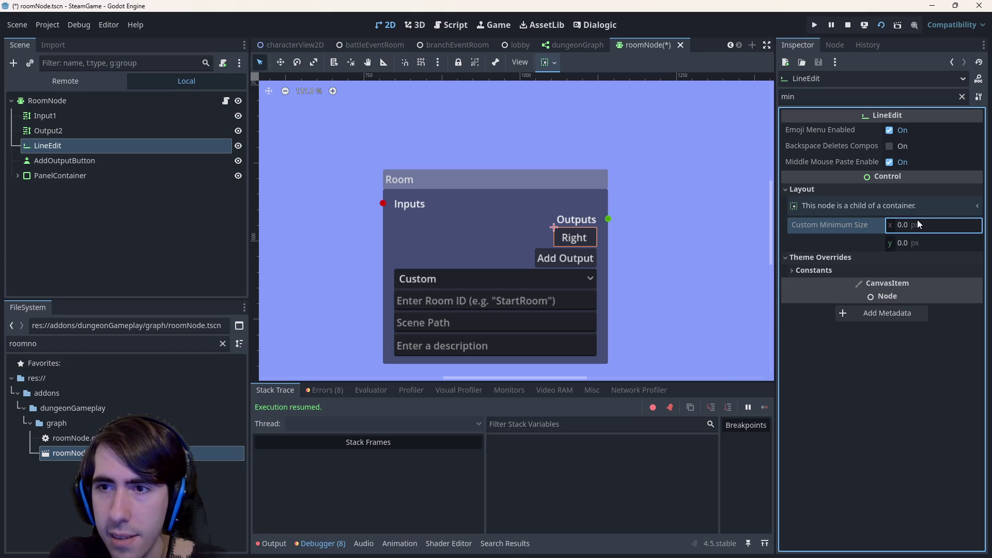
{"action": "left_click", "coordinate": [913, 239]}
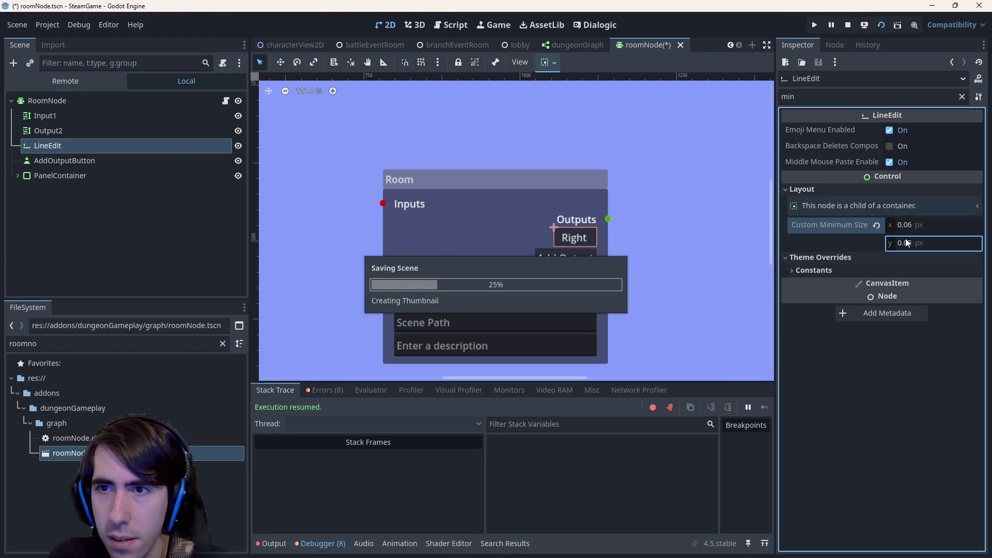
{"action": "left_click", "coordinate": [877, 225]}
Override the theme constant Minimum Character Width to 2 and clear the filter
{"action": "left_click", "coordinate": [835, 269]}
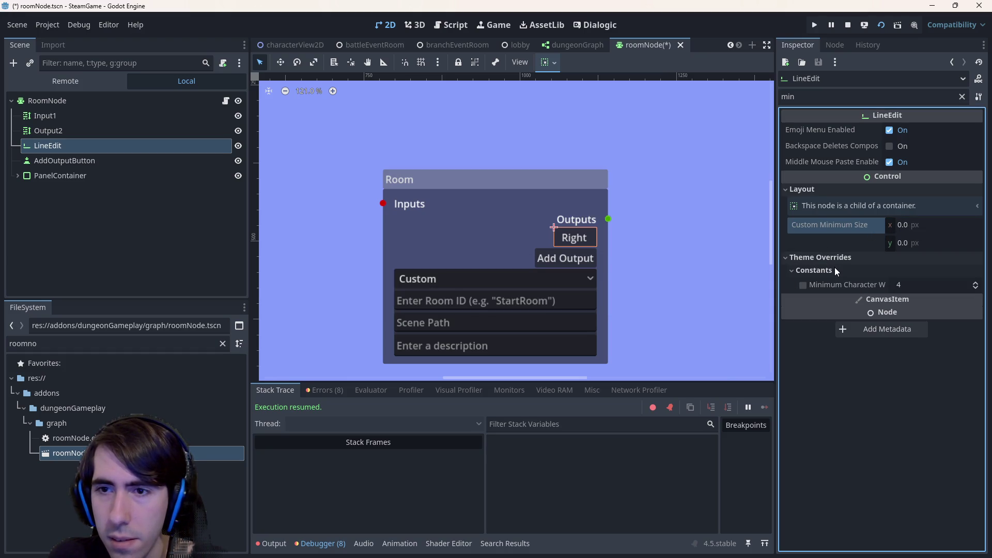
{"action": "left_click", "coordinate": [964, 101]}
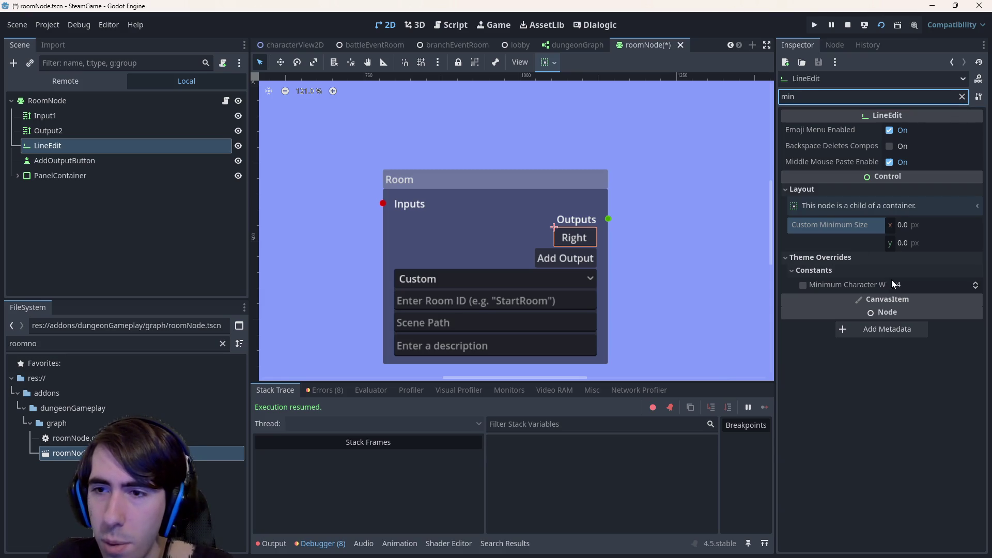
{"action": "left_click", "coordinate": [913, 286]}
{"action": "mouse_move", "coordinate": [915, 287]}
{"action": "left_mouse_down"}
{"action": "mouse_move", "coordinate": [876, 287]}
{"action": "mouse_move", "coordinate": [902, 287]}
{"action": "left_mouse_up"}
{"action": "left_click", "coordinate": [922, 283]}
{"action": "type", "text": "2"}
{"action": "key", "text": "Return"}
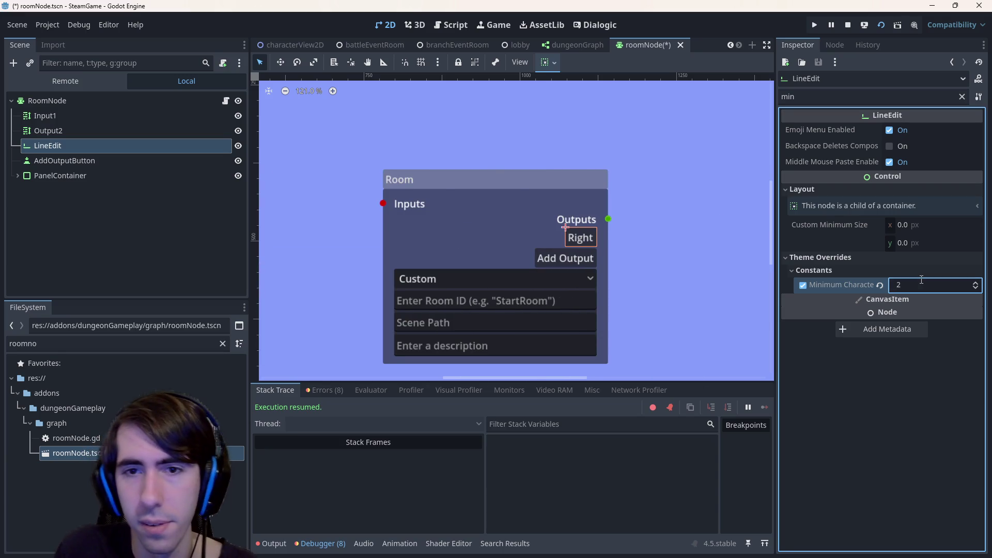
{"action": "left_click", "coordinate": [963, 96]}
Retype the field text 'Right', save roomNode.tscn, and select the Room node
{"action": "left_click", "coordinate": [910, 131]}
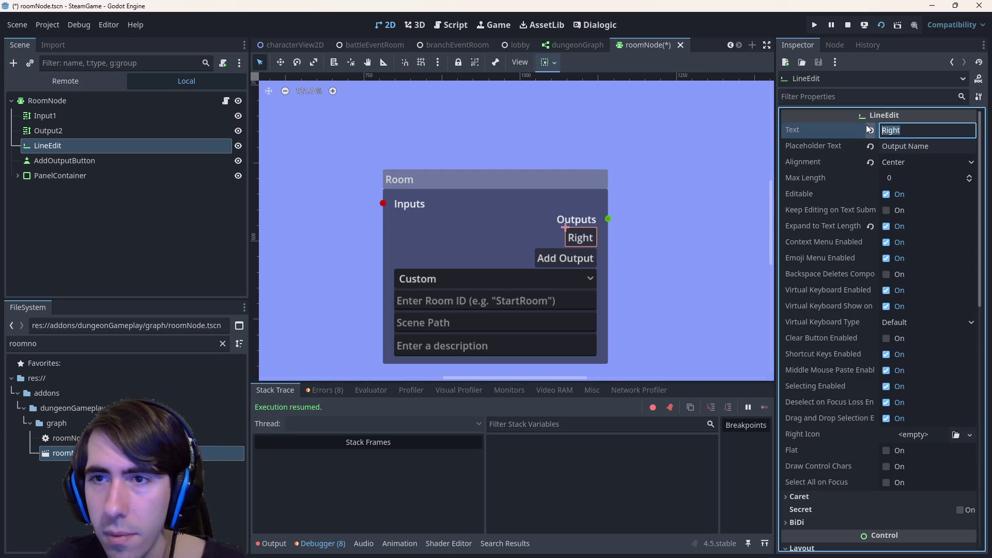
{"action": "key", "text": "BackSpace"}
{"action": "key", "text": "BackSpace"}
{"action": "key", "text": "BackSpace"}
{"action": "key", "text": "BackSpace"}
{"action": "key", "text": "BackSpace"}
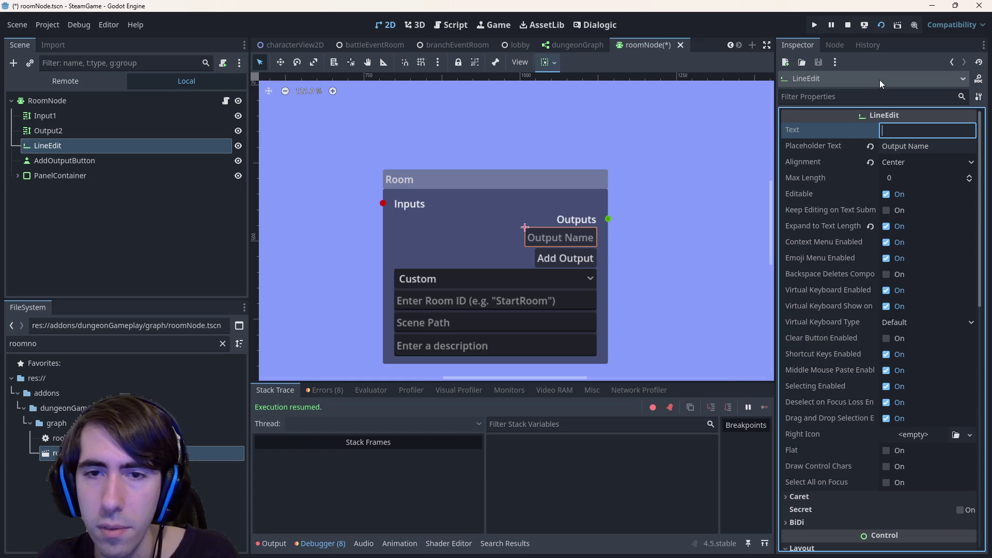
{"action": "type", "text": "Right"}
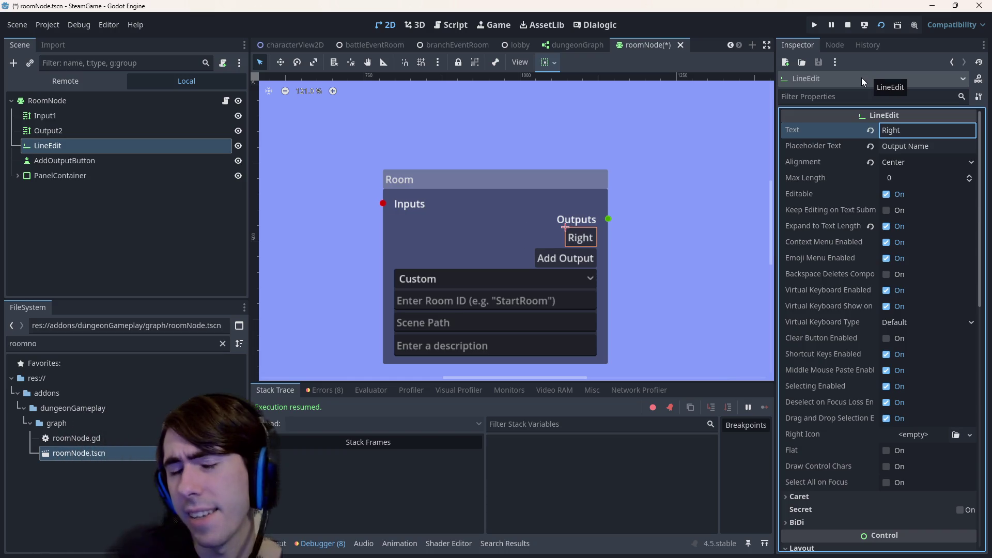
{"action": "key", "text": "ctrl+s"}
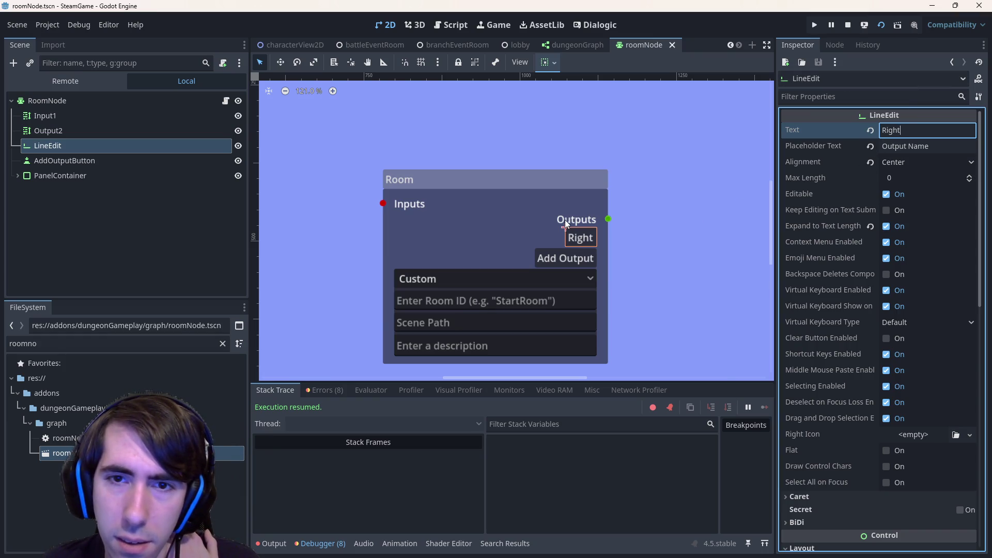
{"action": "left_click", "coordinate": [641, 234]}
{"action": "left_click", "coordinate": [581, 240]}
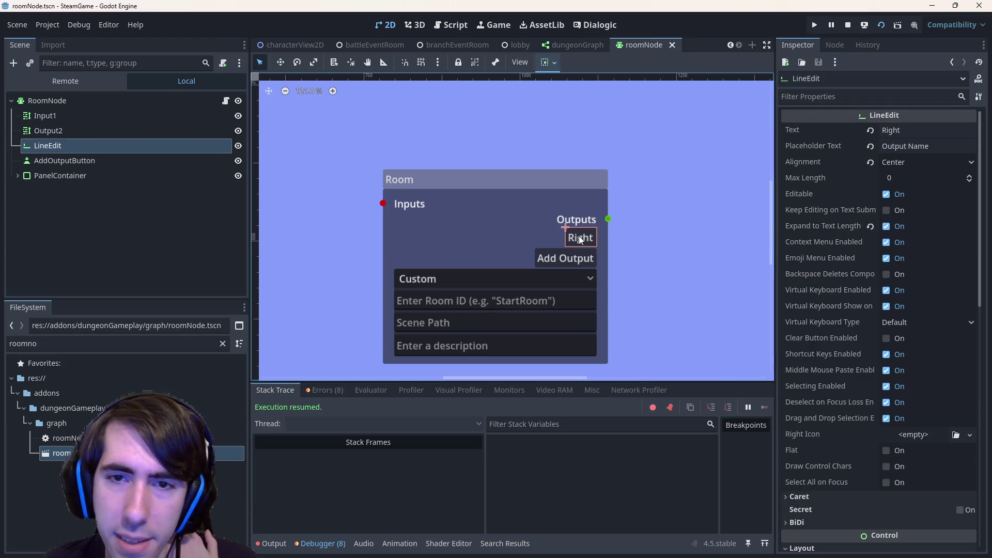
{"action": "left_click", "coordinate": [47, 101]}
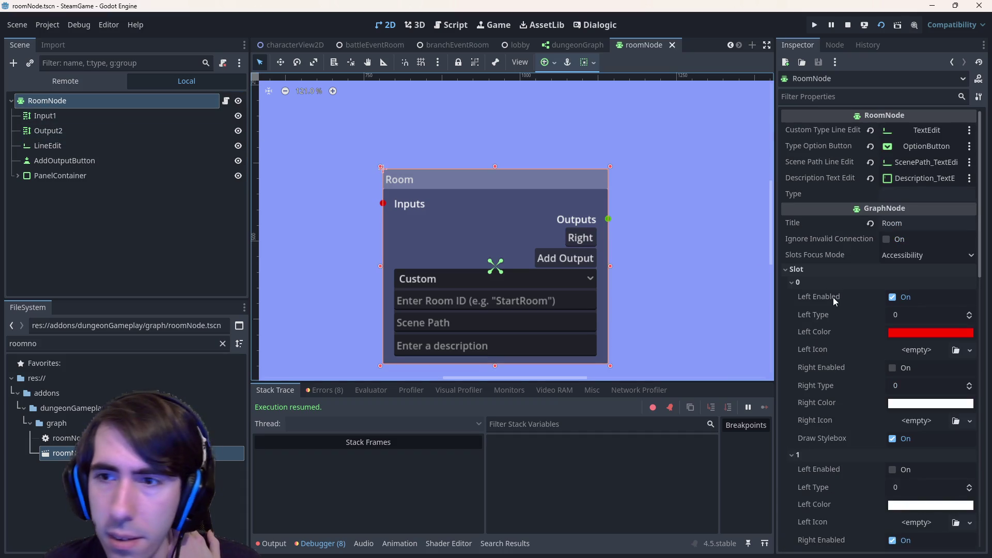
Collapse slots 0 and 1, then enable the right port for the Room node's slot 2
{"action": "left_click", "coordinate": [832, 284]}
{"action": "left_click", "coordinate": [826, 297]}
{"action": "left_click", "coordinate": [832, 312]}
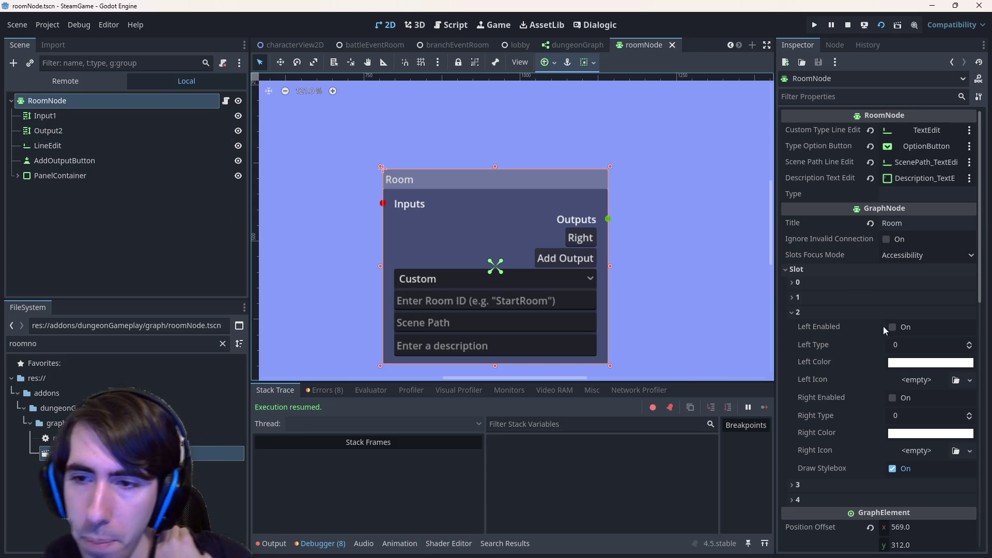
{"action": "left_click", "coordinate": [905, 398]}
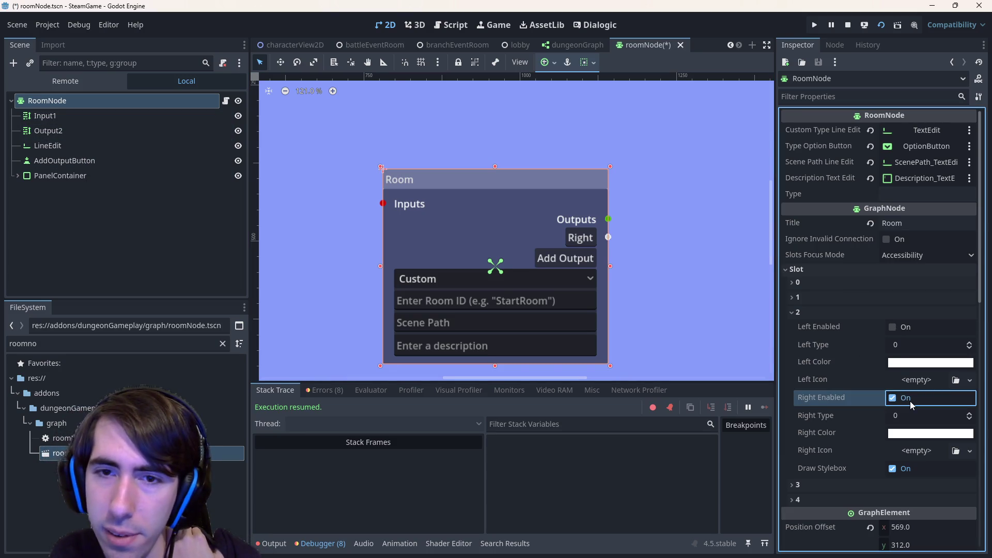
{"action": "scroll", "coordinate": [625, 290], "scroll_direction": "up", "scroll_amount": 3}
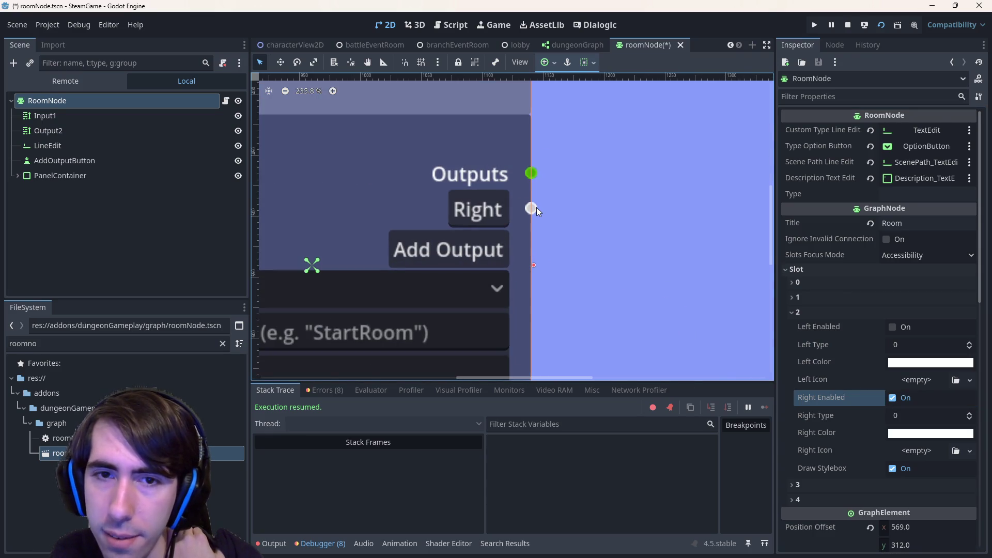
Inspect the Right output field and the Outputs label settings on the Room node
{"action": "left_click", "coordinate": [536, 208]}
{"action": "left_click", "coordinate": [490, 212]}
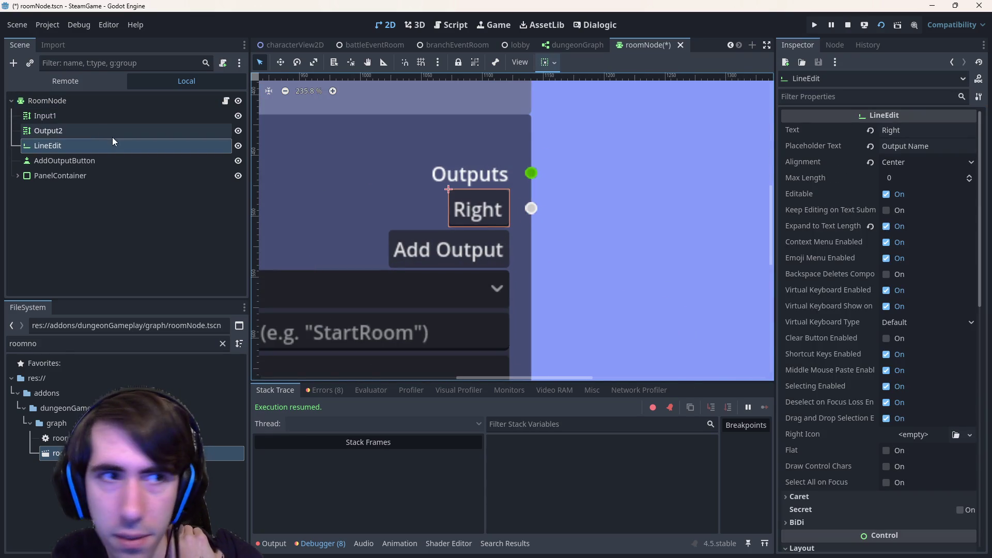
{"action": "left_click", "coordinate": [87, 98]}
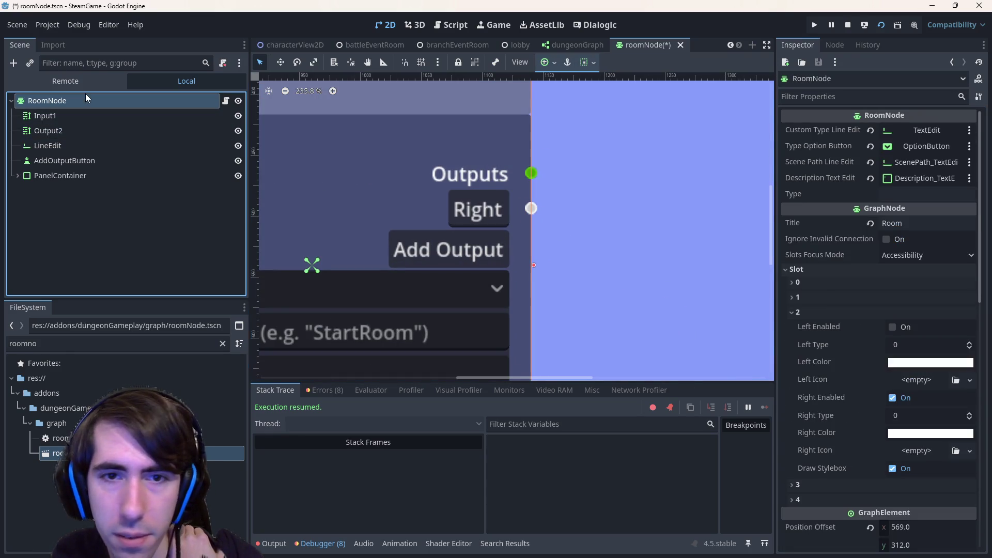
{"action": "left_click", "coordinate": [860, 295]}
{"action": "left_click", "coordinate": [861, 294]}
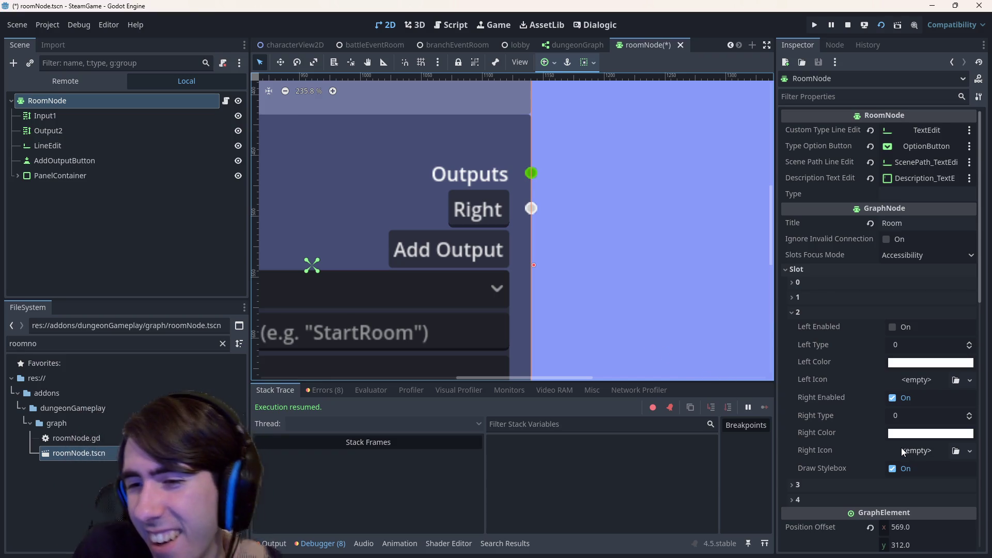
{"action": "left_click", "coordinate": [497, 210]}
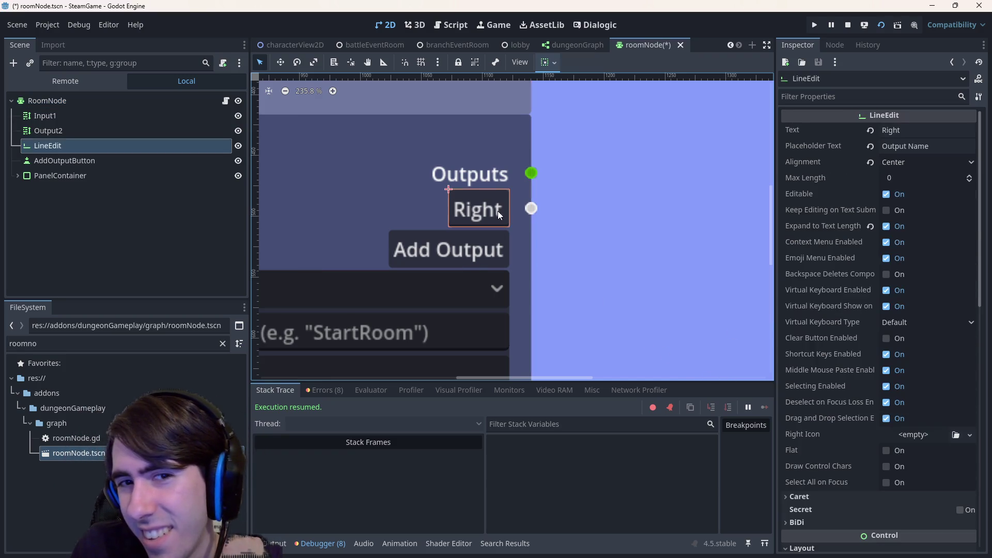
{"action": "left_click", "coordinate": [493, 167]}
{"action": "scroll", "coordinate": [872, 368], "scroll_direction": "down", "scroll_amount": 10}
{"action": "scroll", "coordinate": [872, 368], "scroll_direction": "up", "scroll_amount": 5}
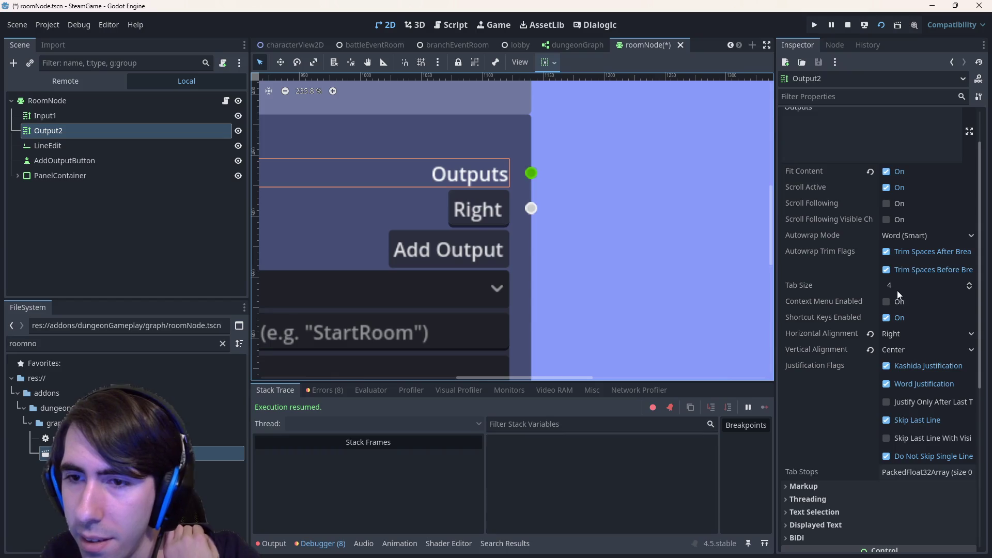
{"action": "scroll", "coordinate": [896, 287], "scroll_direction": "down", "scroll_amount": 5}
Compare slot 1's port settings and check the AddOutputButton node
{"action": "left_click", "coordinate": [89, 104]}
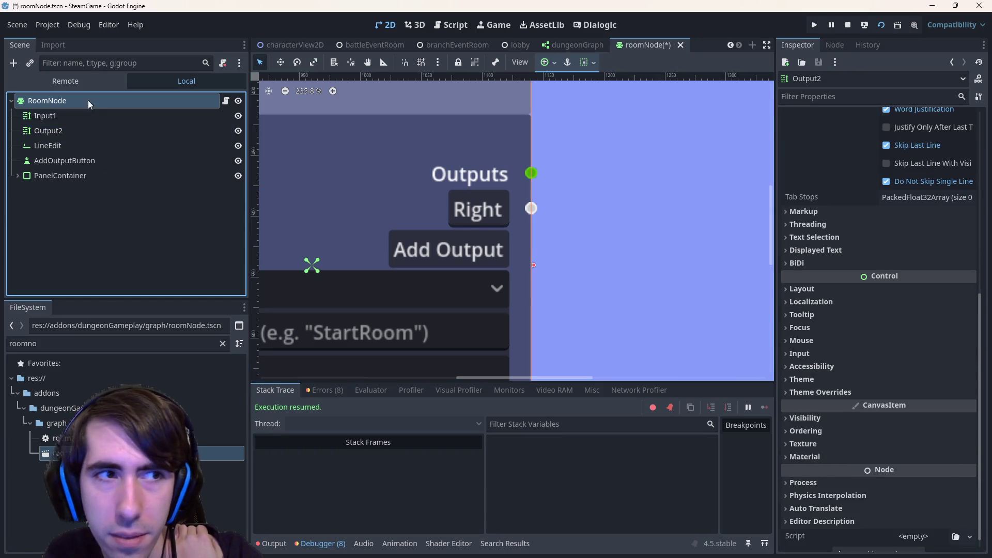
{"action": "left_click", "coordinate": [825, 297]}
{"action": "scroll", "coordinate": [827, 299], "scroll_direction": "down", "scroll_amount": 3}
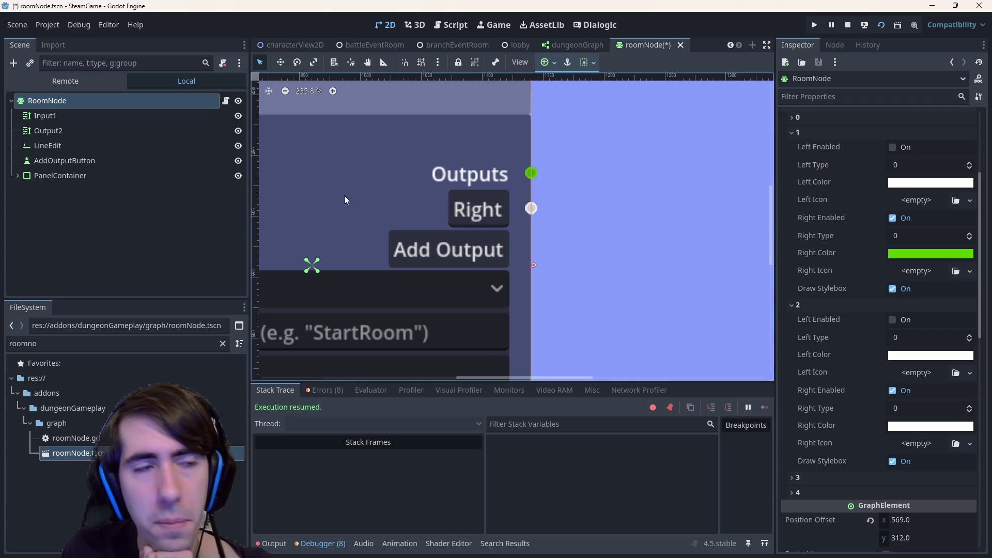
{"action": "scroll", "coordinate": [457, 256], "scroll_direction": "down", "scroll_amount": 3}
{"action": "left_click", "coordinate": [509, 272]}
{"action": "scroll", "coordinate": [508, 271], "scroll_direction": "down", "scroll_amount": 1}
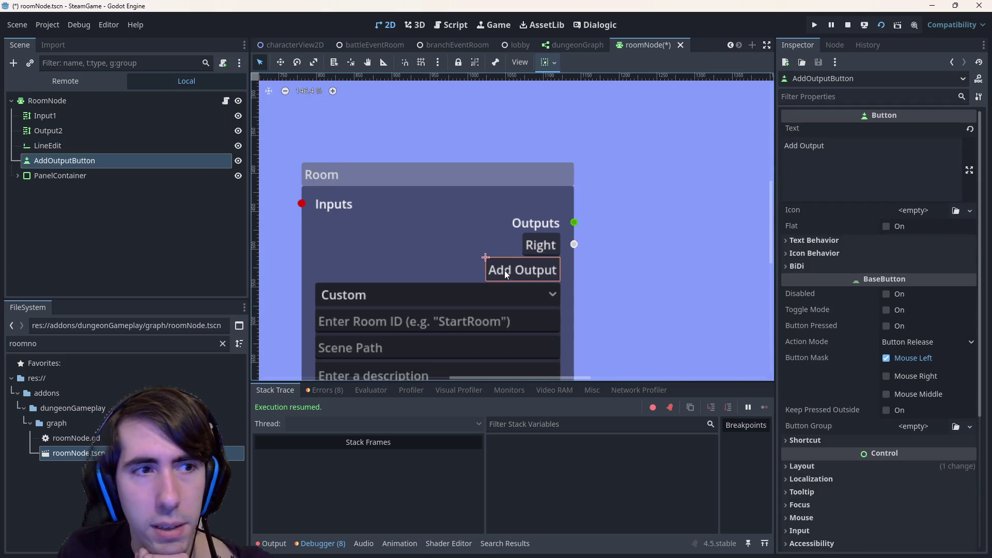
Open the Room node's roomNode.gd script at blank line 8
{"action": "left_click", "coordinate": [125, 102]}
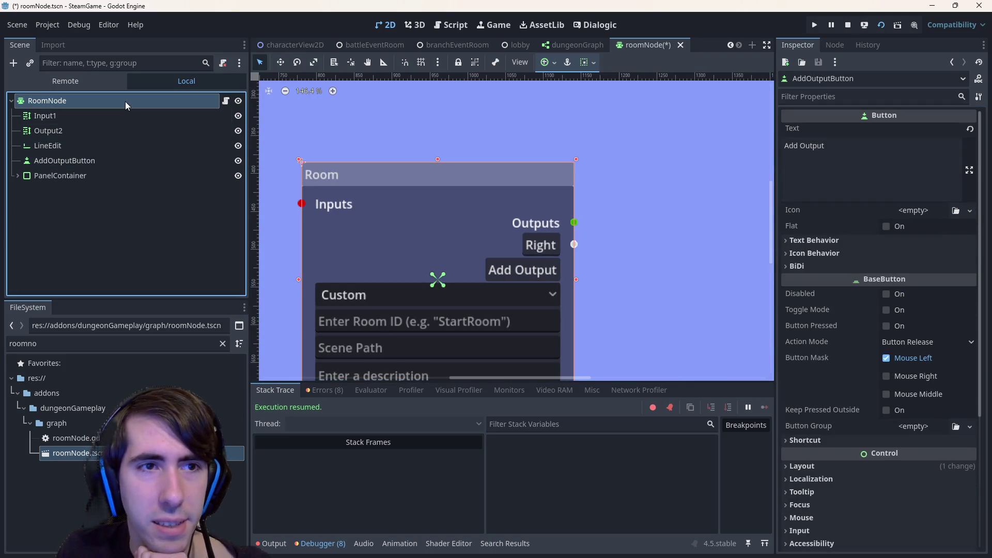
{"action": "left_click", "coordinate": [224, 102]}
{"action": "left_click", "coordinate": [544, 161]}
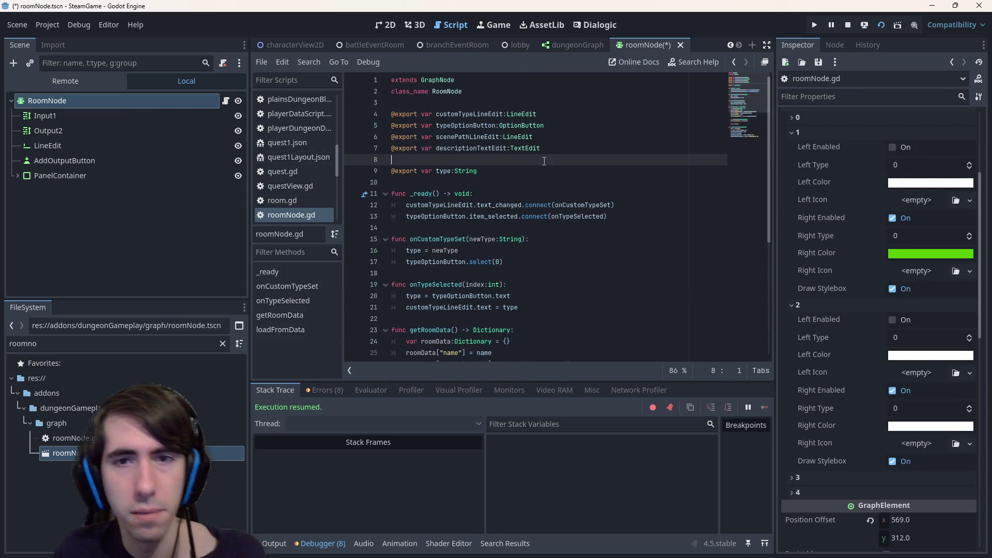
{"action": "key", "text": "Return"}
{"action": "key", "text": "Return"}
{"action": "key", "text": "Up"}
{"action": "type", "text": "@export var "}
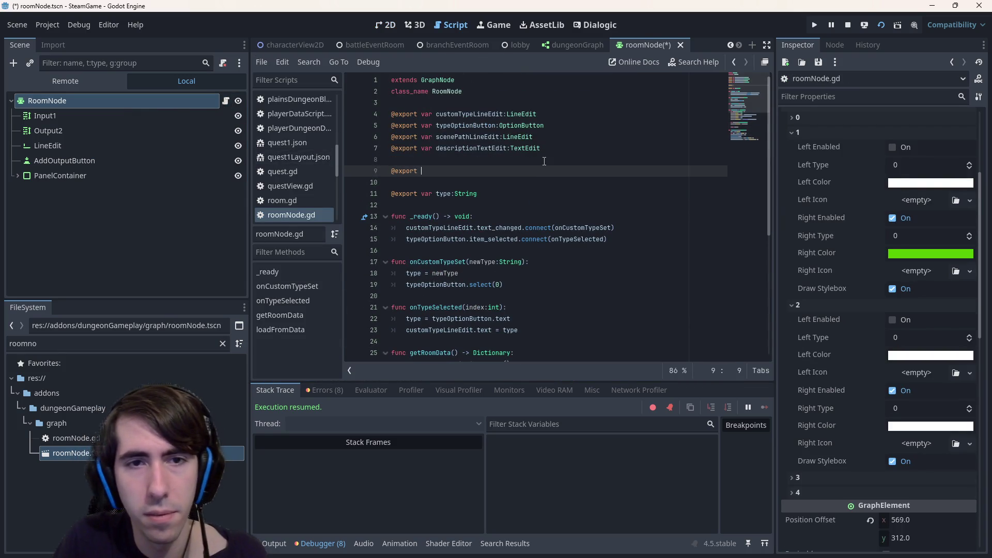
{"action": "type", "text": "addOutputButto"}
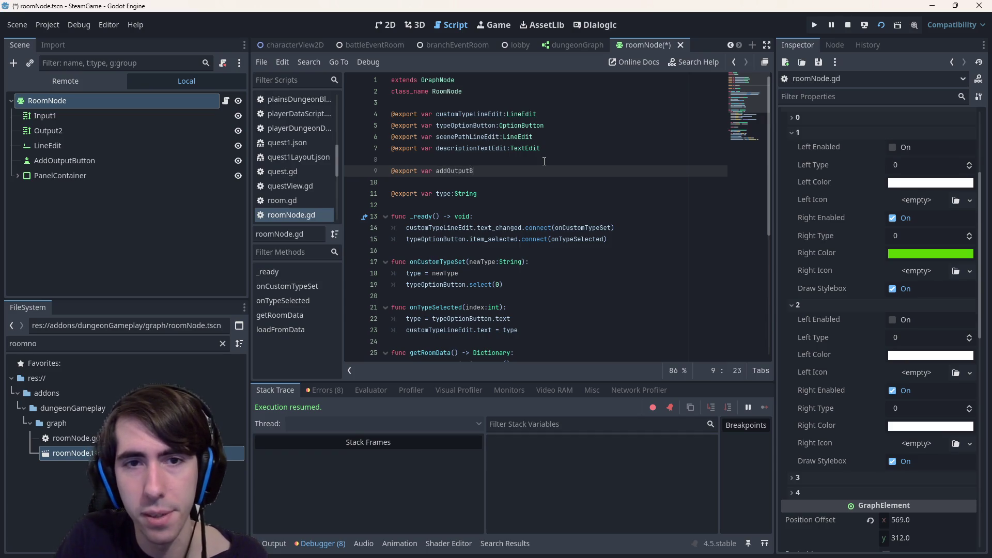
{"action": "type", "text": "n:Button"}
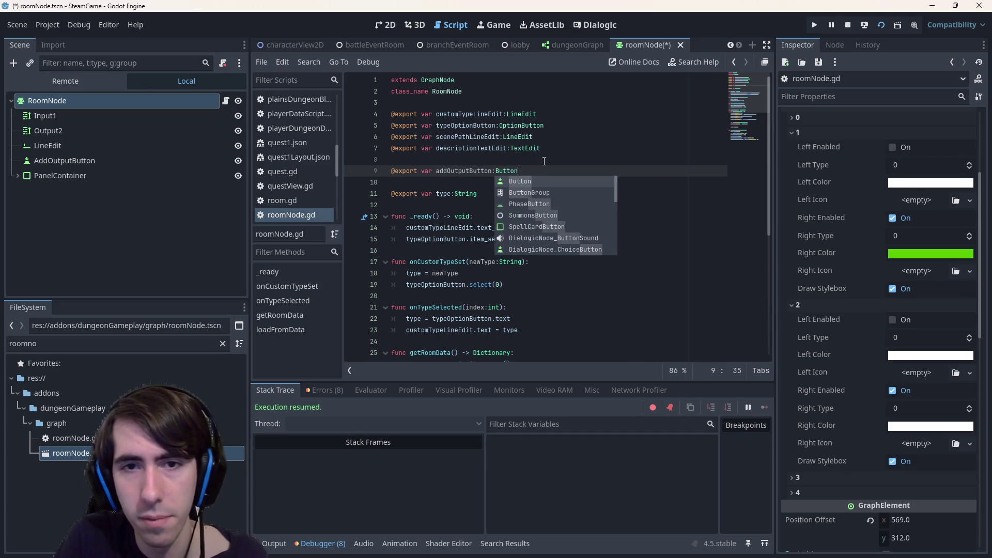
{"action": "key", "text": "ctrl+s"}
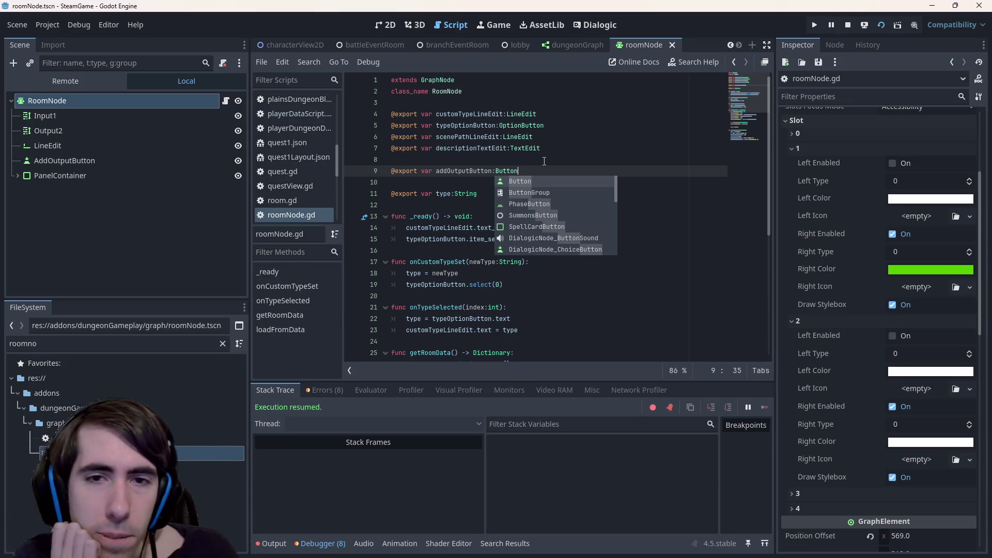
Change addOutputButton's type on line 9 from Button to BaseButton
{"action": "key", "text": "ctrl+Left"}
{"action": "key", "text": "ctrl+Left"}
{"action": "key", "text": "ctrl+Left"}
{"action": "key", "text": "ctrl+shift+Right"}
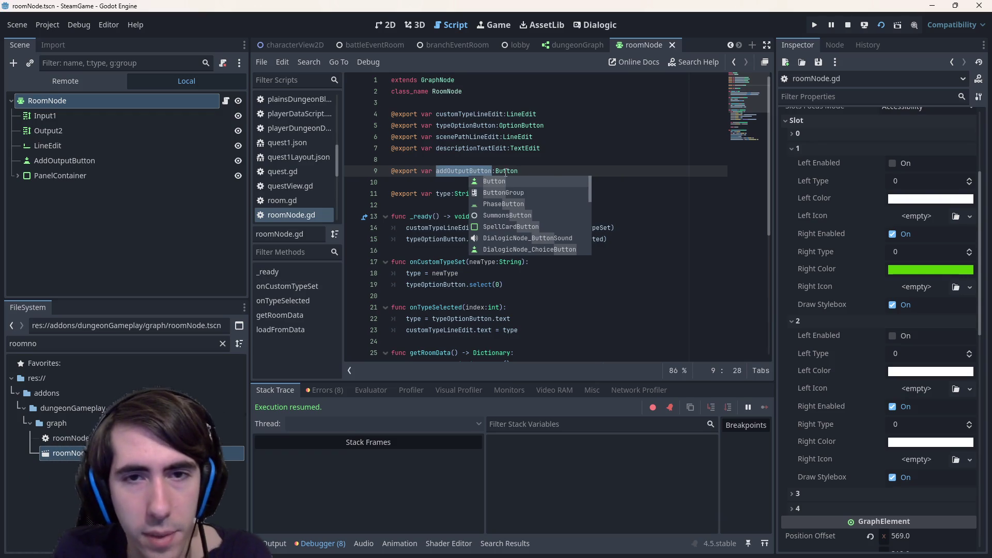
{"action": "left_click", "coordinate": [510, 170]}
{"action": "key", "text": "BackSpace"}
{"action": "key", "text": "BackSpace"}
{"action": "key", "text": "BackSpace"}
{"action": "type", "text": "BaseButton"}
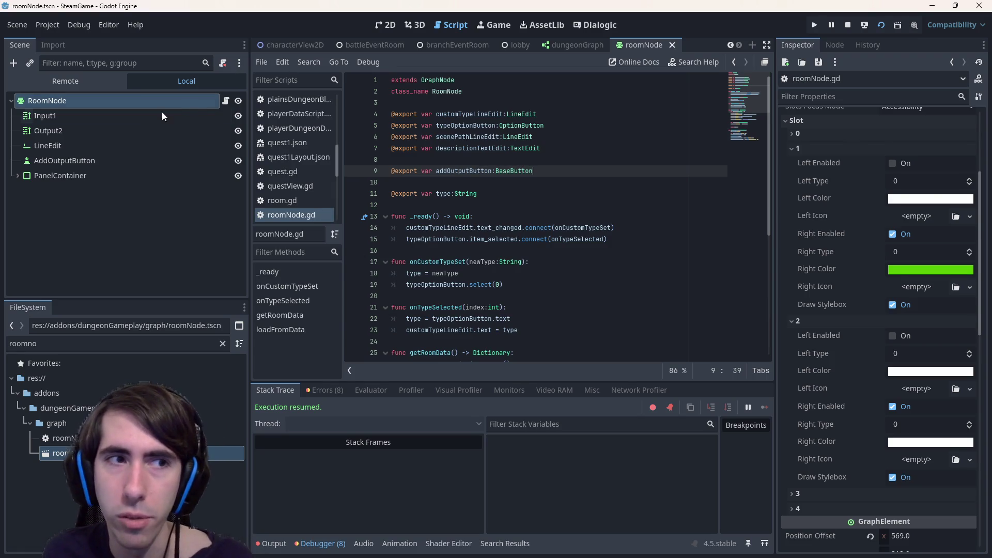
Assign the AddOutputButton node to RoomNode's Add Output Button property and save the scene
{"action": "left_click", "coordinate": [117, 112]}
{"action": "left_click", "coordinate": [104, 99]}
{"action": "scroll", "coordinate": [808, 241], "scroll_direction": "up", "scroll_amount": 5}
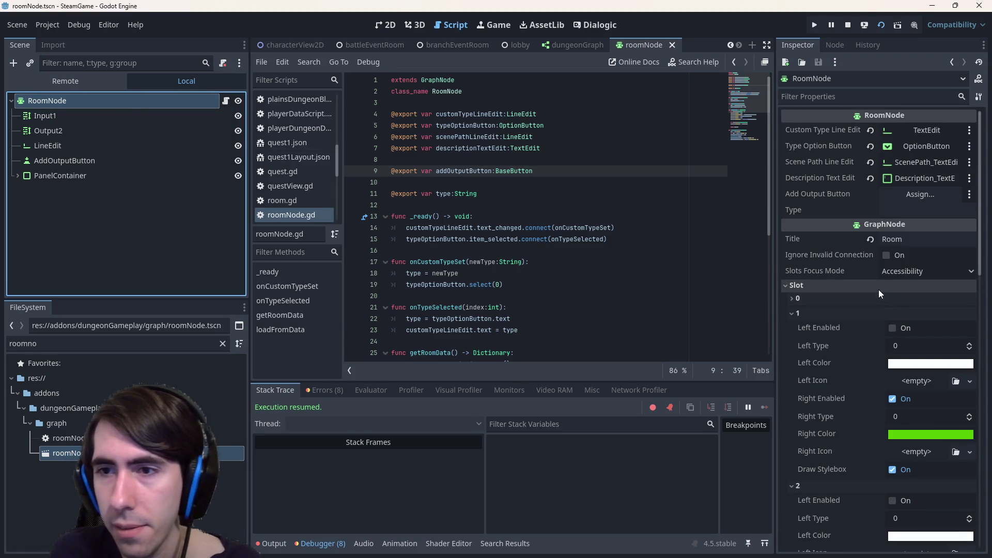
{"action": "left_click", "coordinate": [930, 195]}
{"action": "double_click", "coordinate": [482, 207]}
{"action": "left_click", "coordinate": [512, 203]}
{"action": "key", "text": "ctrl+s"}
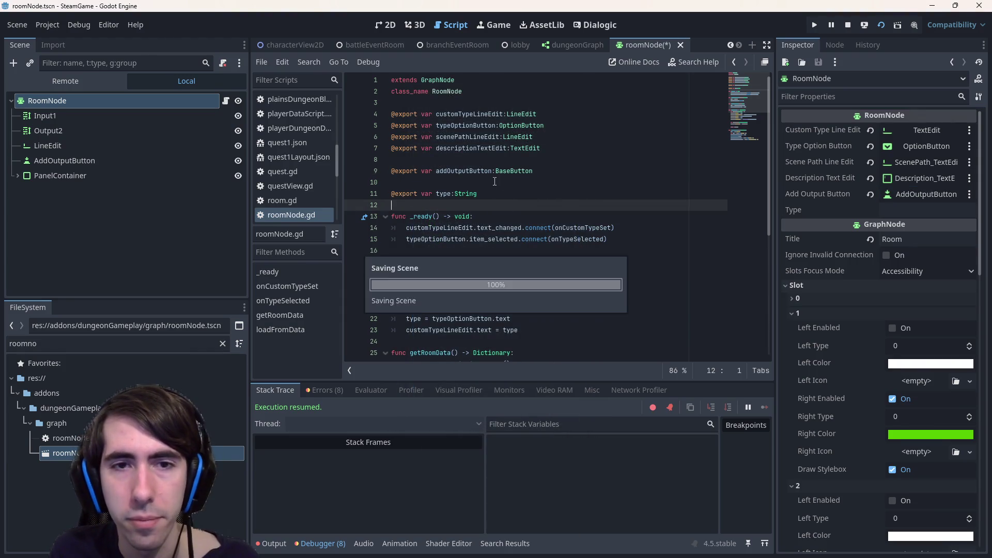
Review the addOutputButton declaration, glance at the room scene in 2D, and return to roomNode.gd
{"action": "double_click", "coordinate": [466, 172]}
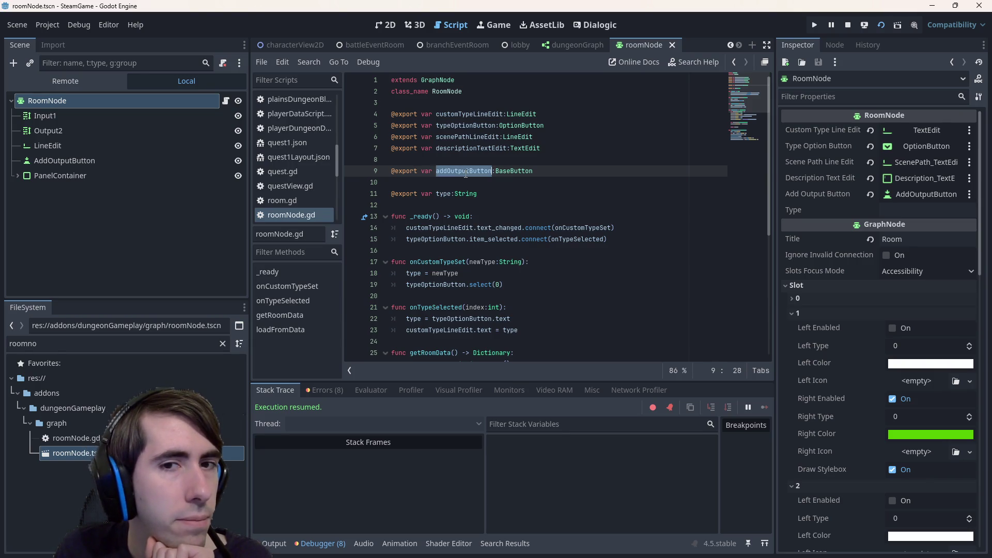
{"action": "scroll", "coordinate": [466, 173], "scroll_direction": "down", "scroll_amount": 2}
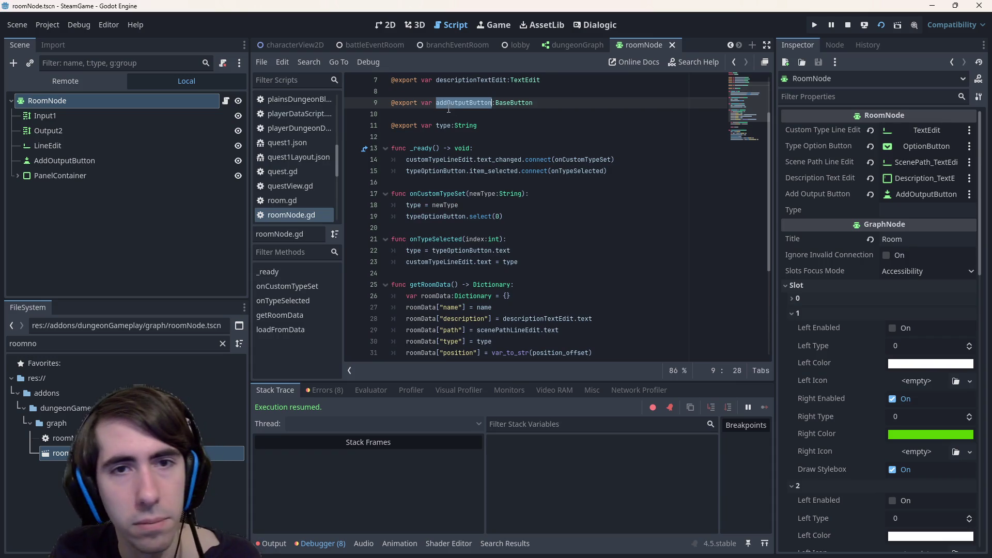
{"action": "scroll", "coordinate": [447, 119], "scroll_direction": "down", "scroll_amount": 5}
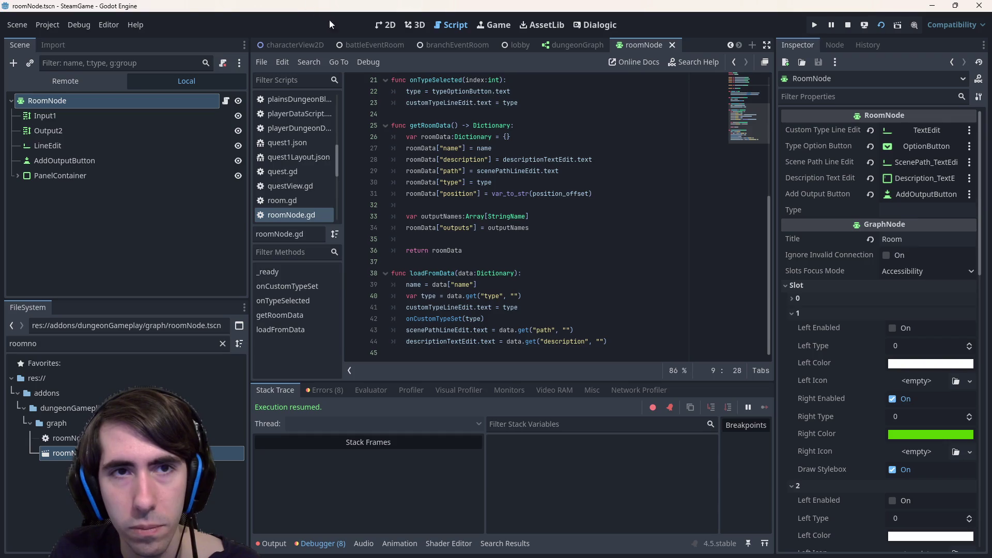
{"action": "left_click", "coordinate": [385, 25]}
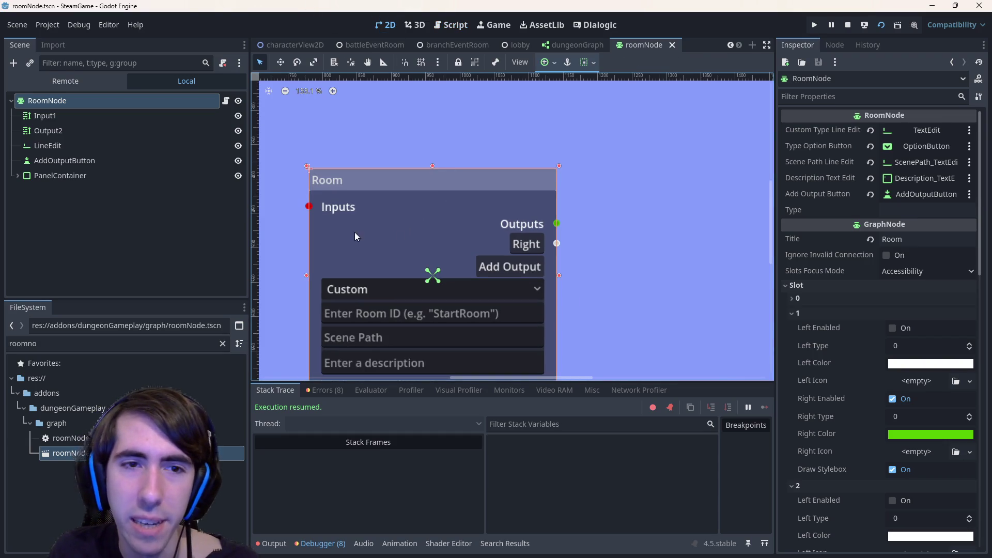
{"action": "scroll", "coordinate": [433, 113], "scroll_direction": "left", "scroll_amount": 3}
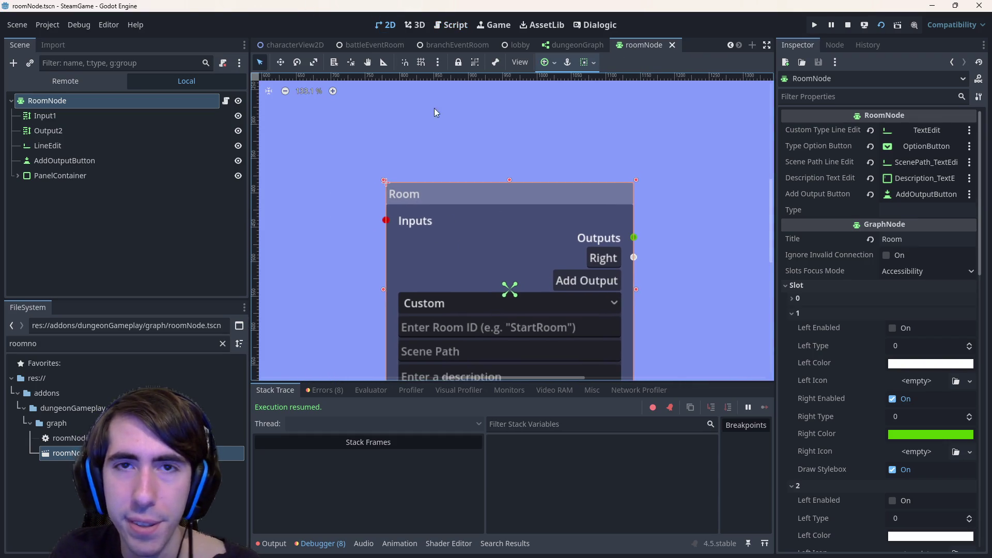
{"action": "left_click", "coordinate": [451, 25]}
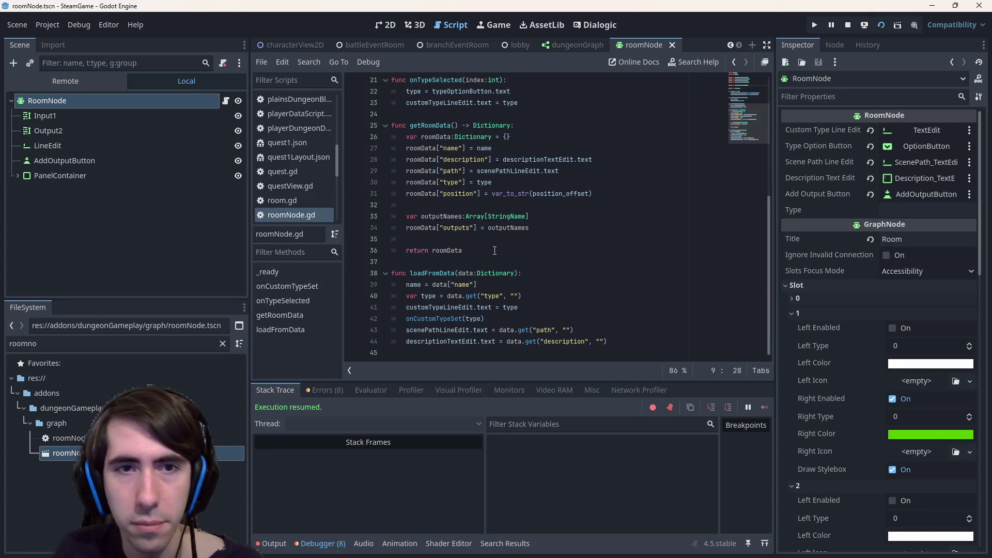
{"action": "scroll", "coordinate": [493, 250], "scroll_direction": "up", "scroll_amount": 5}
{"action": "scroll", "coordinate": [492, 250], "scroll_direction": "up", "scroll_amount": 2}
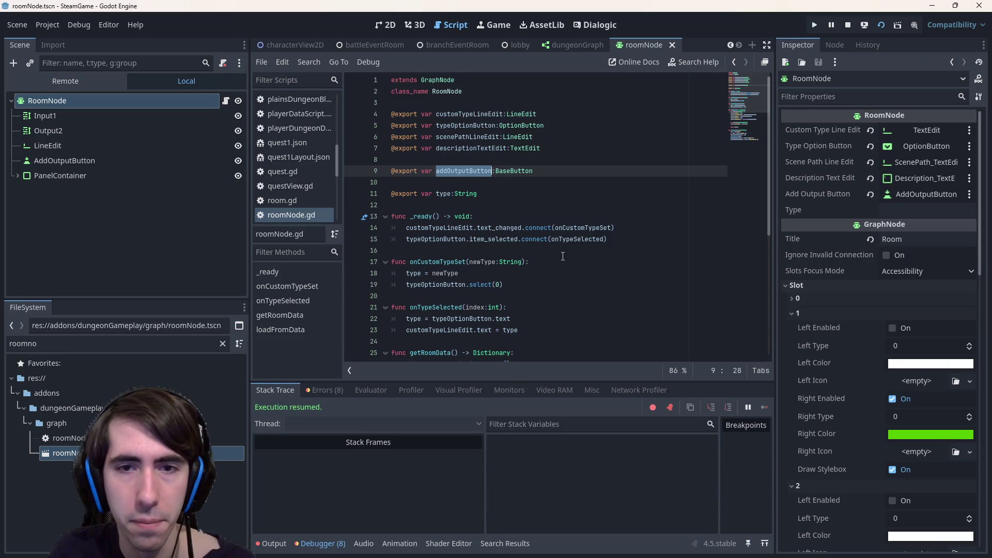
In _ready, add addOutputButton.pressed.connect(addOutput)
{"action": "left_click", "coordinate": [635, 242]}
{"action": "key", "text": "Return"}
{"action": "type", "text": "addOutputButton."}
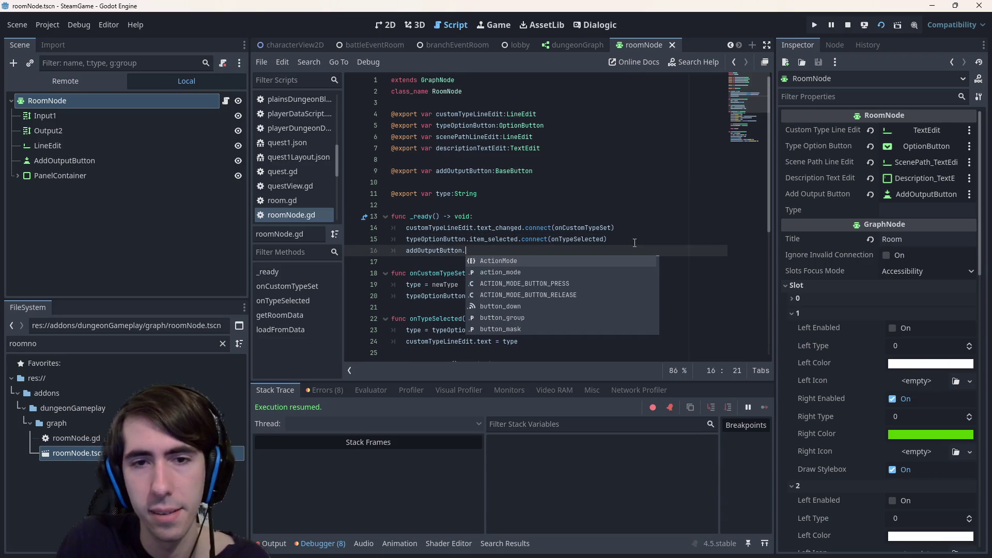
{"action": "type", "text": "pressed.connect(on"}
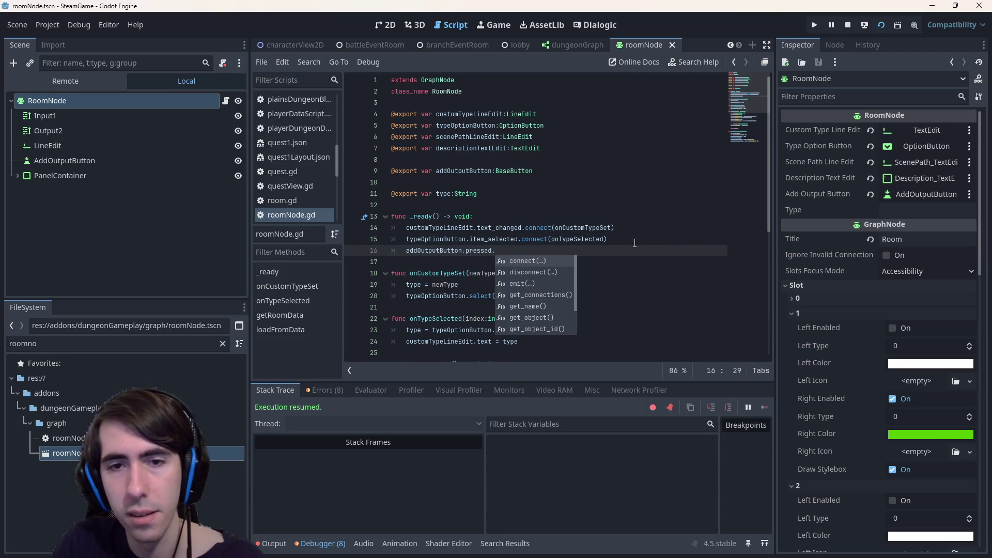
{"action": "key", "text": "Return"}
{"action": "type", "text": "onnect(on"}
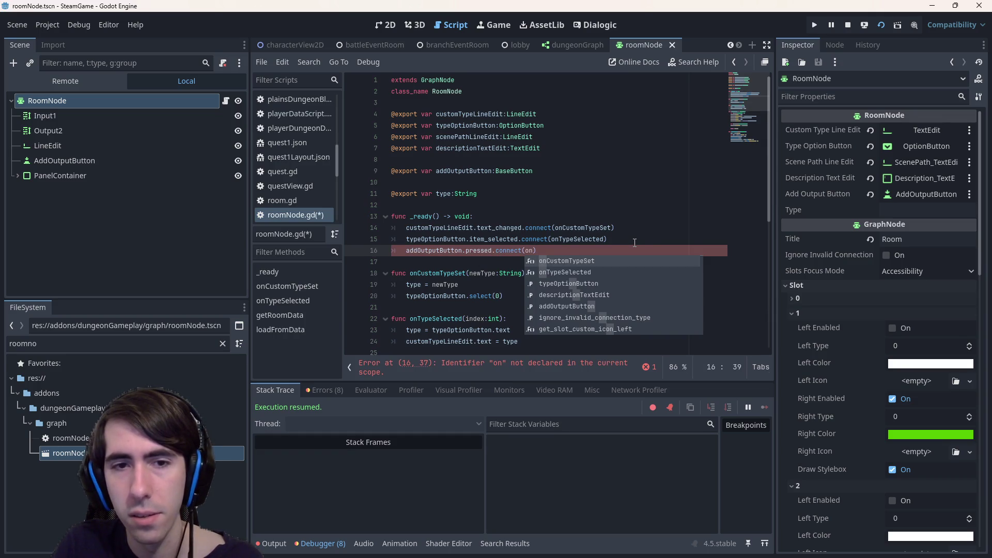
{"action": "key", "text": "BackSpace"}
{"action": "key", "text": "BackSpace"}
{"action": "type", "text": "add"}
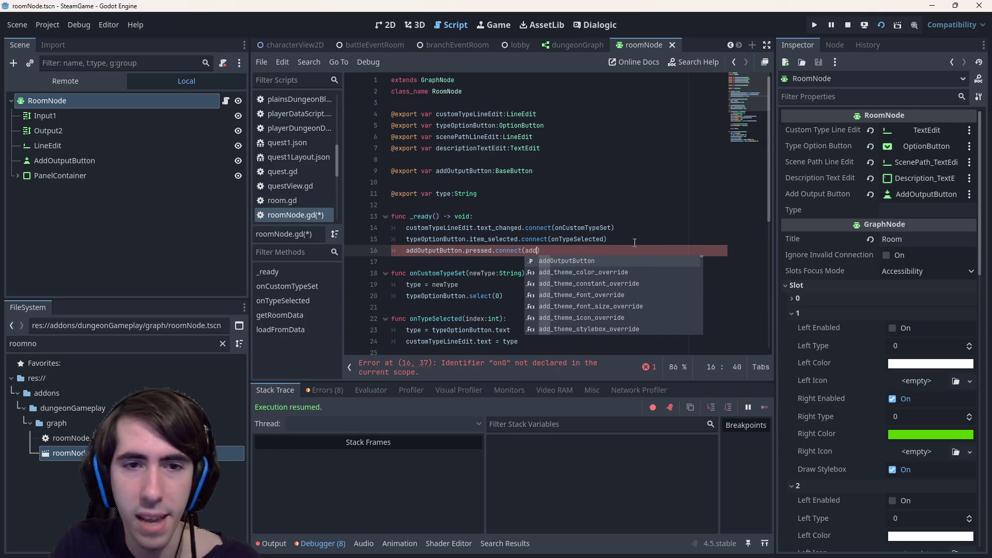
{"action": "type", "text": "OutputButto"}
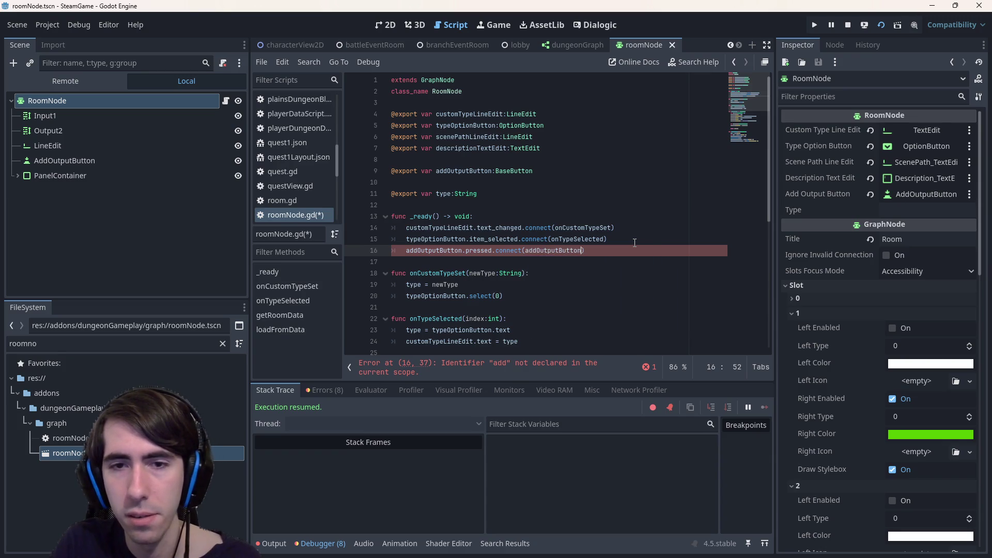
{"action": "type", "text": "n"}
{"action": "key", "text": "ctrl+s"}
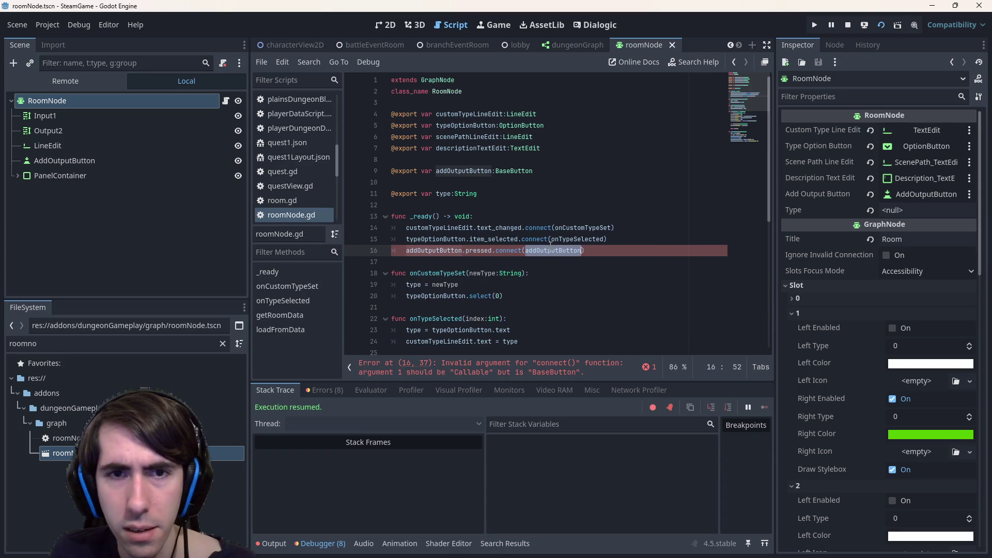
{"action": "left_click_drag", "start_coordinate": [558, 250], "coordinate": [581, 251]}
{"action": "key", "text": "BackSpace"}
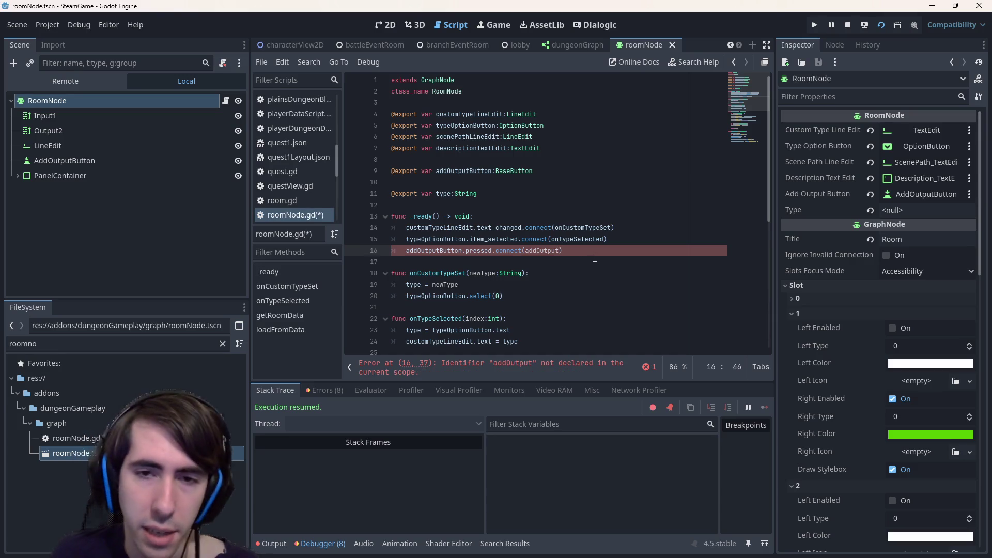
Declare an empty func addOutput(): at the end of the script
{"action": "scroll", "coordinate": [540, 251], "scroll_direction": "down", "scroll_amount": 7}
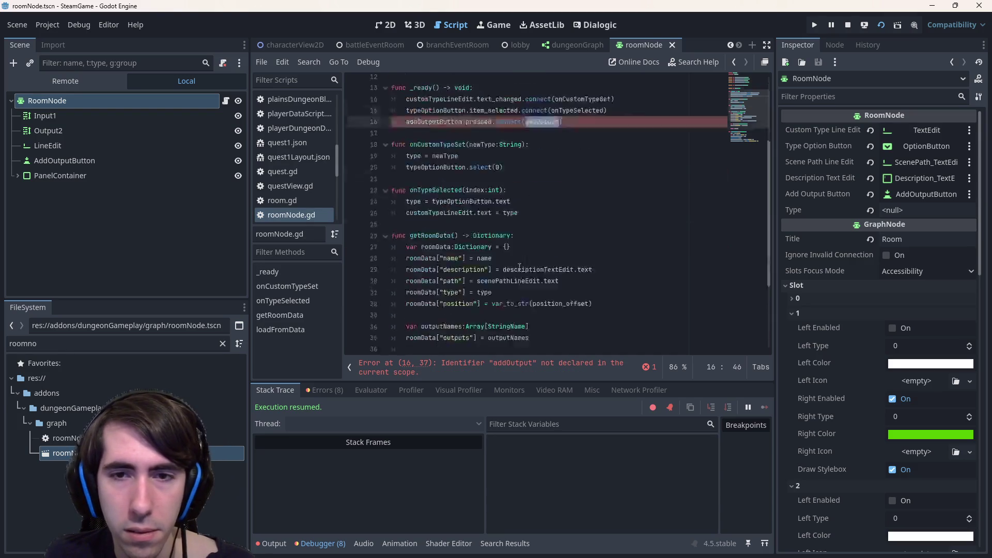
{"action": "left_click", "coordinate": [472, 344]}
{"action": "scroll", "coordinate": [472, 345], "scroll_direction": "down", "scroll_amount": 1}
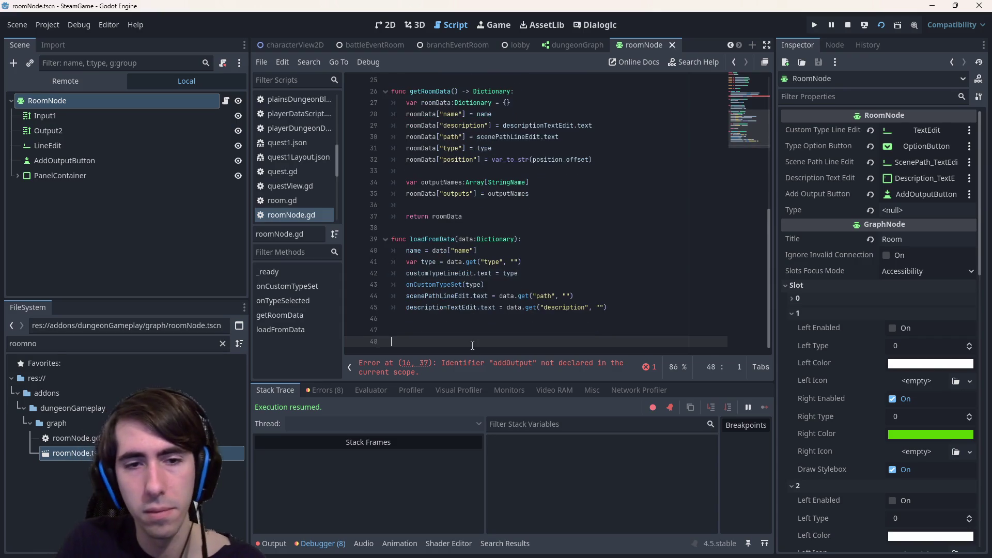
{"action": "key", "text": "Return"}
{"action": "type", "text": "func addOutput():"}
{"action": "key", "text": "Return"}
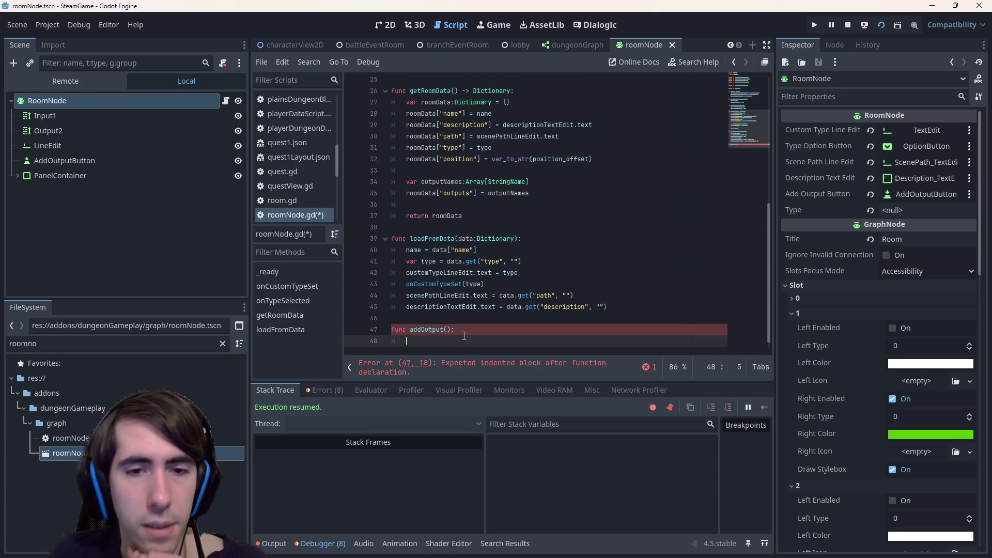
{"action": "scroll", "coordinate": [463, 336], "scroll_direction": "up", "scroll_amount": 8}
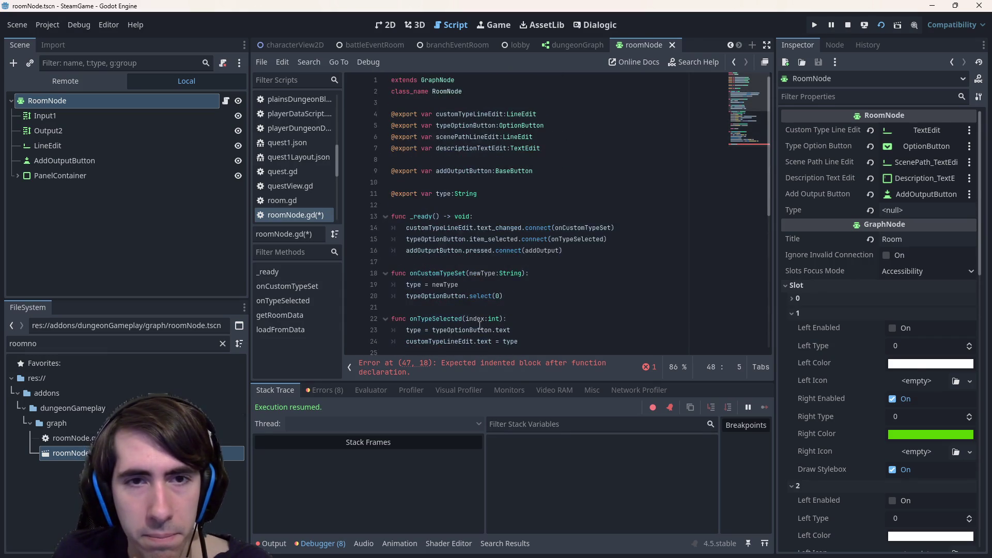
{"action": "scroll", "coordinate": [479, 325], "scroll_direction": "down", "scroll_amount": 8}
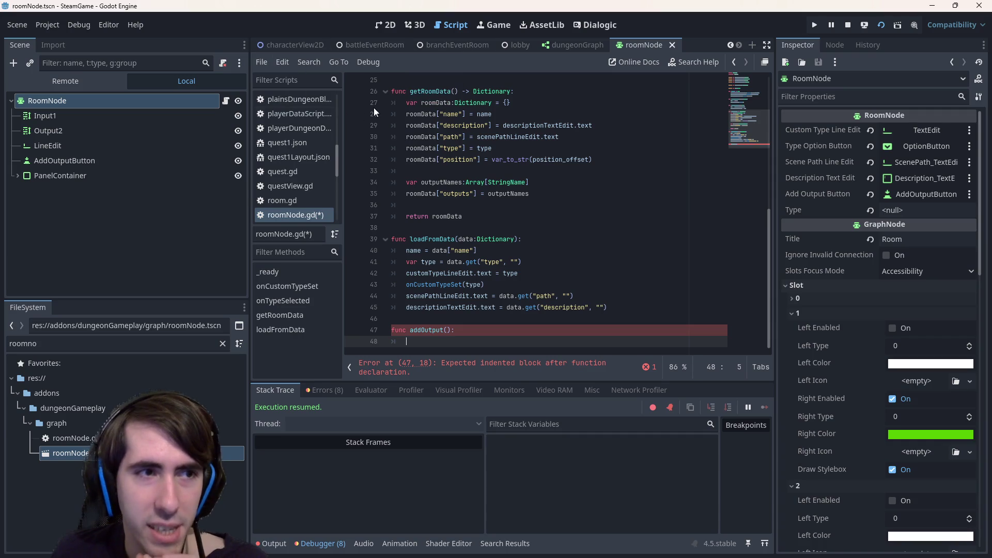
Write 'var output = LineEdit.new()' on line 48 of addOutput and save
{"action": "type", "text": "ineEd"}
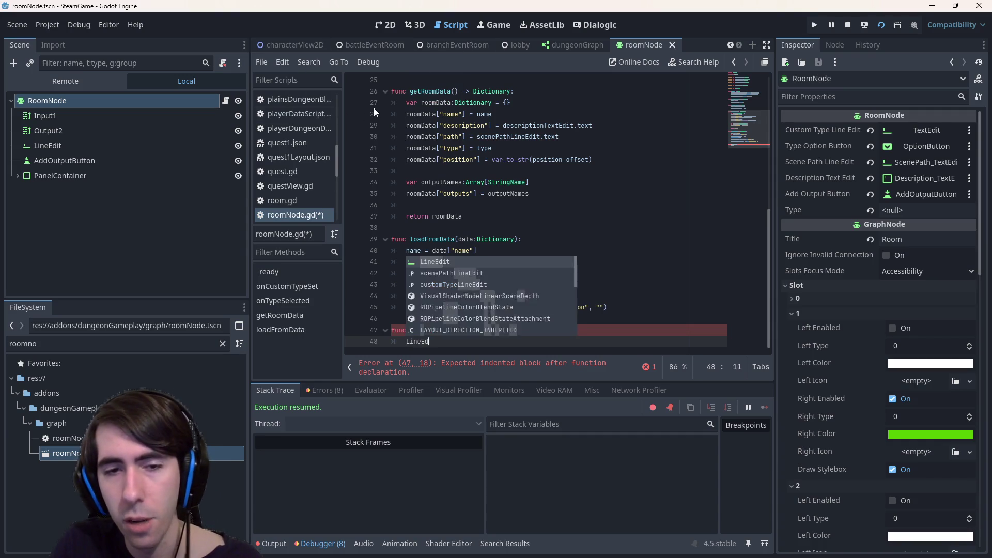
{"action": "key", "text": "Return"}
{"action": "type", "text": "."}
{"action": "type", "text": "insta"}
{"action": "key", "text": "BackSpace"}
{"action": "key", "text": "BackSpace"}
{"action": "key", "text": "BackSpace"}
{"action": "type", "text": "new"}
{"action": "key", "text": "Return"}
{"action": "key", "text": "Home"}
{"action": "type", "text": "var"}
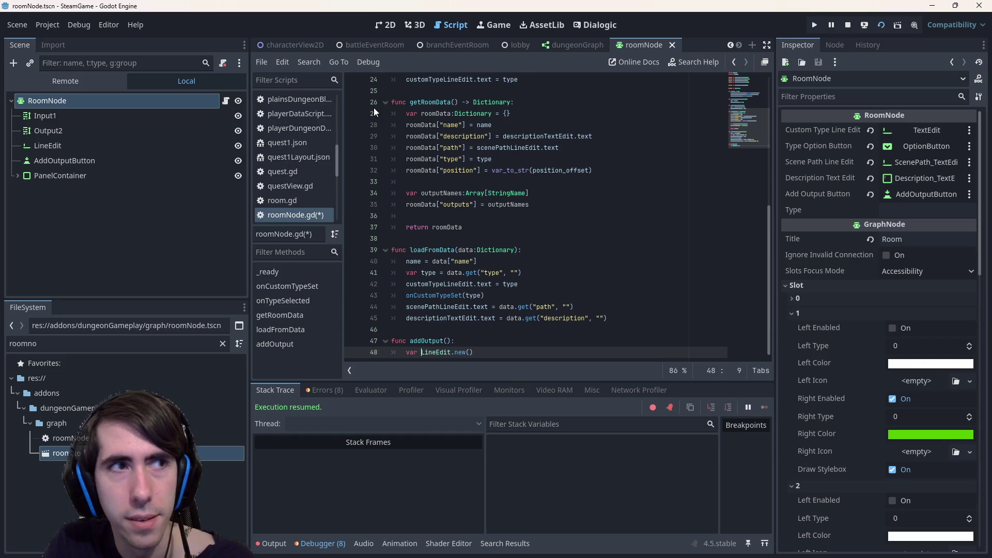
{"action": "type", "text": "ut ="}
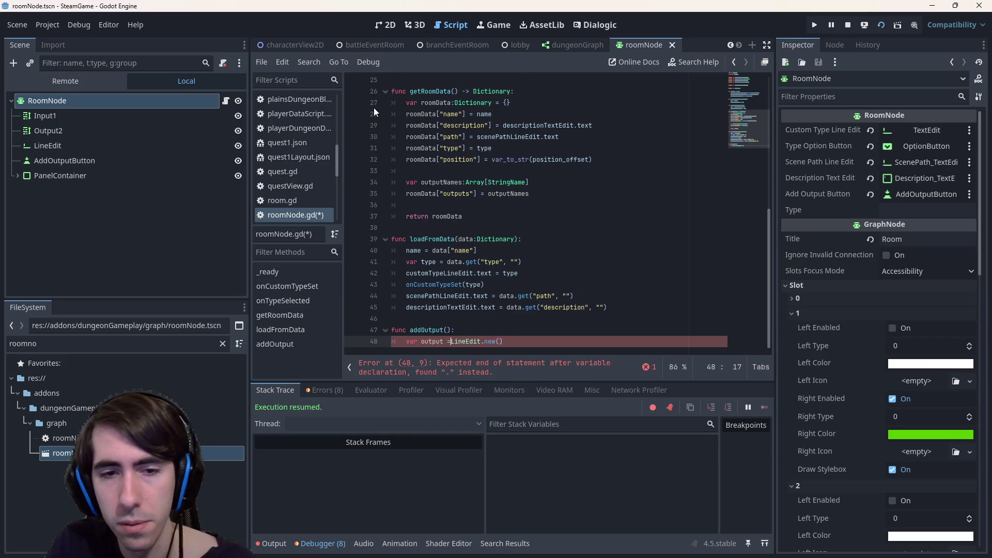
{"action": "key", "text": "ctrl+s"}
Rename the variable on line 48 to outputPin and save
{"action": "key", "text": "Down"}
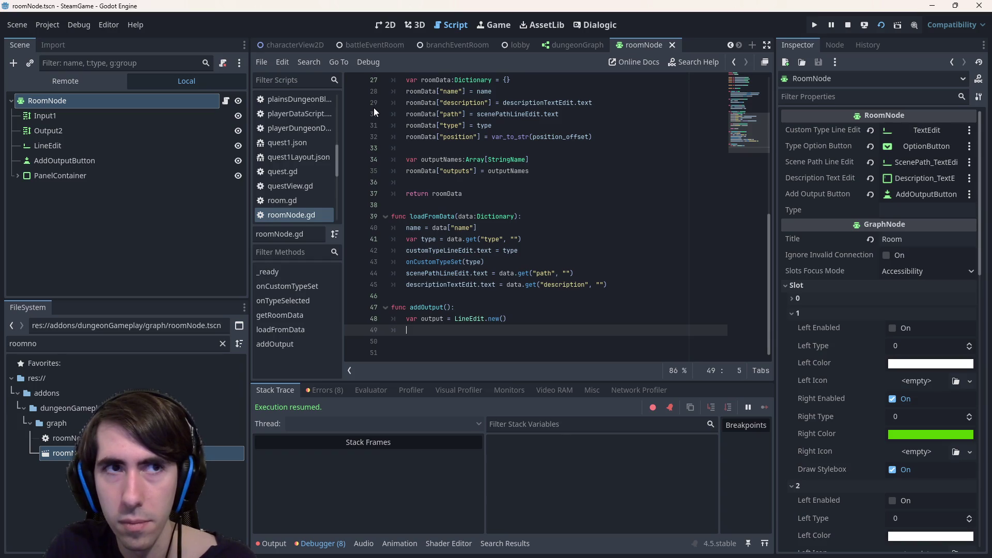
{"action": "key", "text": "Up"}
{"action": "key", "text": "ctrl+Right"}
{"action": "key", "text": "ctrl+Right"}
{"action": "type", "text": "Pin"}
{"action": "key", "text": "ctrl+s"}
Add add_child(outputPin) on line 49, save, and bring up add_child's documentation
{"action": "key", "text": "Down"}
{"action": "key", "text": "Up"}
{"action": "key", "text": "ctrl+Right"}
{"action": "key", "text": "ctrl+Right"}
{"action": "key", "text": "ctrl+shift+Left"}
{"action": "key", "text": "ctrl+c"}
{"action": "key", "text": "Down"}
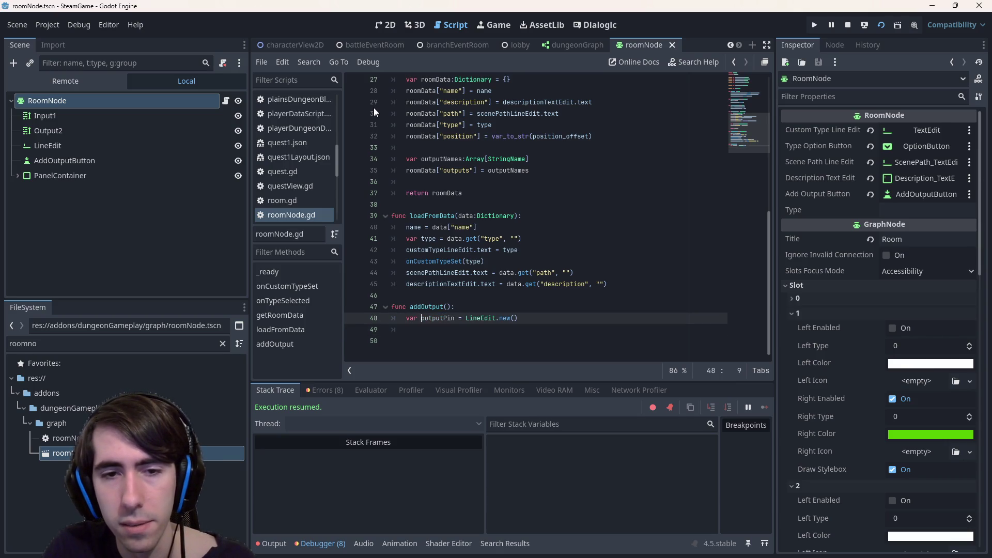
{"action": "key", "text": "ctrl+v"}
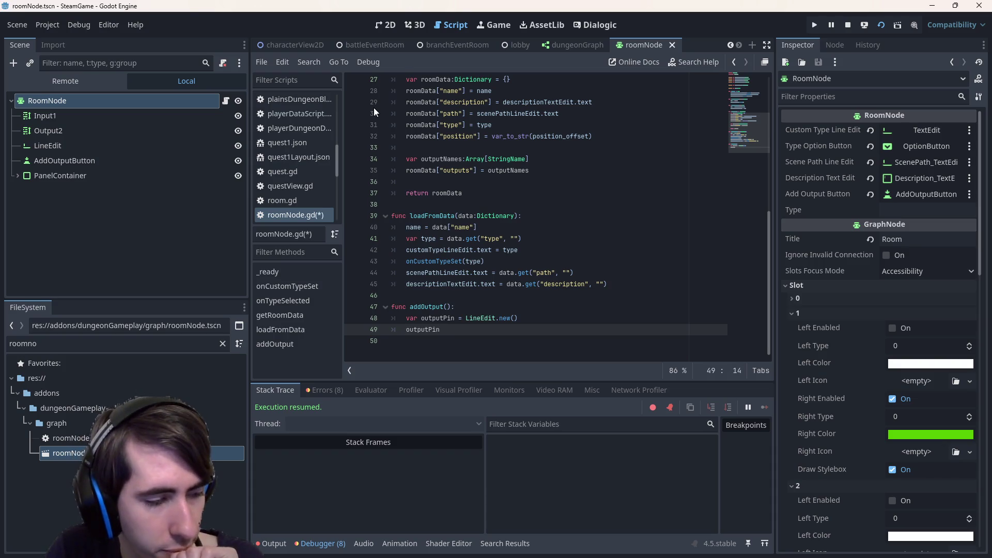
{"action": "key", "text": "ctrl+BackSpace"}
{"action": "type", "text": "add_ch"}
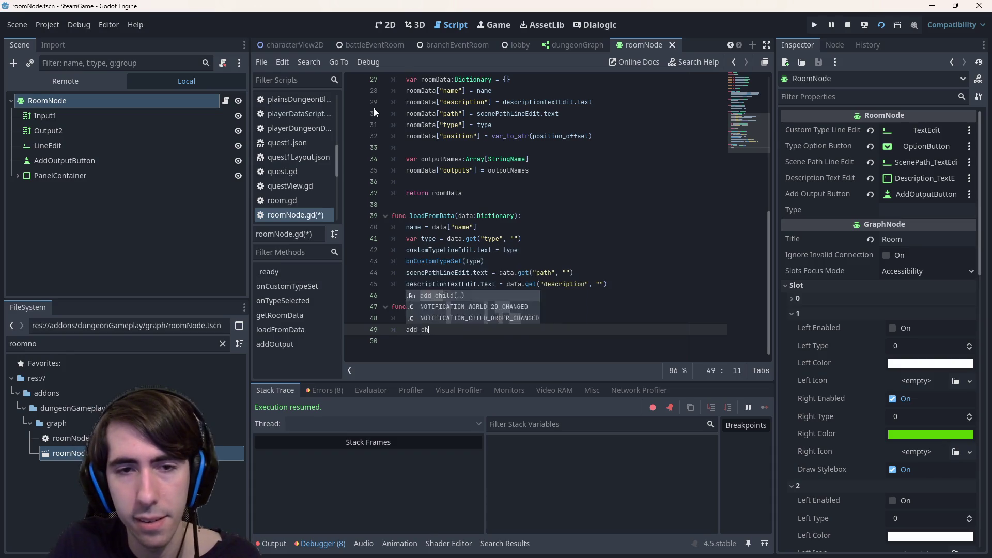
{"action": "key", "text": "Return"}
{"action": "key", "text": "ctrl+v"}
{"action": "key", "text": "ctrl+s"}
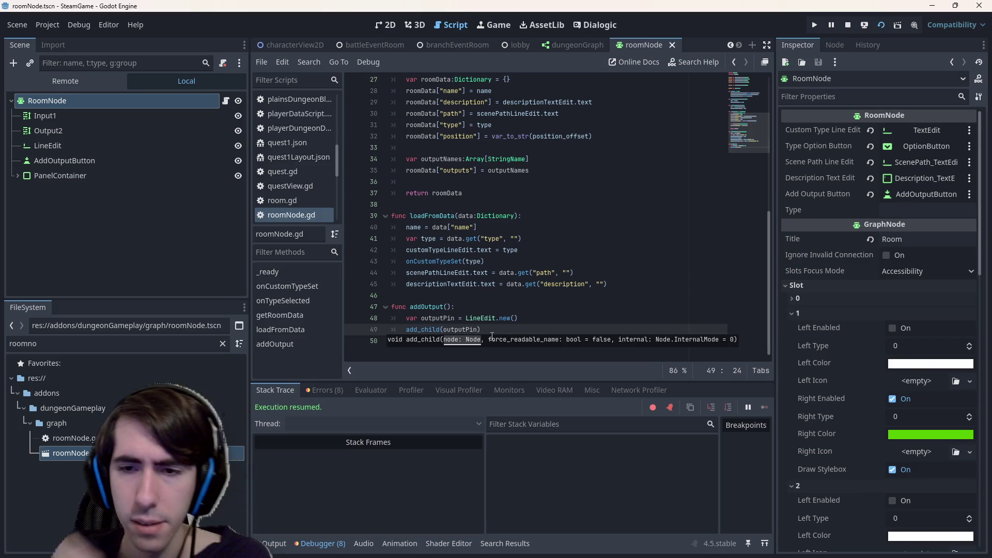
{"action": "left_click", "coordinate": [435, 330], "text": "ctrl"}
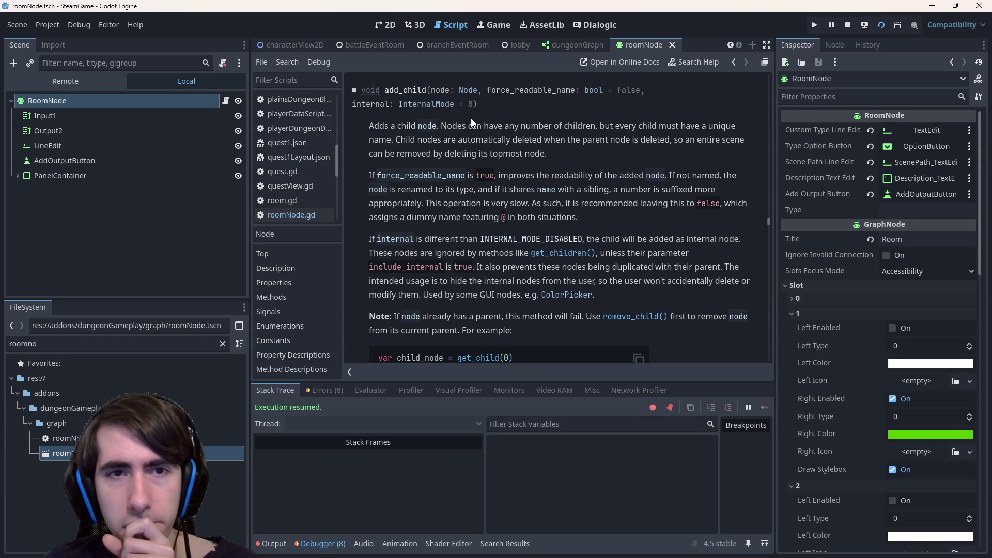
Read the add_sibling docs: it adds to this node's parent, and add_child is recommended instead
{"action": "scroll", "coordinate": [470, 119], "scroll_direction": "down", "scroll_amount": 6}
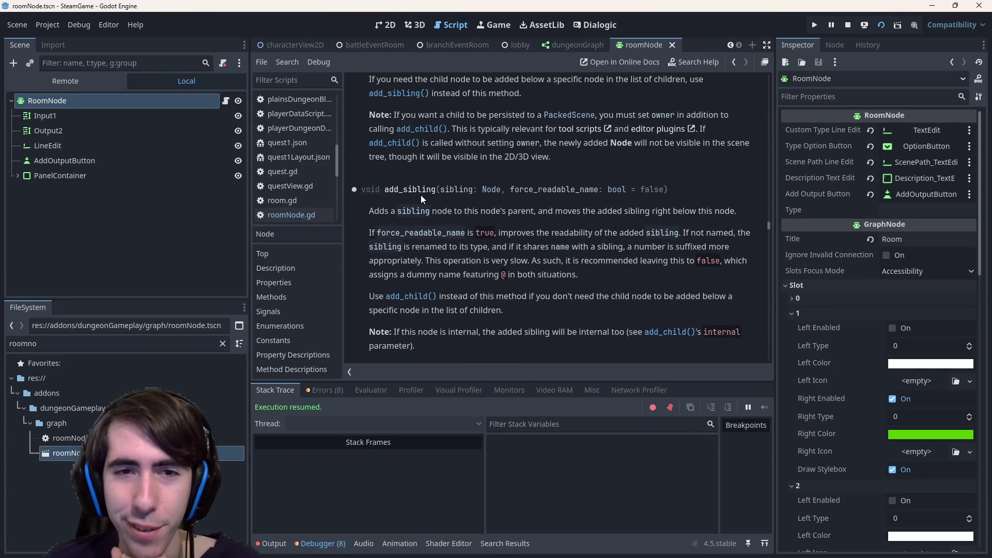
{"action": "left_click_drag", "start_coordinate": [737, 211], "coordinate": [466, 218]}
{"action": "left_click", "coordinate": [482, 217]}
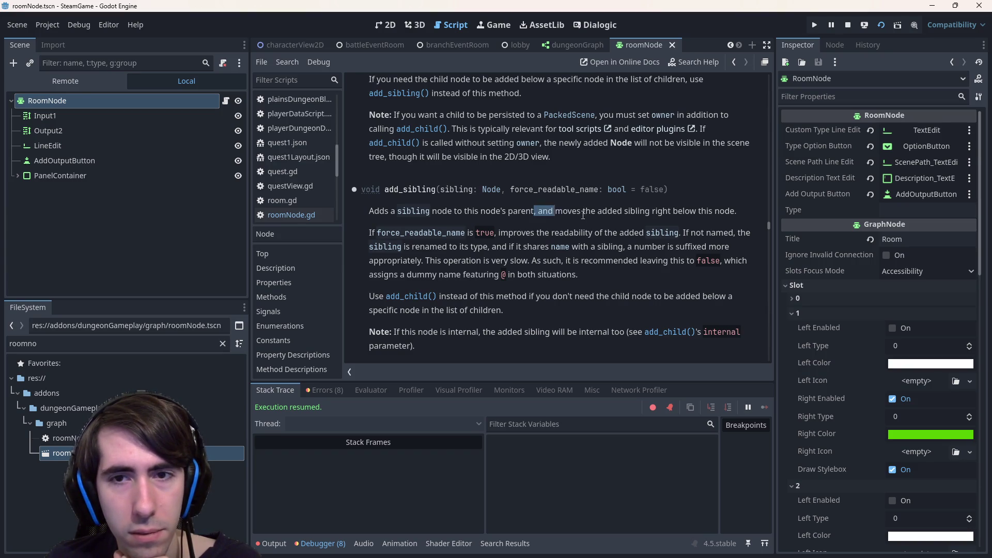
{"action": "left_click_drag", "start_coordinate": [574, 216], "coordinate": [619, 215]}
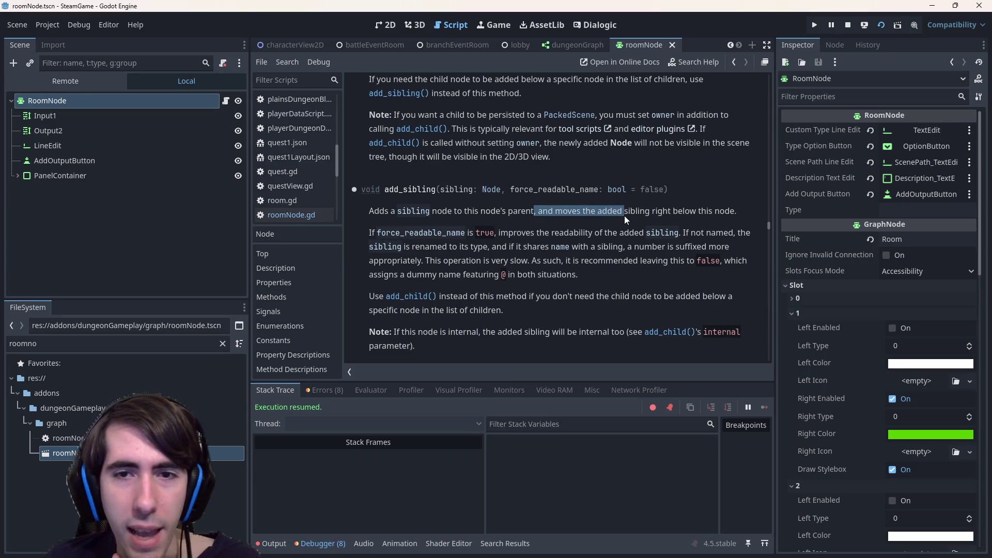
{"action": "left_click", "coordinate": [624, 215]}
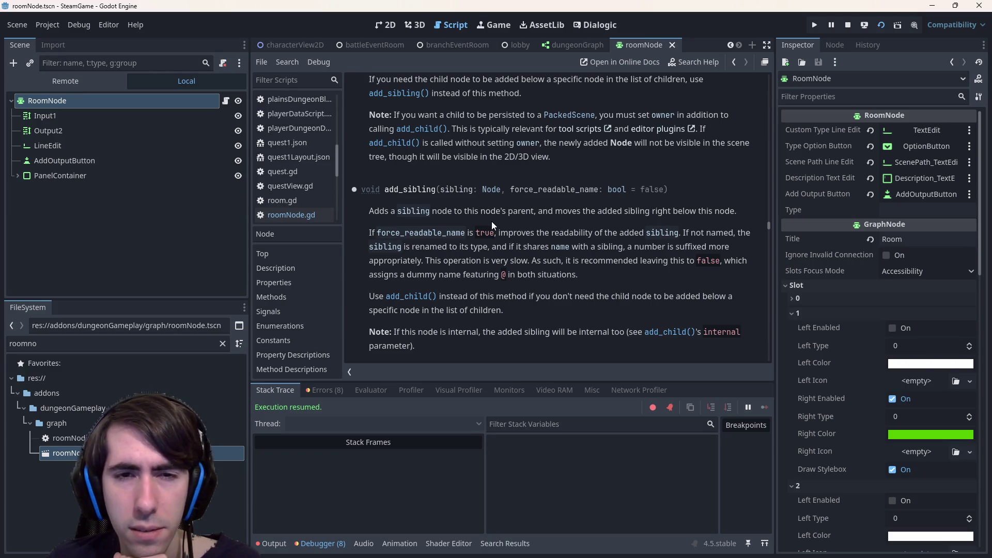
{"action": "left_click_drag", "start_coordinate": [464, 212], "coordinate": [534, 216]}
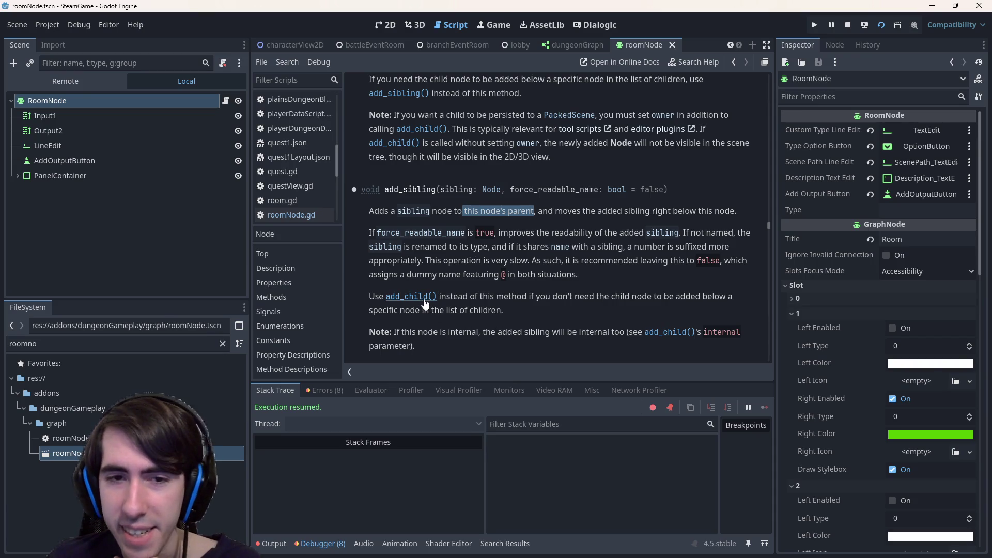
{"action": "left_click_drag", "start_coordinate": [369, 296], "coordinate": [562, 299]}
{"action": "left_click", "coordinate": [562, 298]}
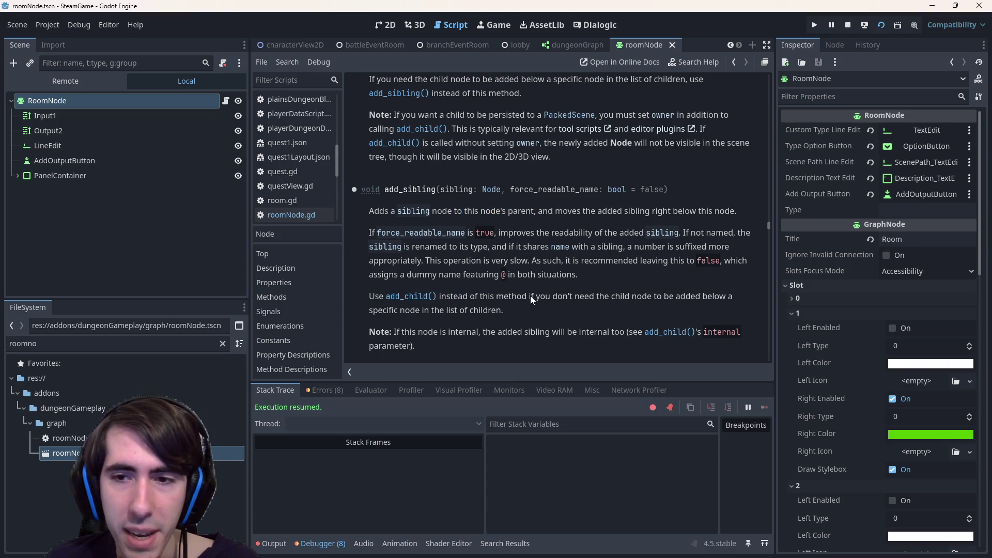
{"action": "left_click_drag", "start_coordinate": [528, 296], "coordinate": [369, 296]}
{"action": "left_click", "coordinate": [518, 300]}
Go back to roomNode.gd and erase part of the add_child call on line 49
{"action": "key", "text": "alt+Left"}
{"action": "key", "text": "alt+Right"}
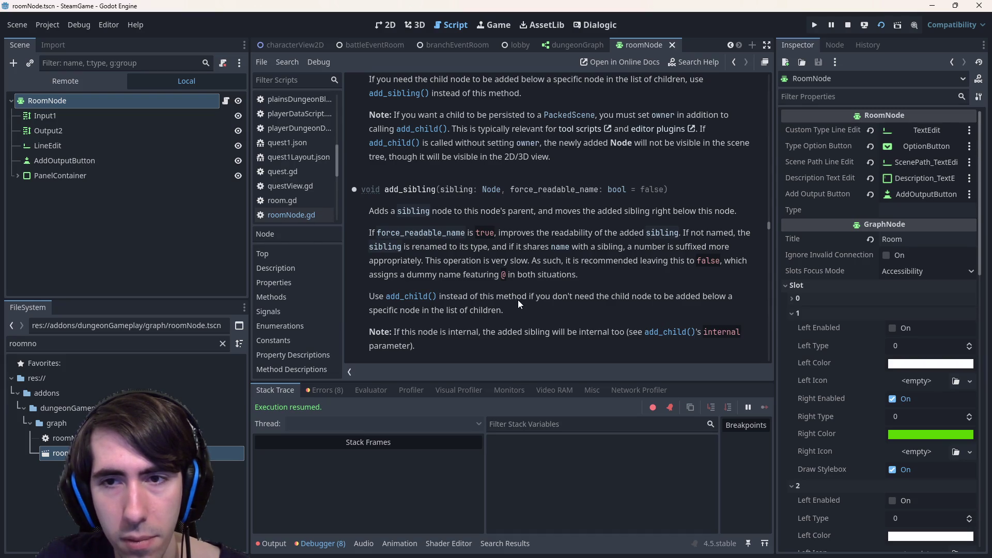
{"action": "key", "text": "alt+Left"}
{"action": "key", "text": "BackSpace"}
{"action": "key", "text": "BackSpace"}
{"action": "key", "text": "BackSpace"}
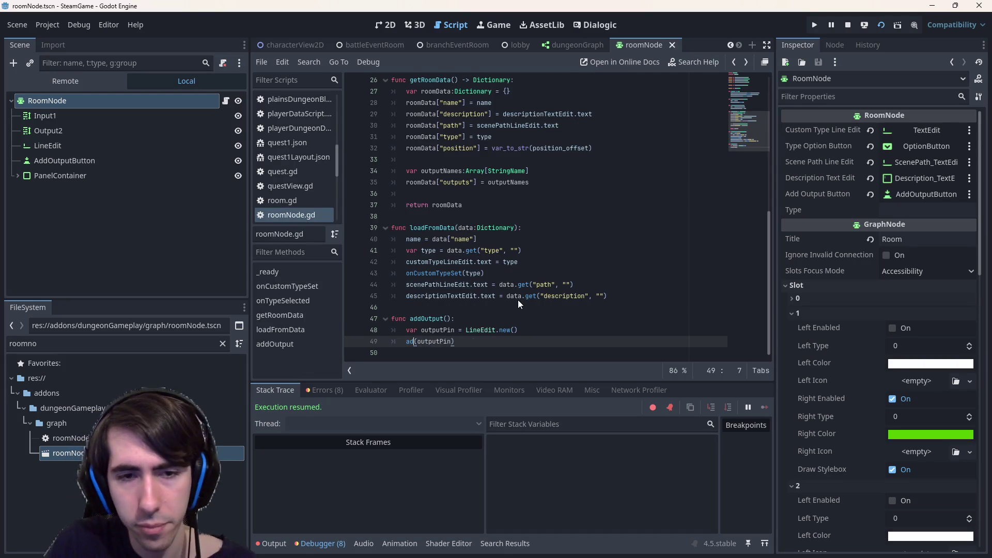
Change the call to add_sibling(outputPin) and look up its documentation, noting it is slow
{"action": "type", "text": "d_sib"}
{"action": "key", "text": "Return"}
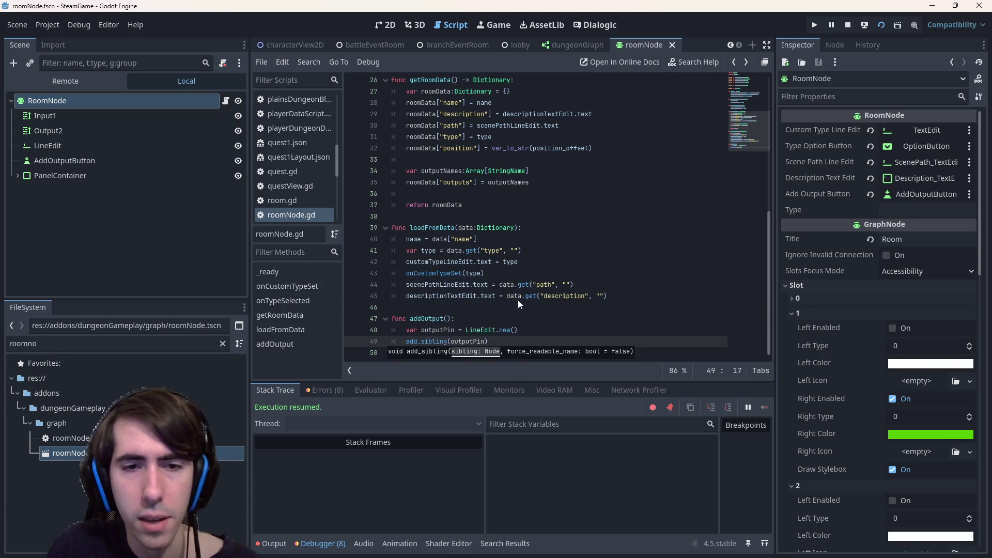
{"action": "right_click", "coordinate": [518, 299]}
{"action": "left_click", "coordinate": [545, 494]}
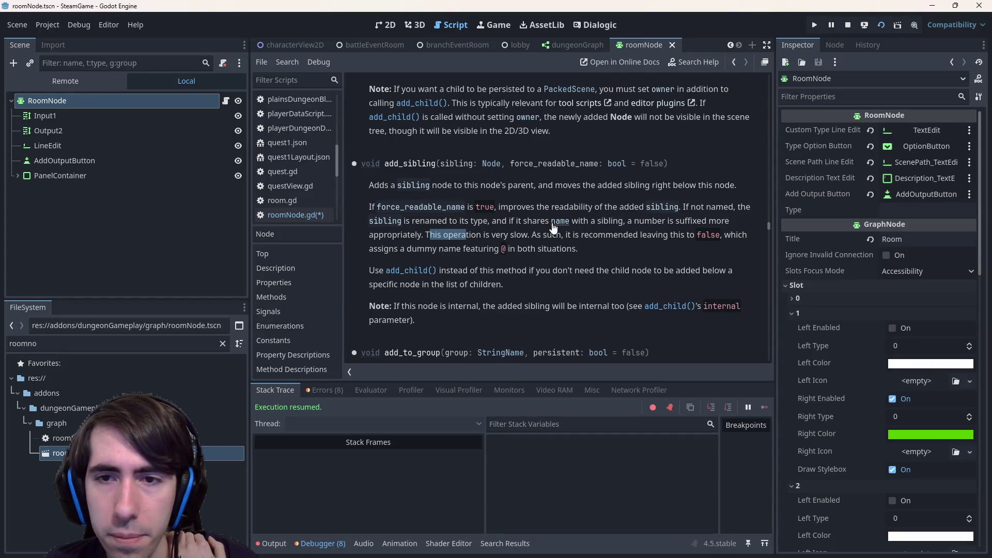
{"action": "left_click_drag", "start_coordinate": [495, 235], "coordinate": [617, 244]}
{"action": "left_click", "coordinate": [623, 243]}
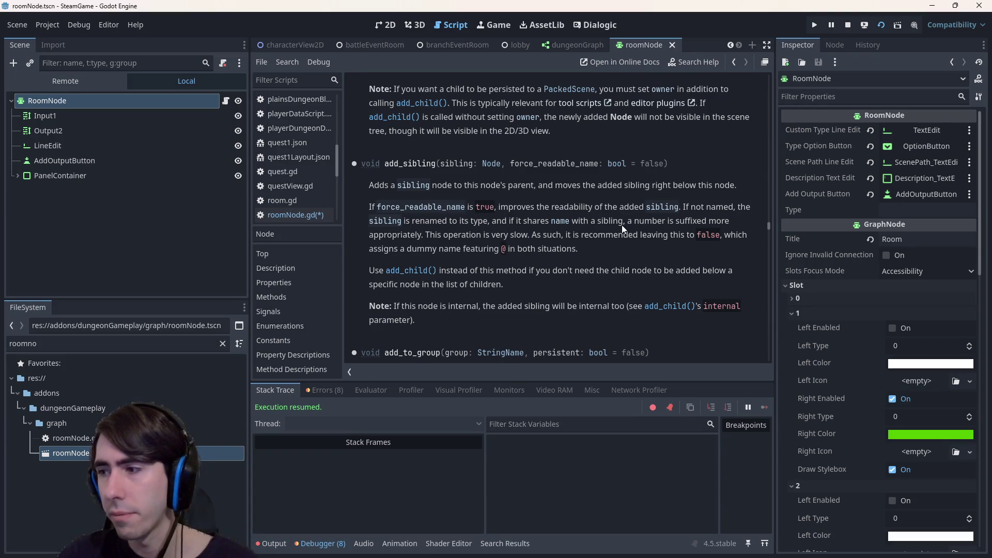
Return to roomNode.gd, review the add_sibling line, and show the Room node in 2D
{"action": "key", "text": "alt+Left"}
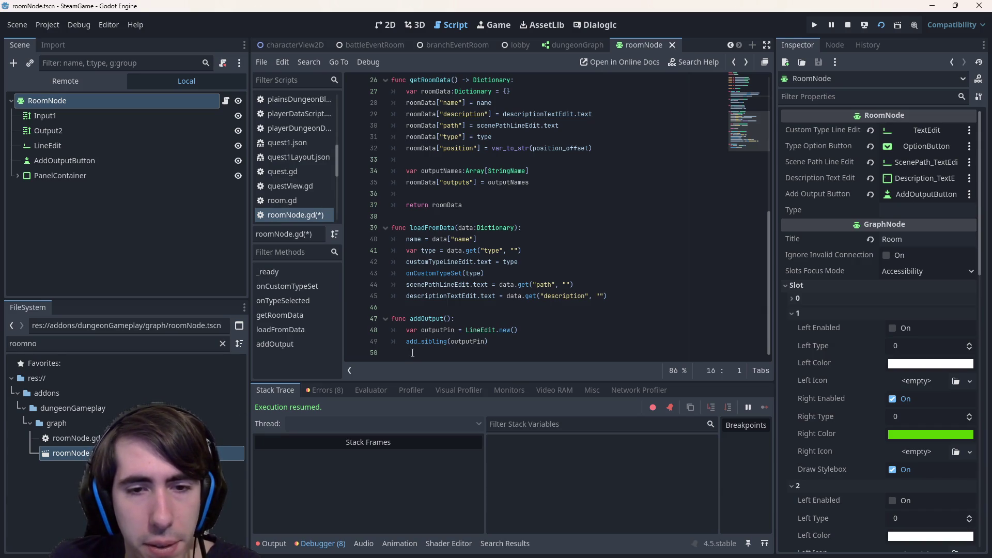
{"action": "double_click", "coordinate": [432, 342]}
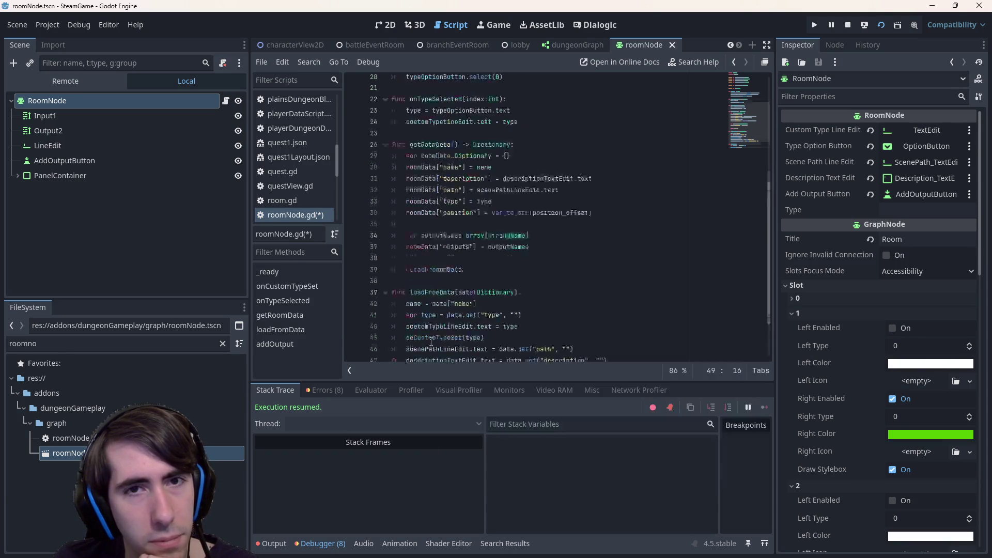
{"action": "scroll", "coordinate": [478, 194], "scroll_direction": "up", "scroll_amount": 6}
{"action": "left_click", "coordinate": [393, 25]}
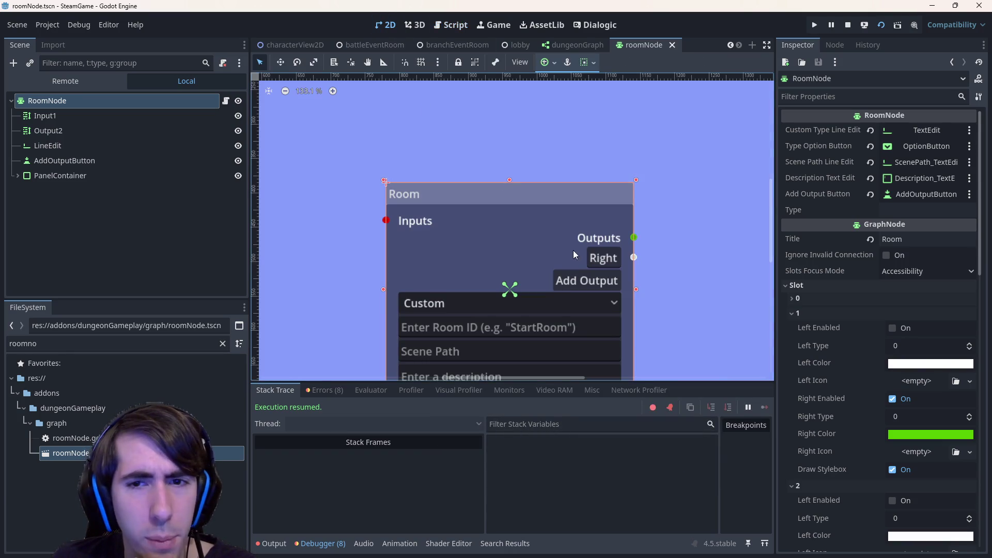
Go back to roomNode.gd and browse the exported variables near the top
{"action": "left_click", "coordinate": [451, 29]}
{"action": "scroll", "coordinate": [466, 212], "scroll_direction": "down", "scroll_amount": 6}
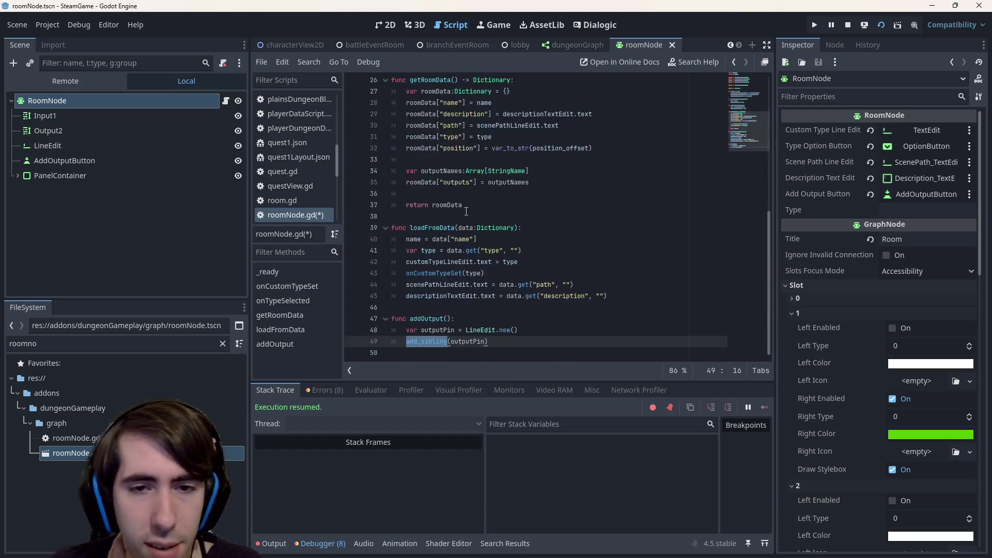
{"action": "left_click", "coordinate": [485, 341]}
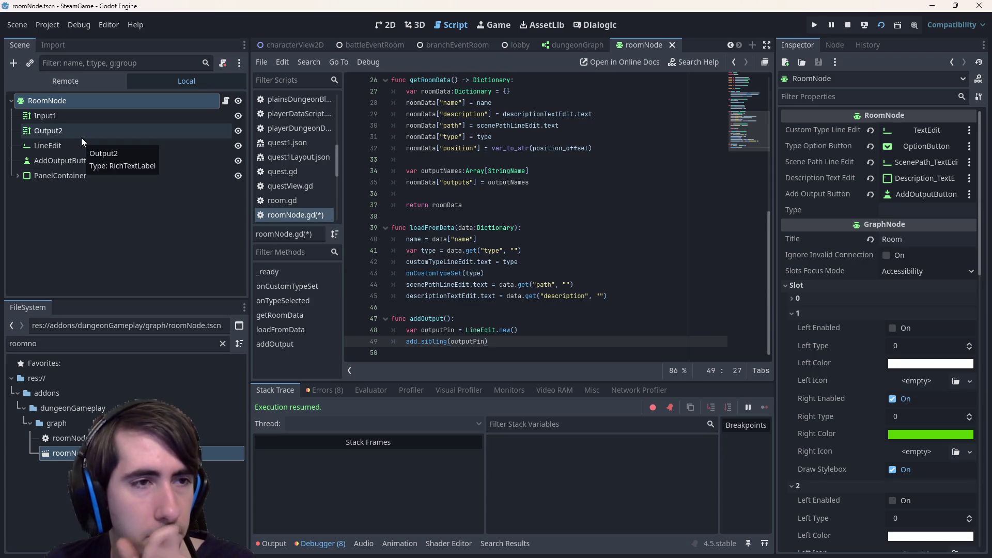
{"action": "scroll", "coordinate": [294, 155], "scroll_direction": "up", "scroll_amount": 4}
{"action": "scroll", "coordinate": [426, 206], "scroll_direction": "up", "scroll_amount": 8}
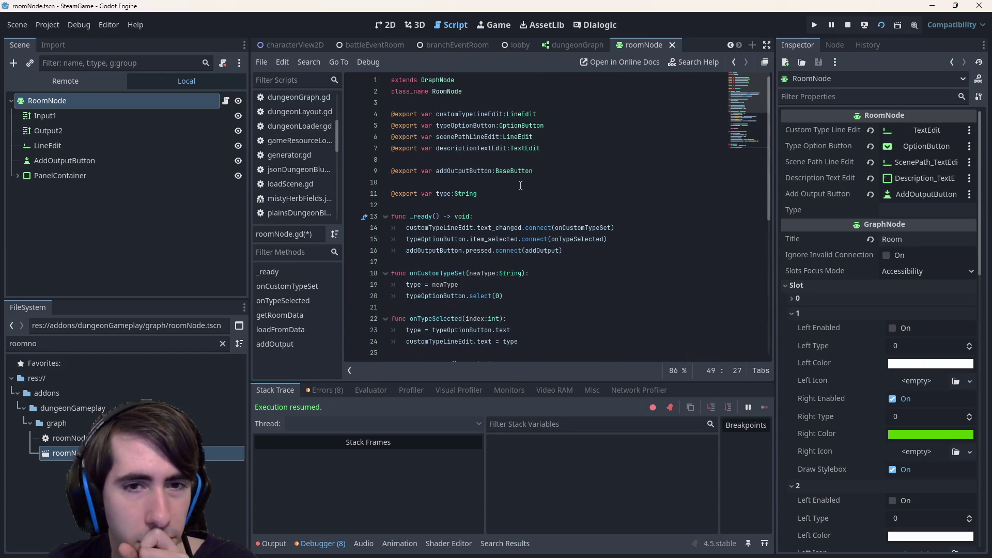
{"action": "left_click", "coordinate": [552, 203]}
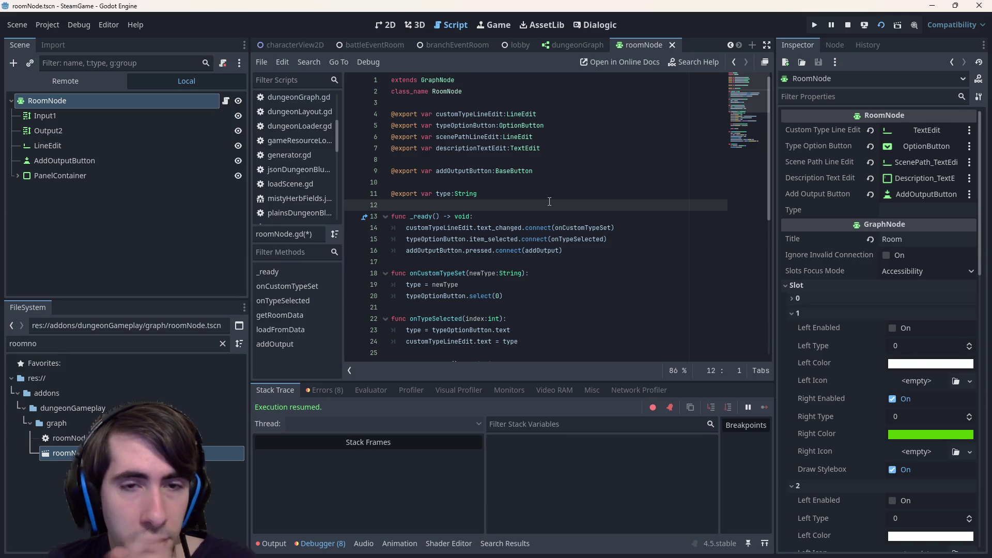
{"action": "left_click", "coordinate": [550, 182]}
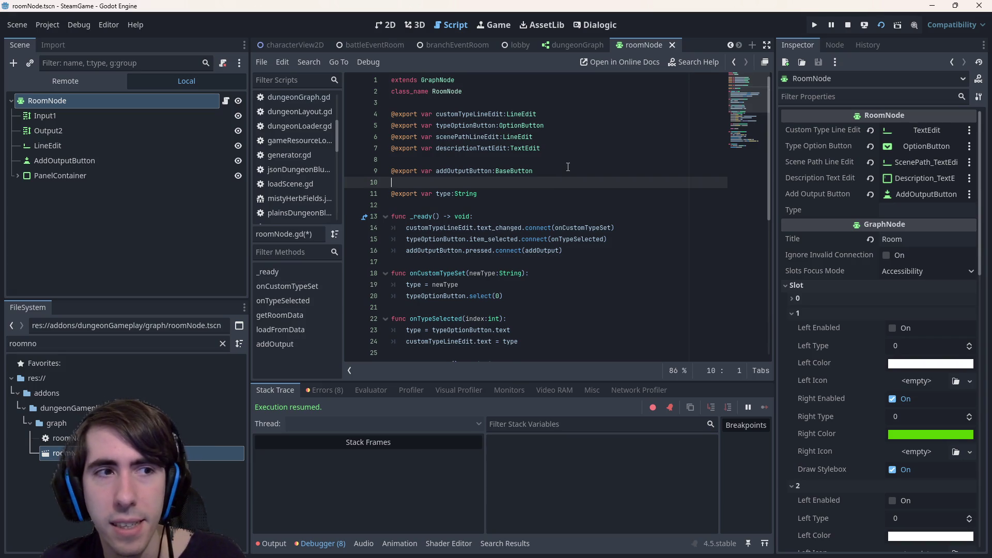
Reread the add_sibling documentation on node placement, then switch to the Chrome search results
{"action": "scroll", "coordinate": [568, 167], "scroll_direction": "down", "scroll_amount": 8}
{"action": "left_click", "coordinate": [429, 343], "text": "ctrl"}
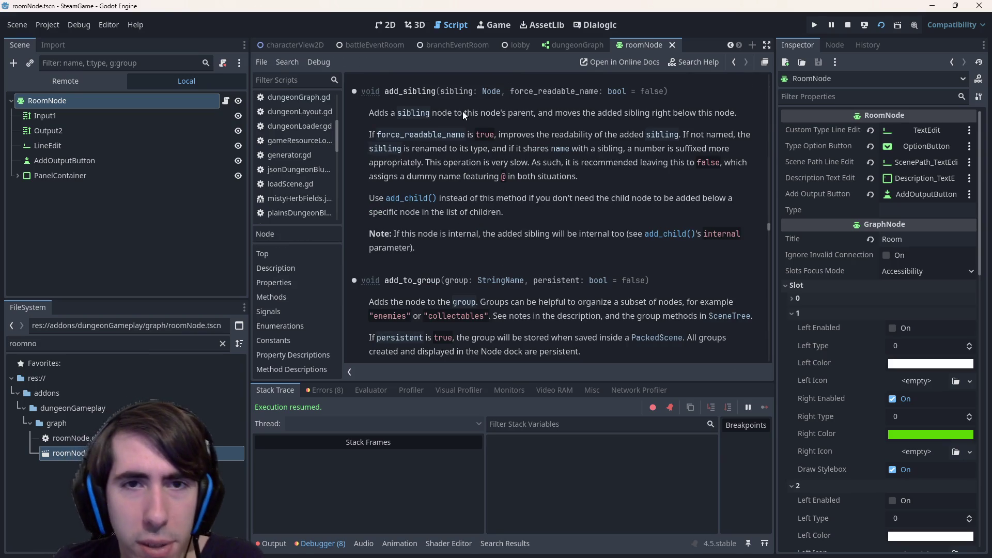
{"action": "left_click_drag", "start_coordinate": [462, 112], "coordinate": [736, 112]}
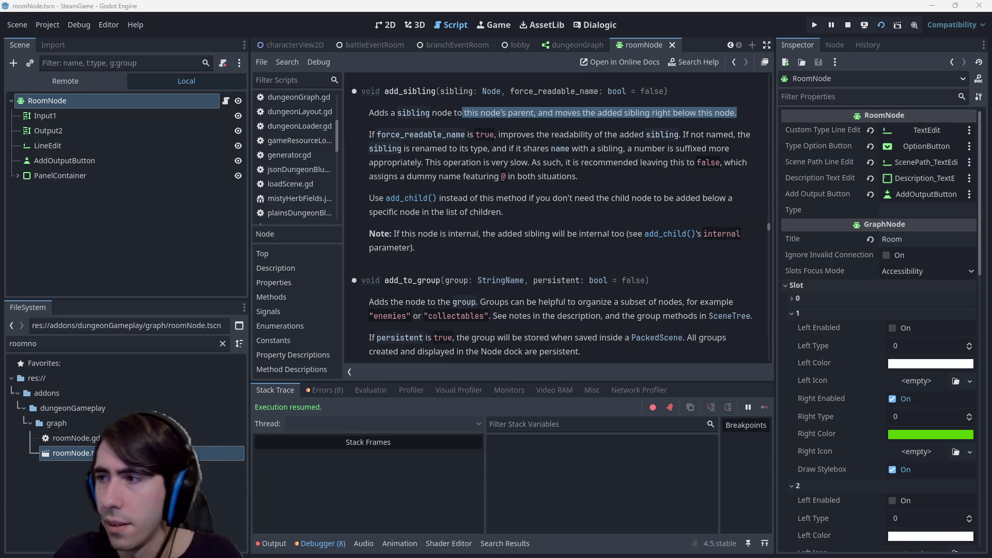
{"action": "key", "text": "alt+Tab"}
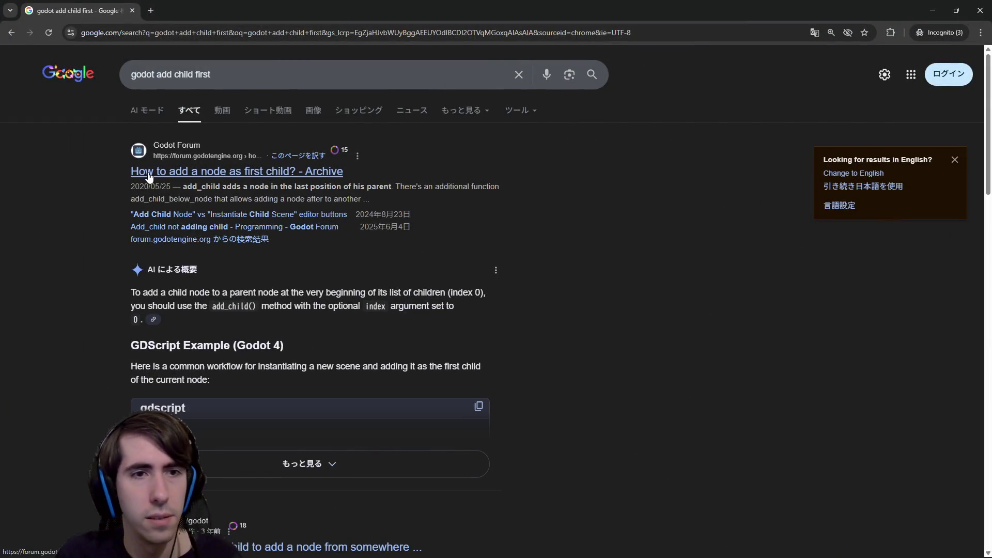
Open the forum thread and read the answer suggesting move_child(child_ref, 0) after add_child
{"action": "middle_click", "coordinate": [148, 176]}
{"action": "left_click", "coordinate": [197, 10]}
{"action": "left_click", "coordinate": [78, 11]}
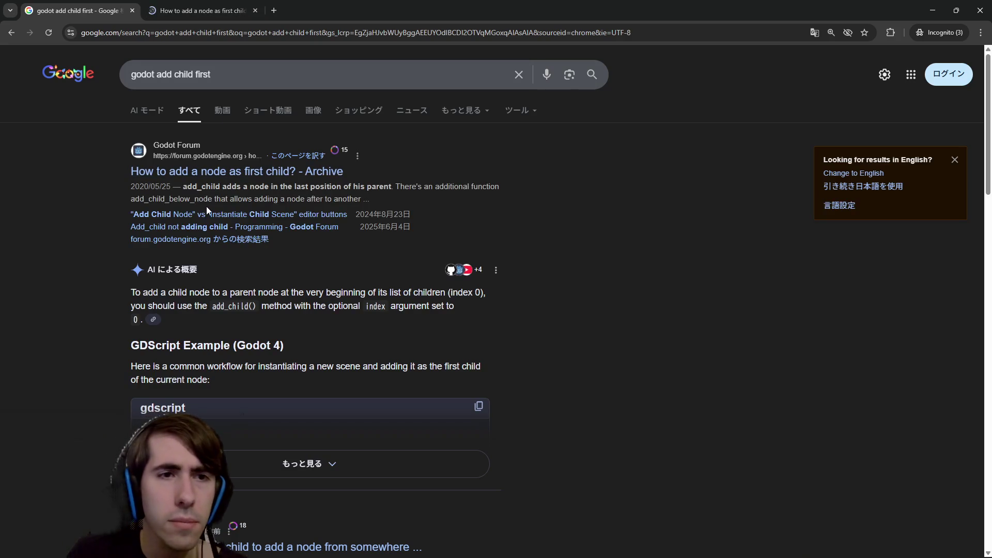
{"action": "triple_click", "coordinate": [295, 185]}
{"action": "left_click", "coordinate": [296, 184]}
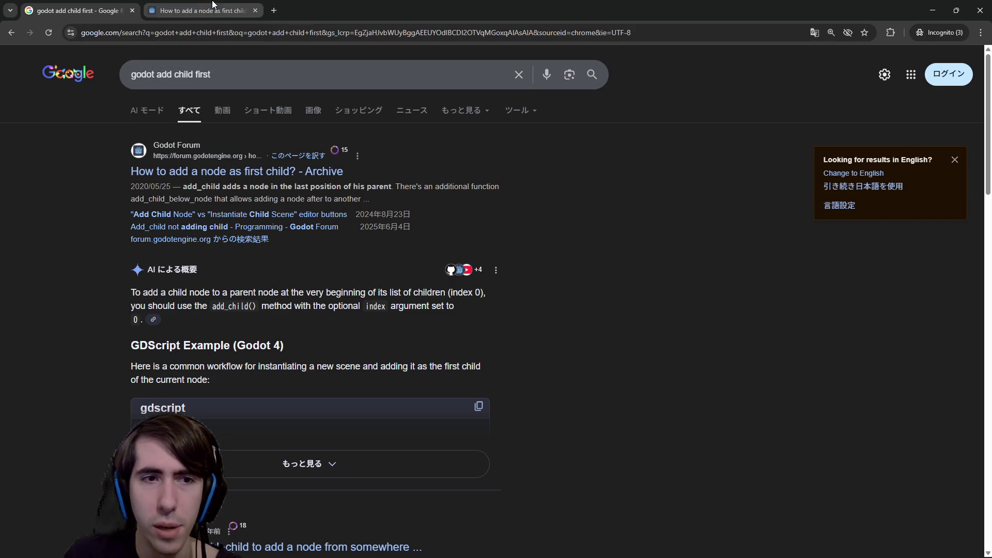
{"action": "left_click", "coordinate": [213, 5]}
{"action": "left_click_drag", "start_coordinate": [416, 241], "coordinate": [586, 252]}
{"action": "scroll", "coordinate": [436, 274], "scroll_direction": "down", "scroll_amount": 7}
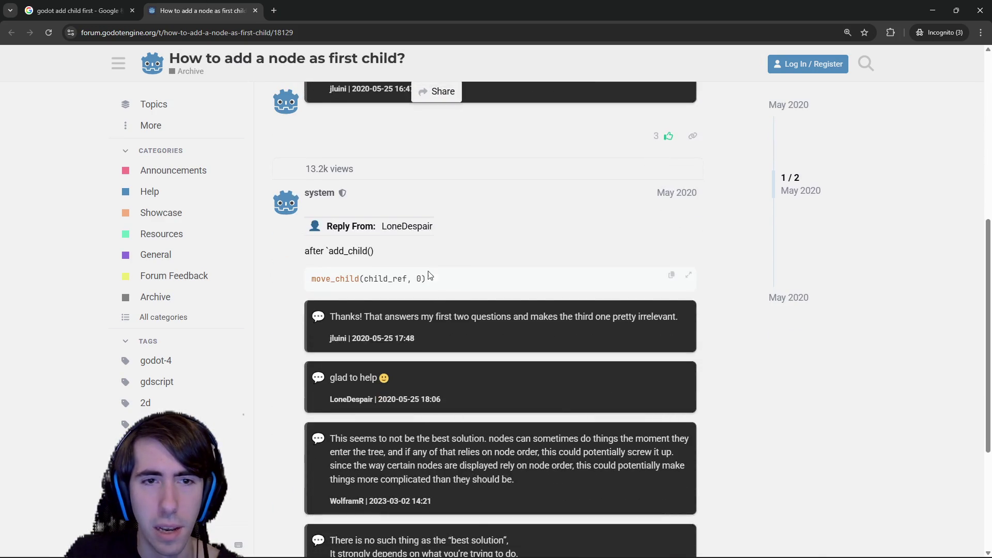
{"action": "left_click_drag", "start_coordinate": [309, 281], "coordinate": [437, 274]}
{"action": "left_click", "coordinate": [439, 274]}
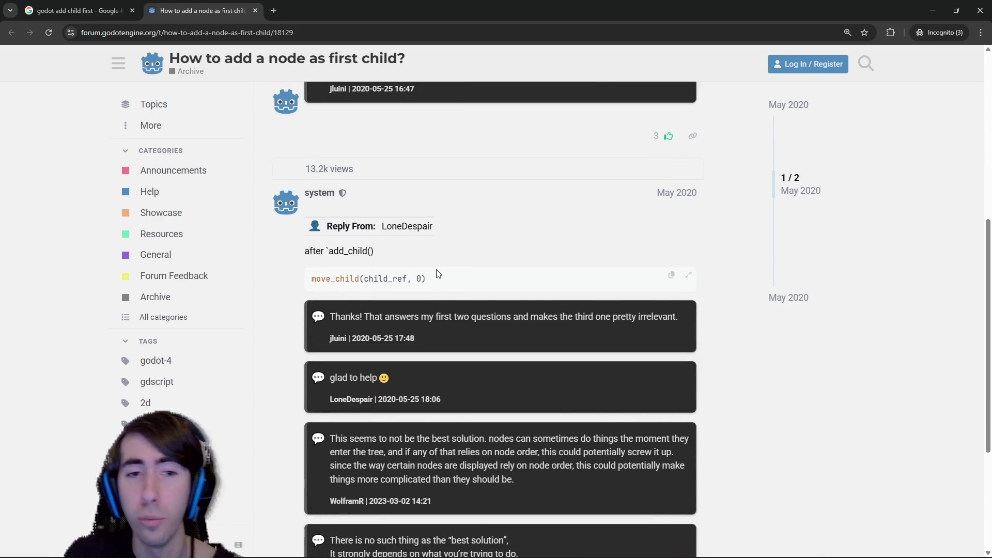
{"action": "scroll", "coordinate": [437, 274], "scroll_direction": "down", "scroll_amount": 5}
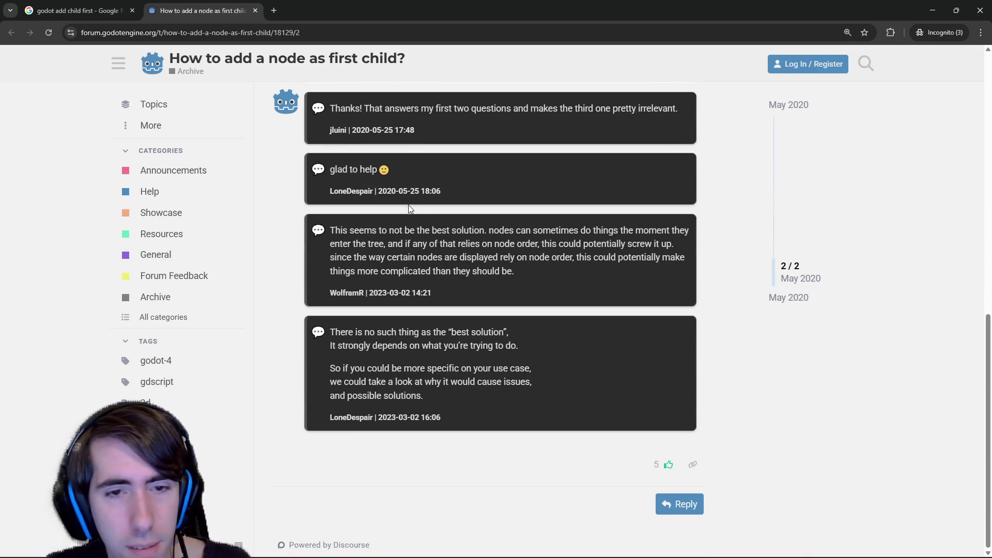
Expand the full GDScript example in the Google results, then return to Godot
{"action": "left_click", "coordinate": [114, 6]}
{"action": "scroll", "coordinate": [196, 306], "scroll_direction": "down", "scroll_amount": 4}
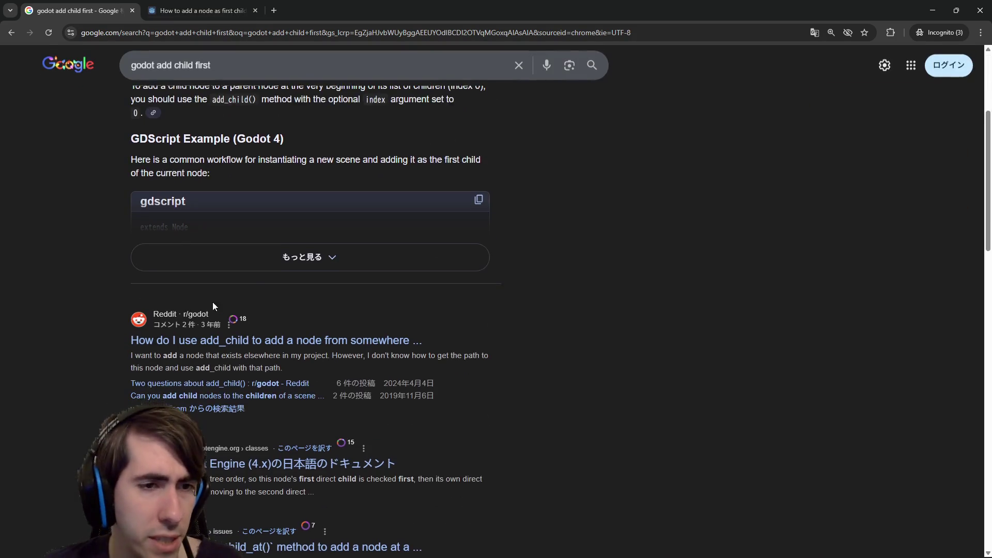
{"action": "left_click", "coordinate": [258, 261]}
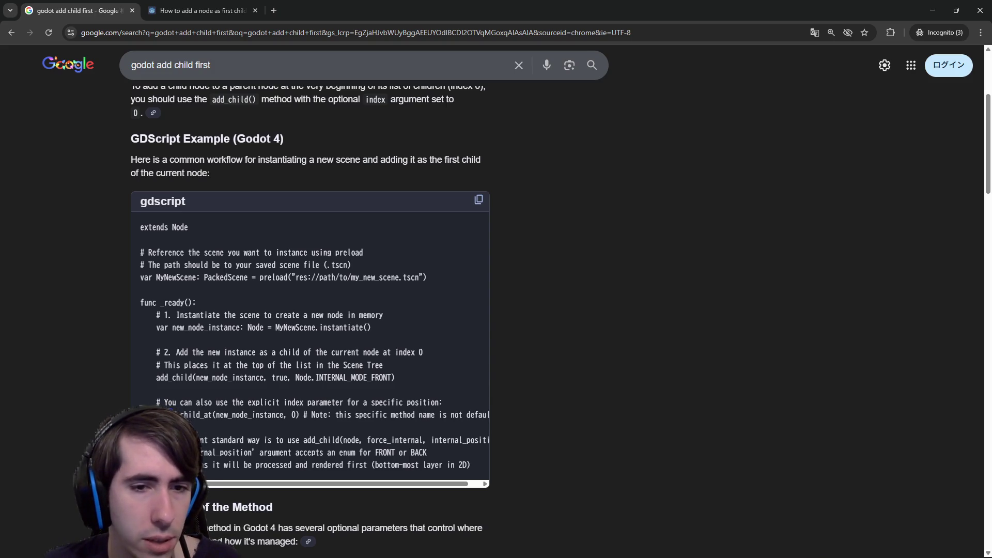
{"action": "key", "text": "alt+Tab"}
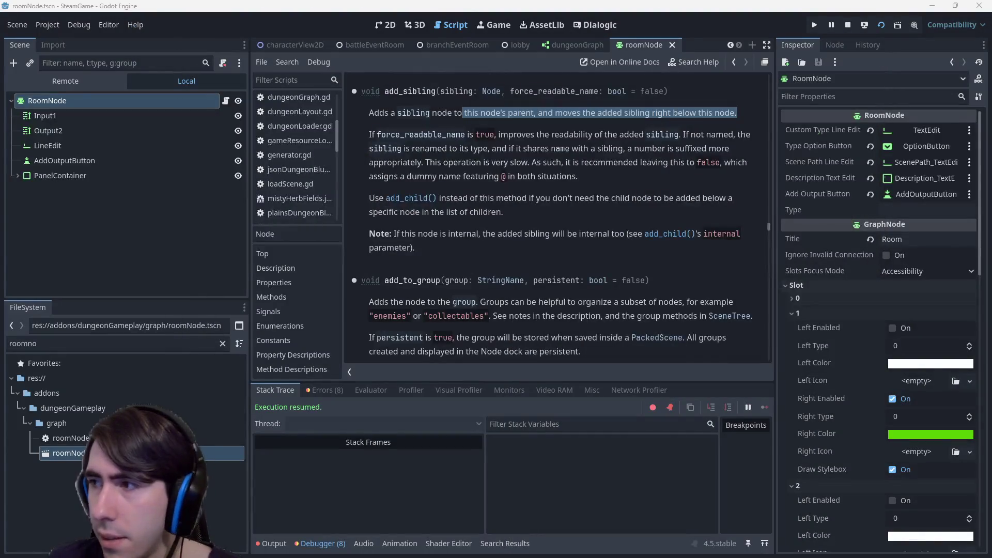
Back in roomNode.gd, try add_child_at on line 49, then restore add_sibling(outputPin)
{"action": "left_click", "coordinate": [437, 90]}
{"action": "key", "text": "alt+Left"}
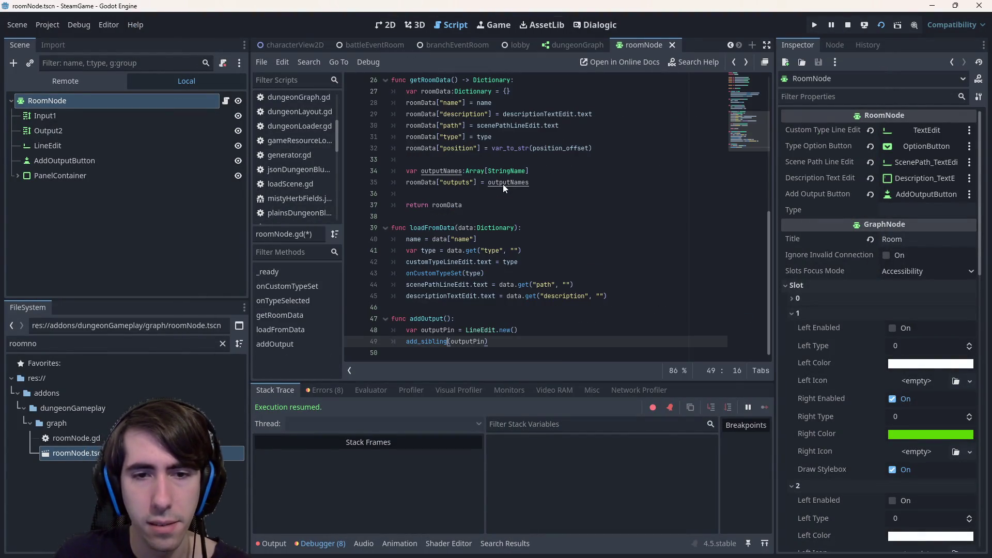
{"action": "key", "text": "BackSpace"}
{"action": "key", "text": "BackSpace"}
{"action": "key", "text": "BackSpace"}
{"action": "type", "text": "child_"}
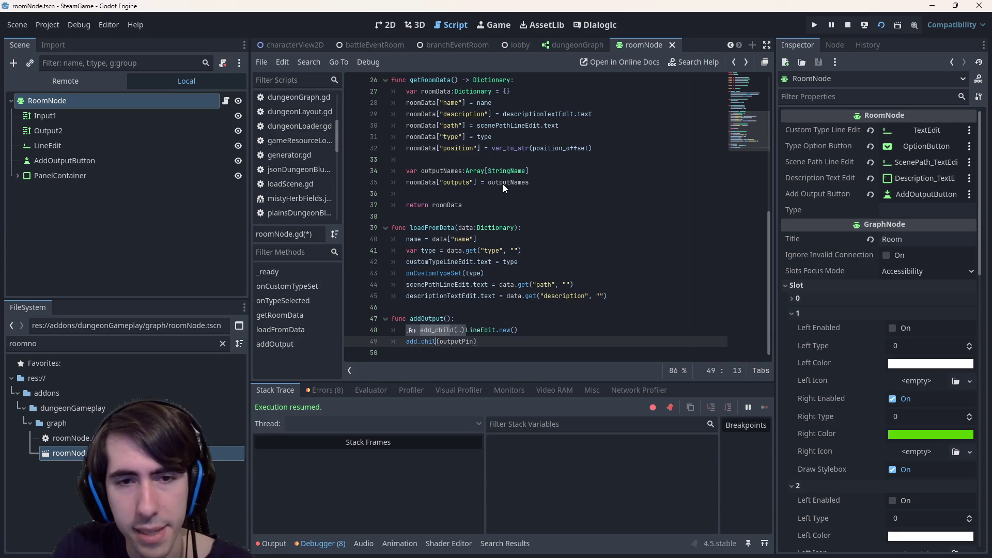
{"action": "type", "text": "at"}
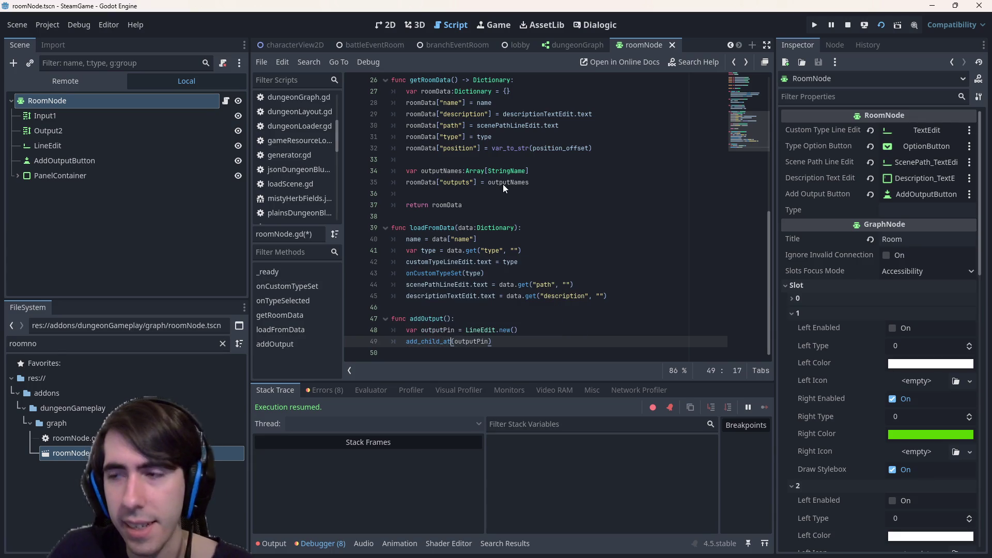
{"action": "double_click", "coordinate": [438, 342]}
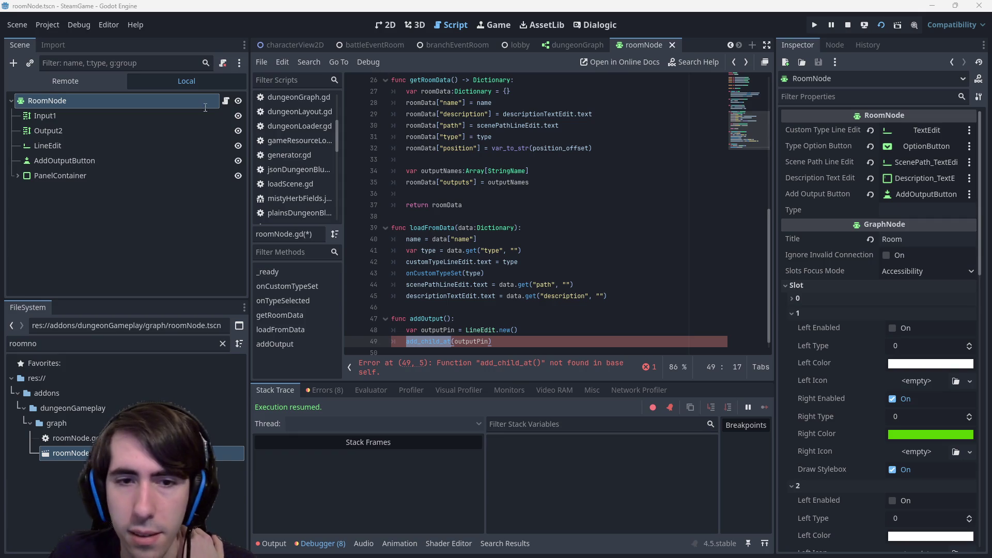
{"action": "type", "text": "add_sibling"}
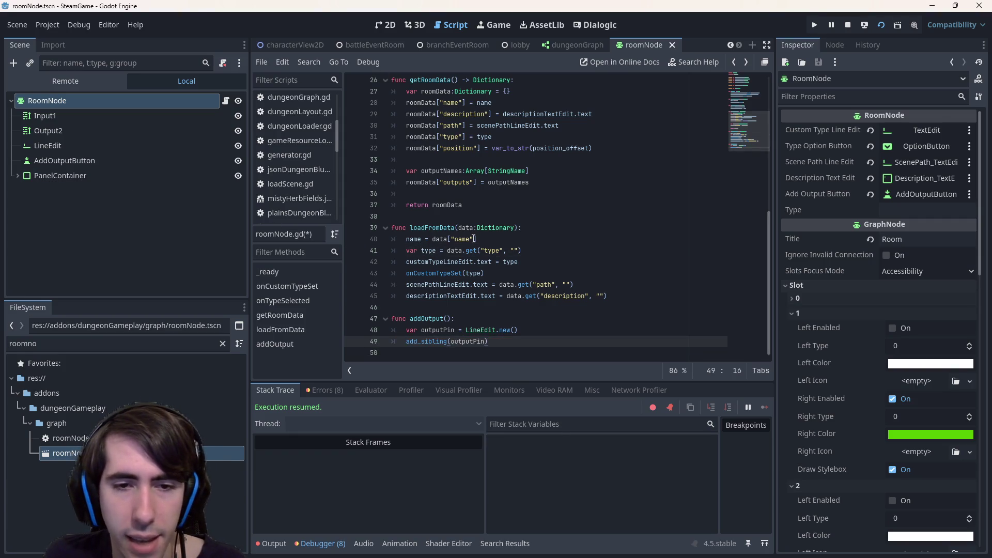
Change line 49 to add_child(outputPin) and add a move_child() call on line 50
{"action": "key", "text": "ctrl+BackSpace"}
{"action": "type", "text": "add_child"}
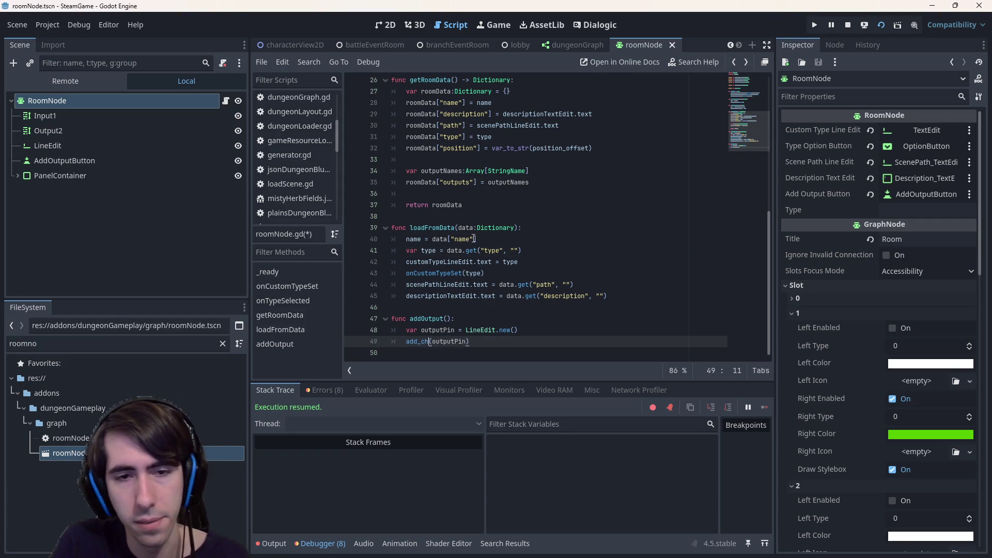
{"action": "key", "text": "Down"}
{"action": "key", "text": "Tab"}
{"action": "type", "text": "move_"}
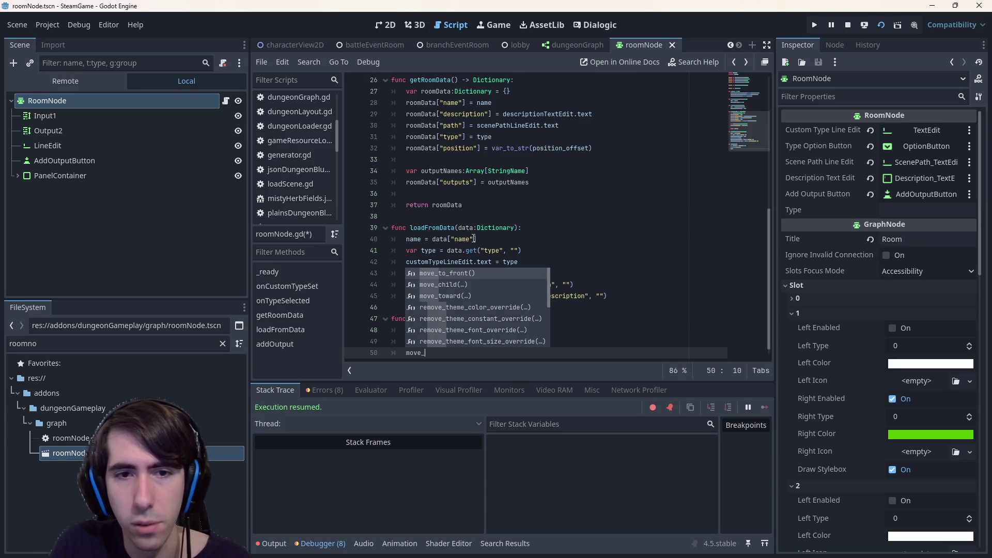
{"action": "key", "text": "Down"}
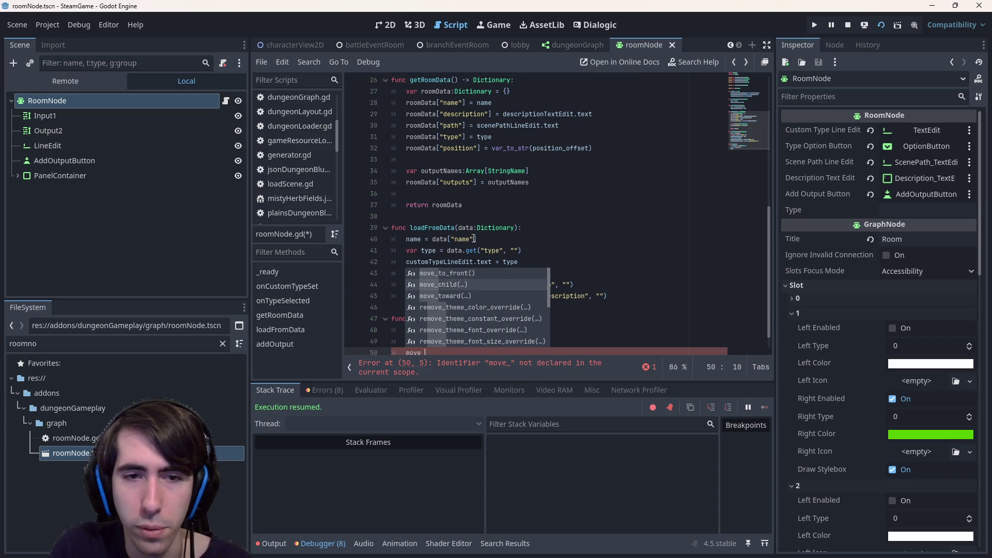
{"action": "key", "text": "Return"}
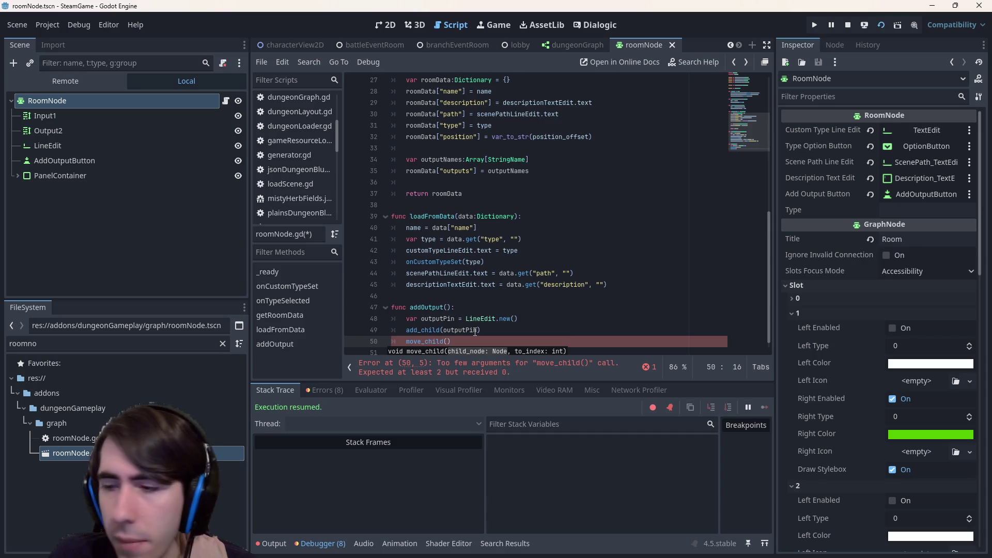
Scroll up to the exports and insert blank lines below the type export
{"action": "scroll", "coordinate": [573, 261], "scroll_direction": "down", "scroll_amount": 1}
{"action": "scroll", "coordinate": [465, 305], "scroll_direction": "up", "scroll_amount": 9}
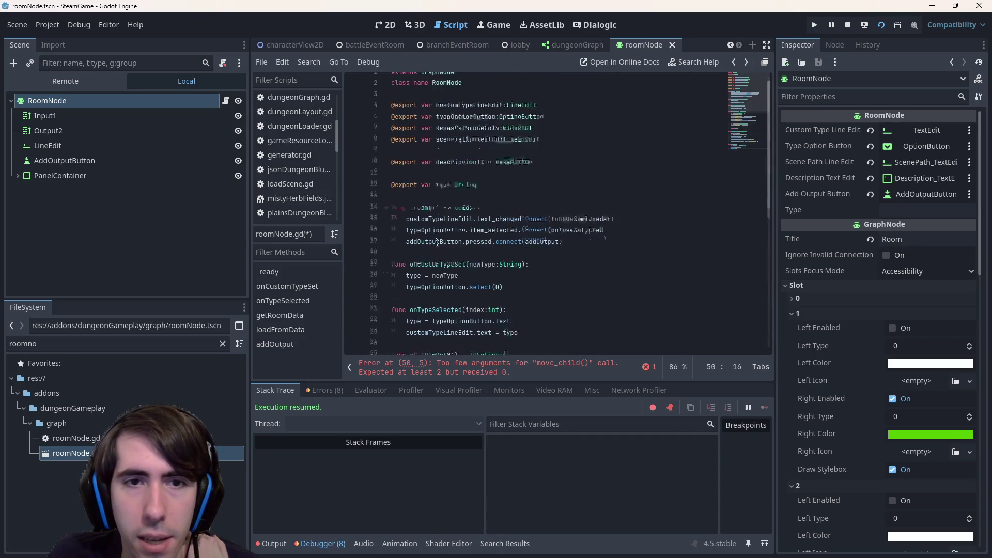
{"action": "left_click", "coordinate": [517, 155]}
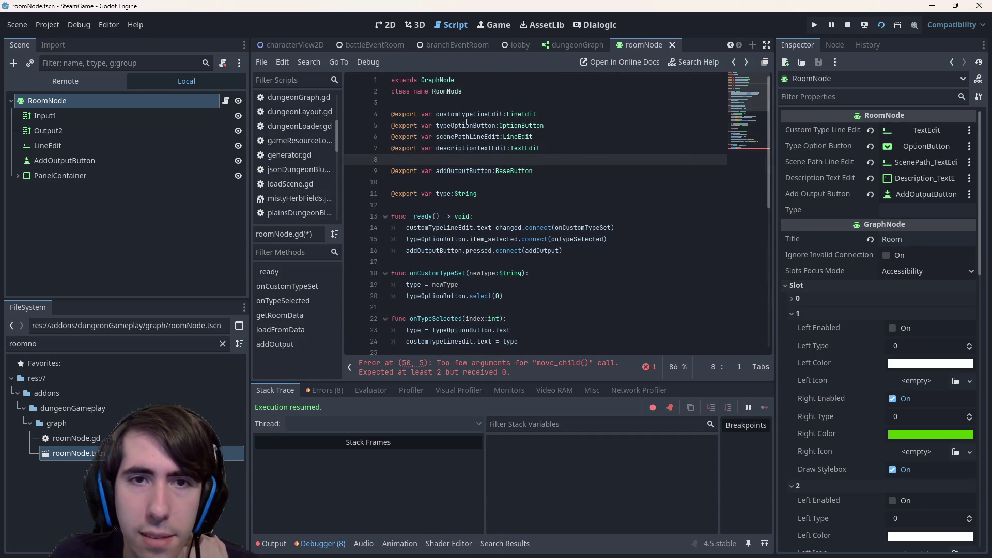
{"action": "double_click", "coordinate": [443, 194]}
{"action": "left_click", "coordinate": [500, 197]}
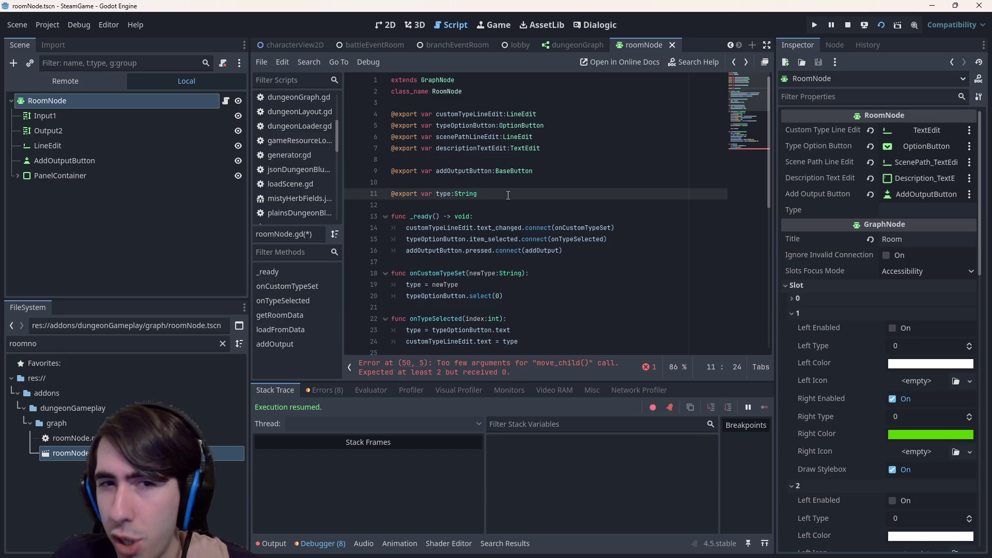
{"action": "scroll", "coordinate": [507, 195], "scroll_direction": "down", "scroll_amount": 8}
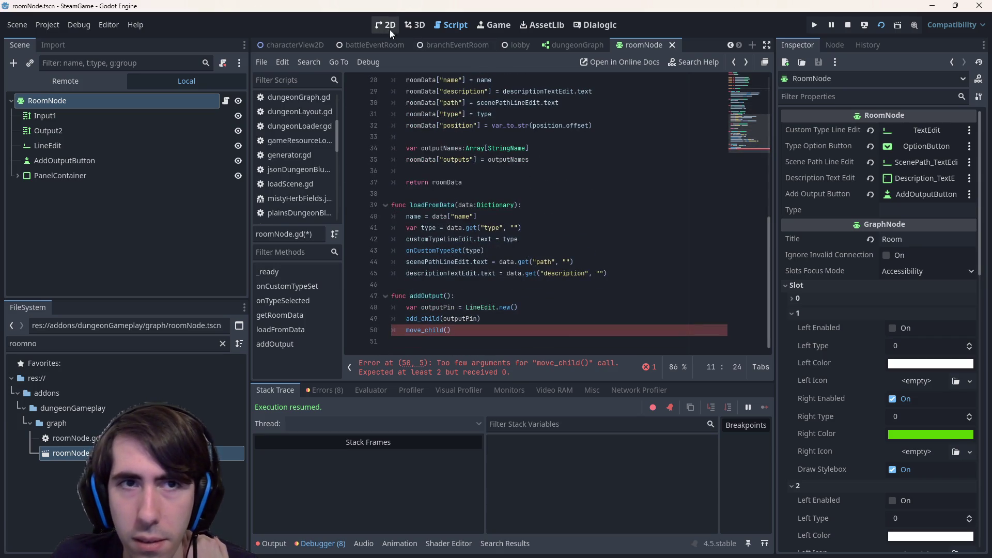
{"action": "left_click", "coordinate": [393, 30]}
{"action": "left_click", "coordinate": [451, 27]}
{"action": "scroll", "coordinate": [554, 165], "scroll_direction": "up", "scroll_amount": 9}
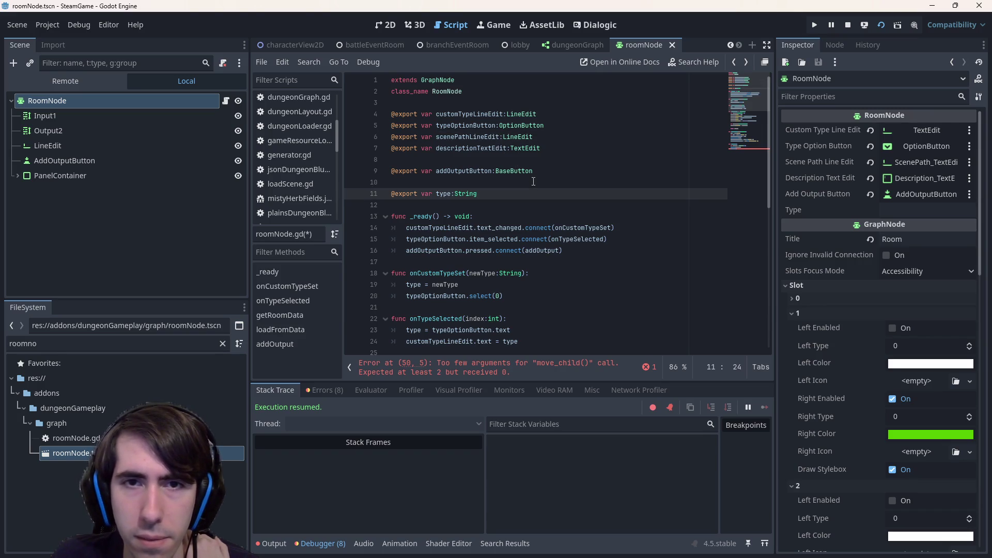
{"action": "key", "text": "Return"}
{"action": "key", "text": "Return"}
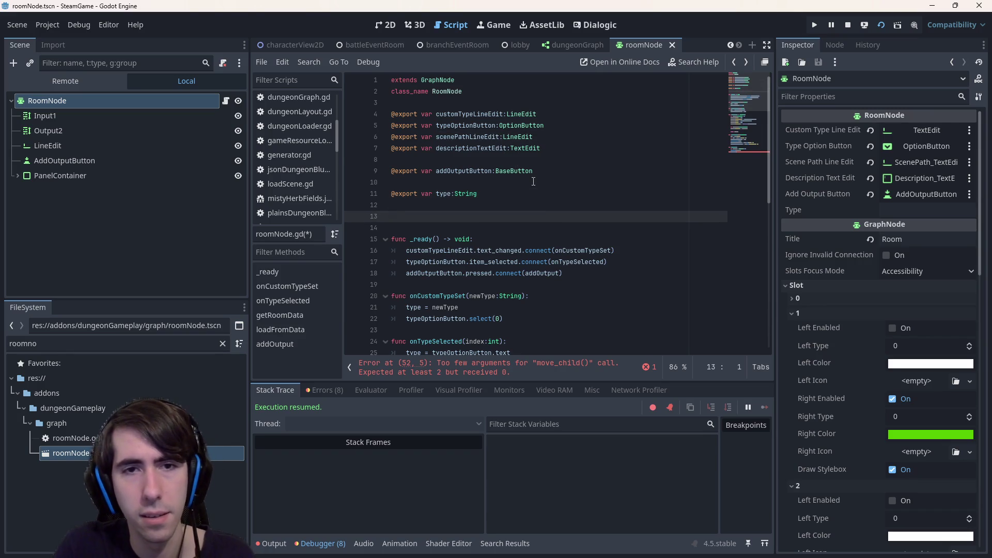
{"action": "key", "text": "BackSpace"}
{"action": "key", "text": "BackSpace"}
{"action": "key", "text": "Up"}
{"action": "key", "text": "Up"}
{"action": "key", "text": "Up"}
{"action": "key", "text": "Return"}
{"action": "type", "text": "@export var inputs:"}
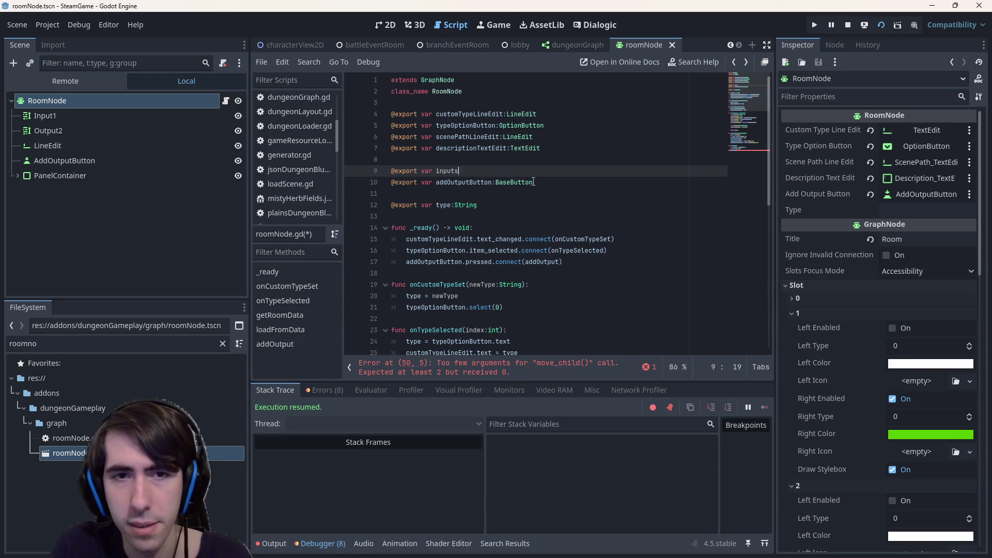
{"action": "type", "text": "Array["}
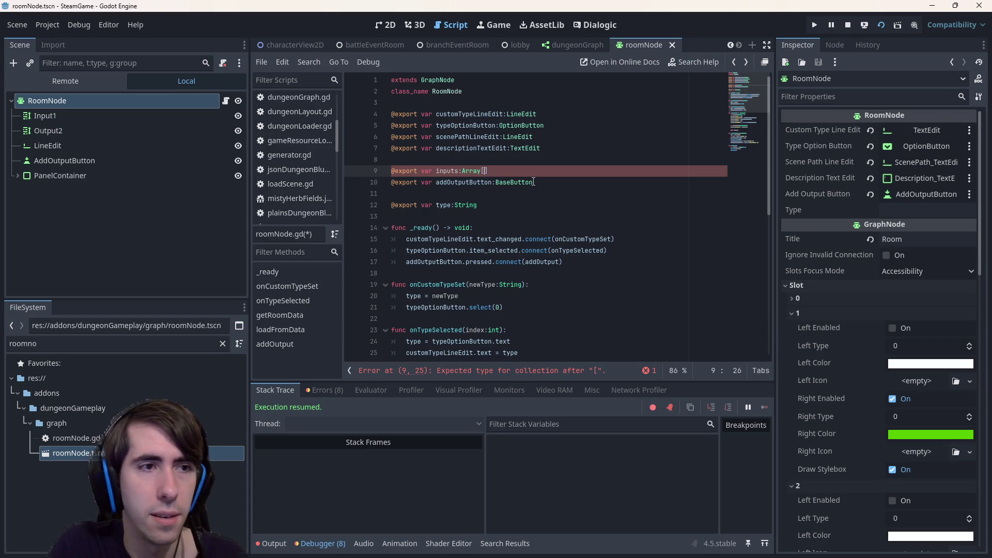
{"action": "type", "text": "LineEdit]"}
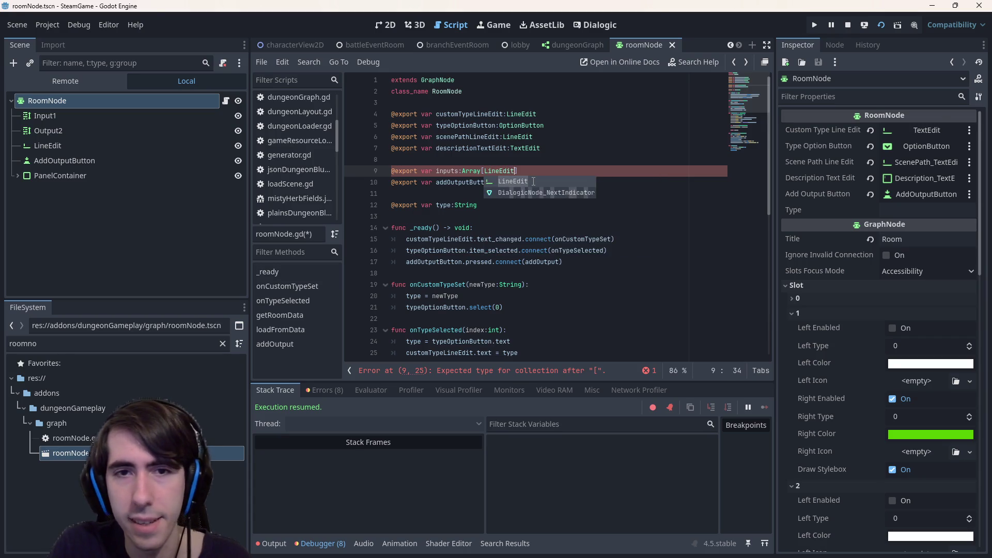
{"action": "key", "text": "ctrl+shift+Left"}
{"action": "key", "text": "ctrl+shift+Left"}
{"action": "key", "text": "ctrl+shift+Left"}
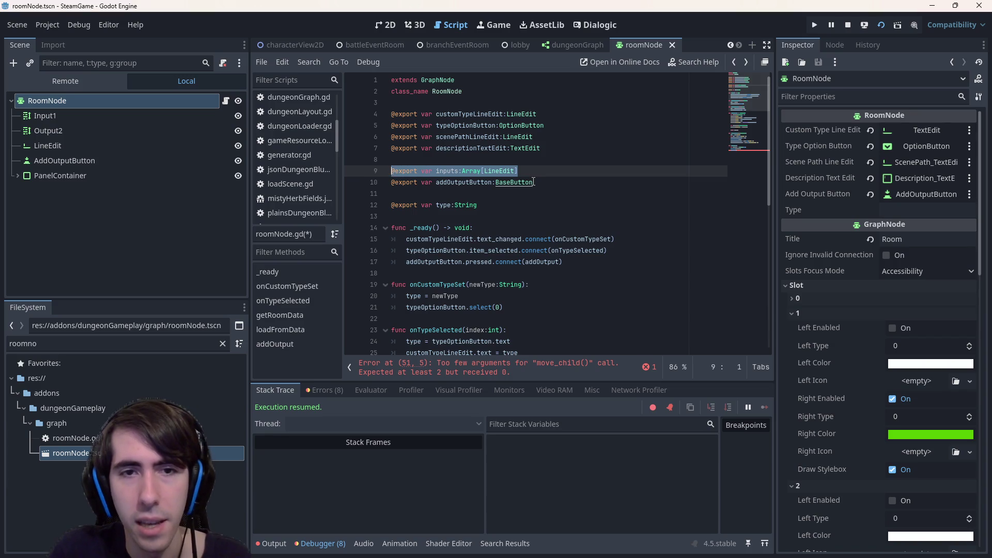
{"action": "key", "text": "End"}
{"action": "key", "text": "Return"}
{"action": "type", "text": "@export var inputs:Array[LineEdit]"}
Rename the copy to outputs, change inputs to Array[Control], and save the script
{"action": "key", "text": "ctrl+Left"}
{"action": "key", "text": "ctrl+Left"}
{"action": "key", "text": "ctrl+Left"}
{"action": "key", "text": "ctrl+shift+Right"}
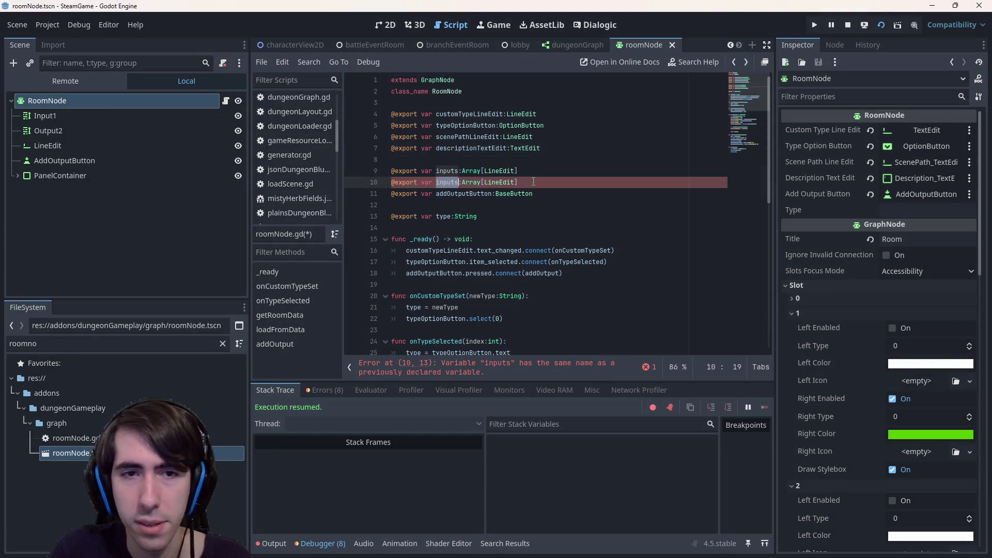
{"action": "type", "text": "putputs"}
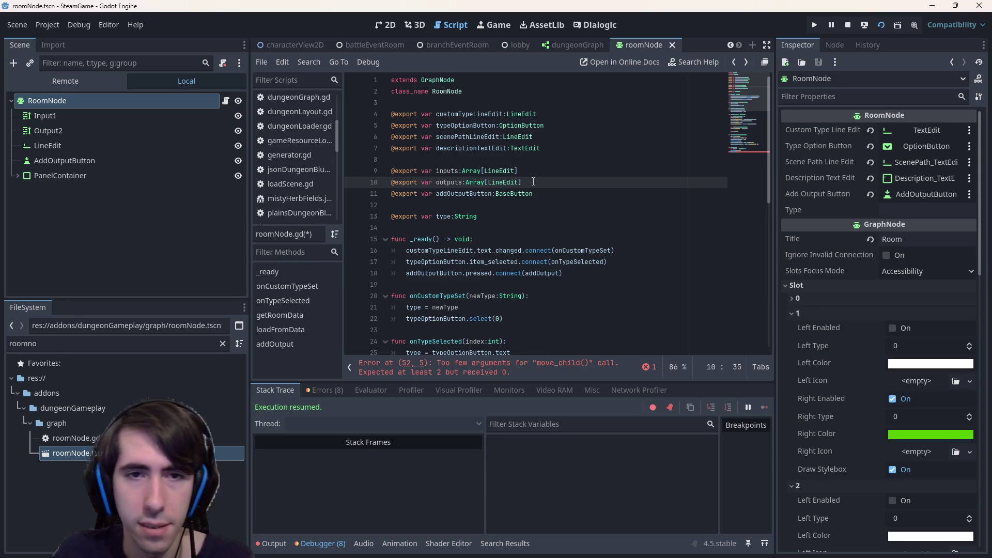
{"action": "double_click", "coordinate": [485, 171]}
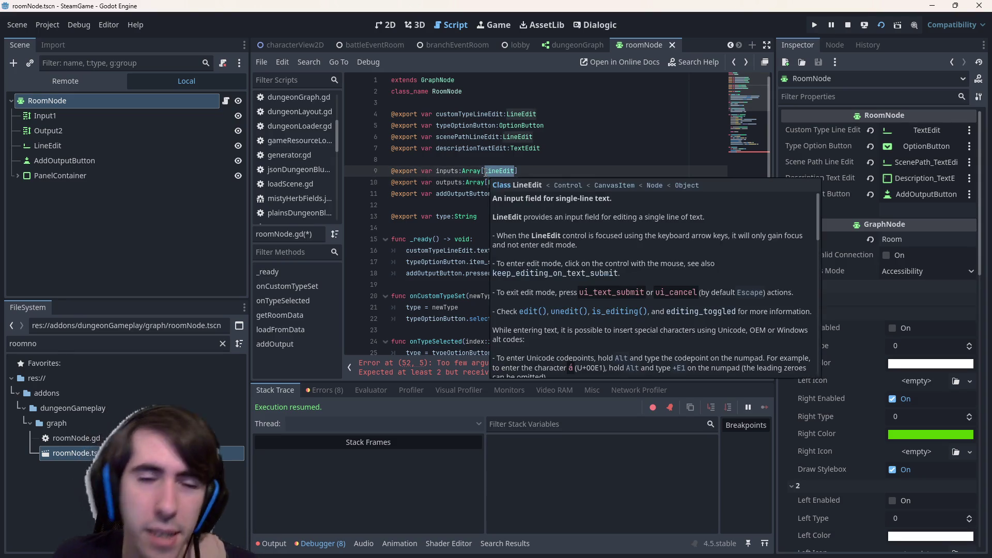
{"action": "type", "text": "Control"}
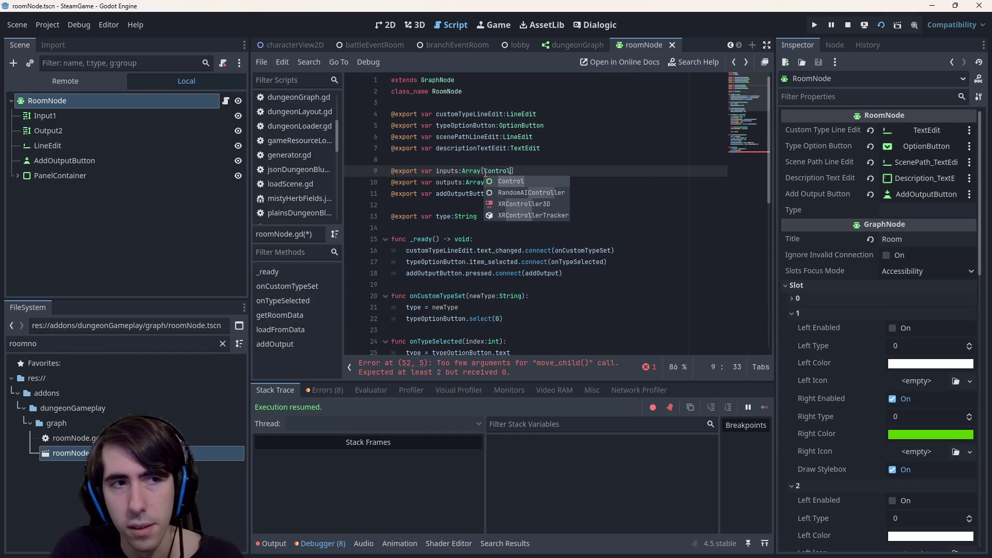
{"action": "key", "text": "ctrl+s"}
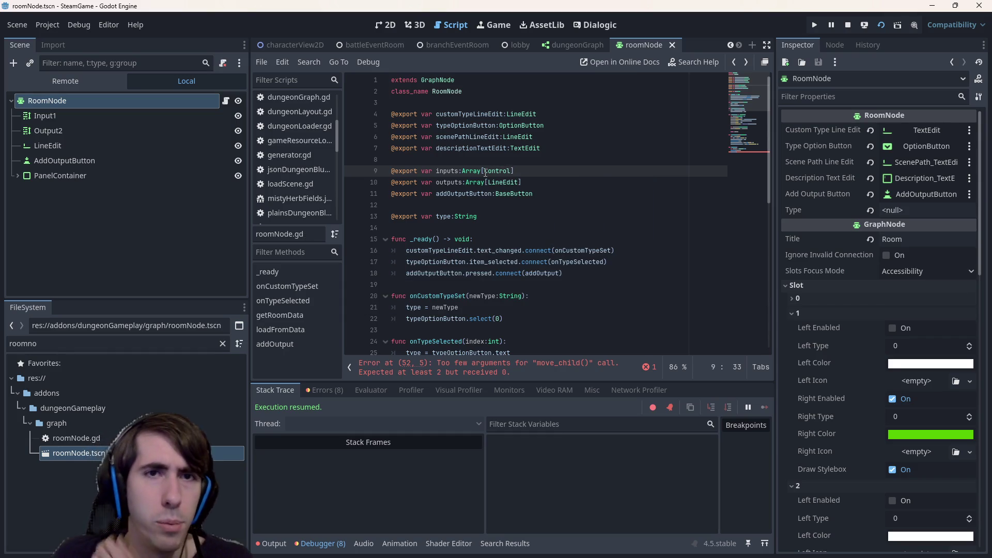
{"action": "left_click", "coordinate": [385, 25]}
Check the Output2, LineEdit and AddOutputButton nodes, then return to roomNode.gd in the script editor
{"action": "left_click", "coordinate": [569, 210]}
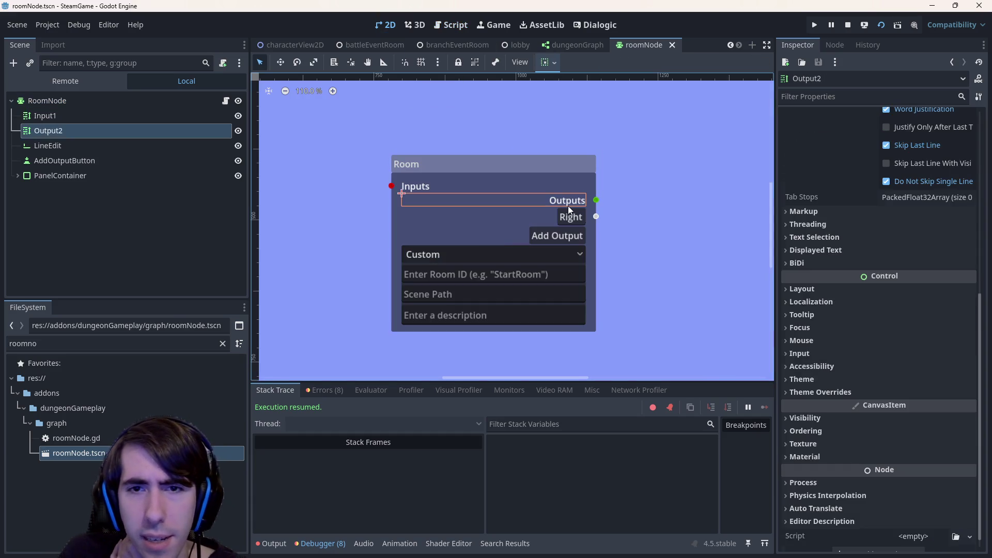
{"action": "left_click", "coordinate": [566, 220]}
{"action": "left_click", "coordinate": [563, 230]}
{"action": "left_click", "coordinate": [570, 221]}
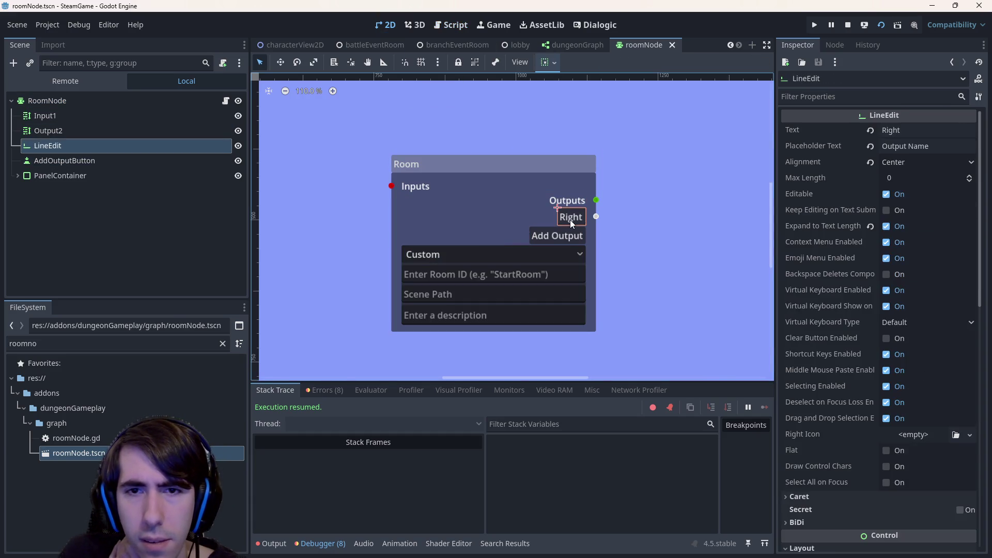
{"action": "left_click", "coordinate": [639, 209]}
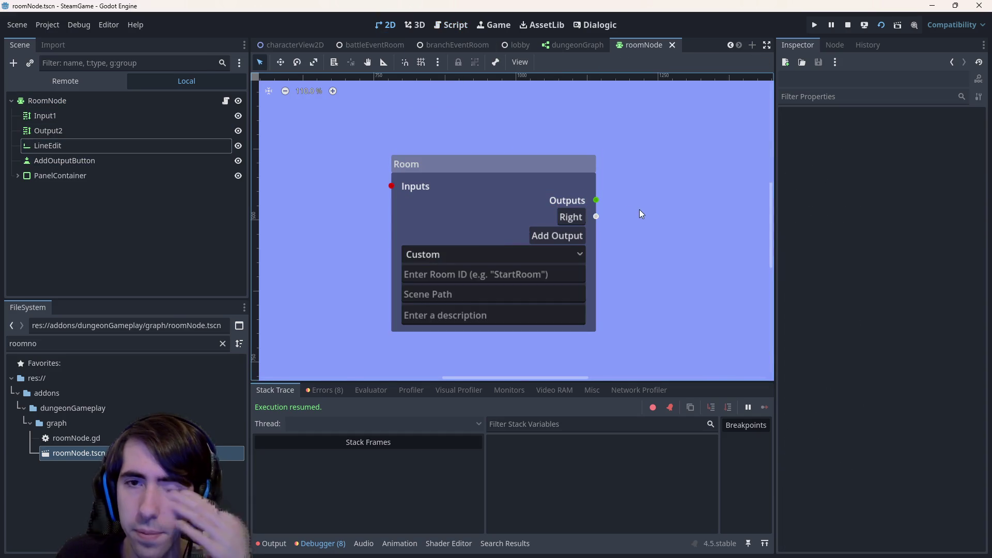
{"action": "left_click", "coordinate": [569, 216]}
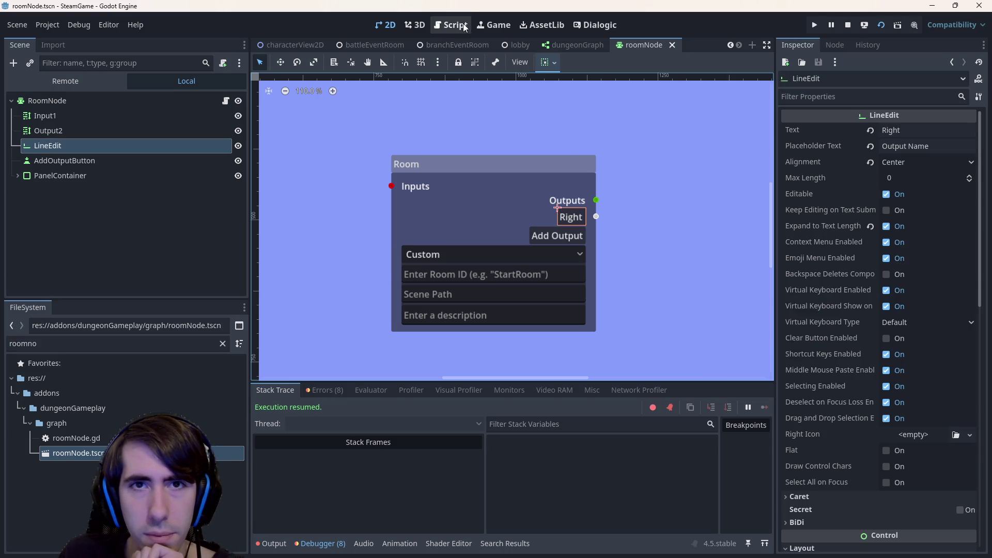
{"action": "left_click", "coordinate": [464, 26]}
{"action": "scroll", "coordinate": [572, 211], "scroll_direction": "down", "scroll_amount": 2}
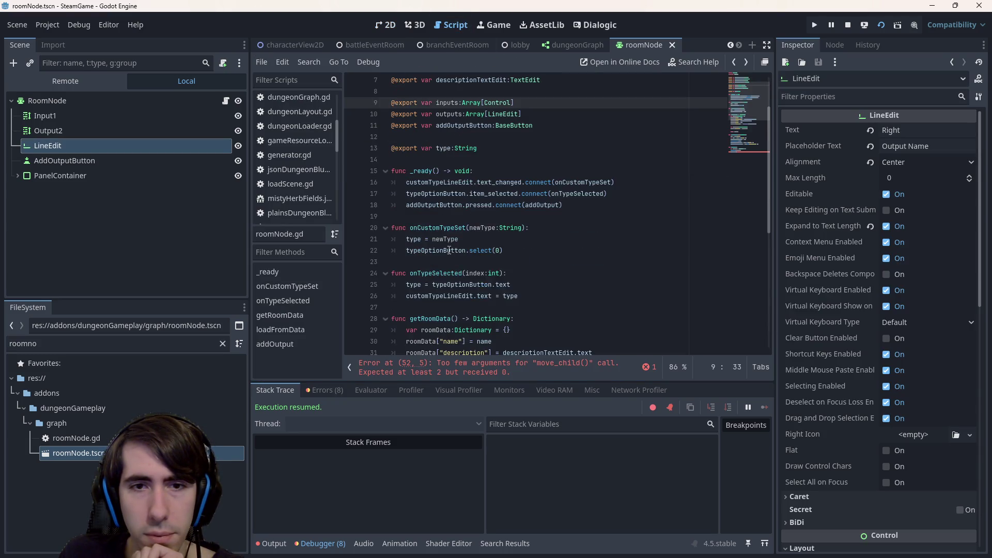
Add addInput() and addOutput() calls at the end of _ready() after the button connection
{"action": "left_click", "coordinate": [587, 205]}
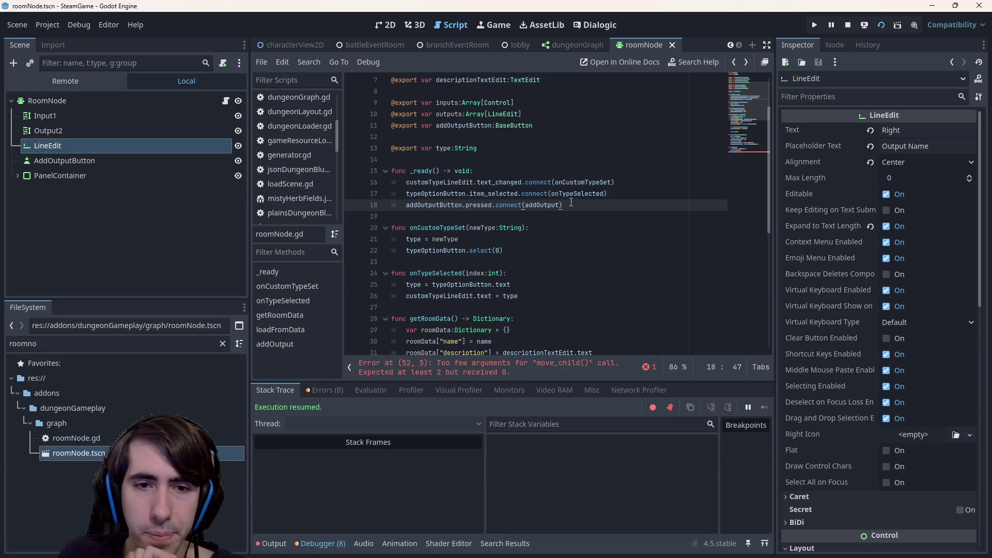
{"action": "scroll", "coordinate": [571, 202], "scroll_direction": "down", "scroll_amount": 7}
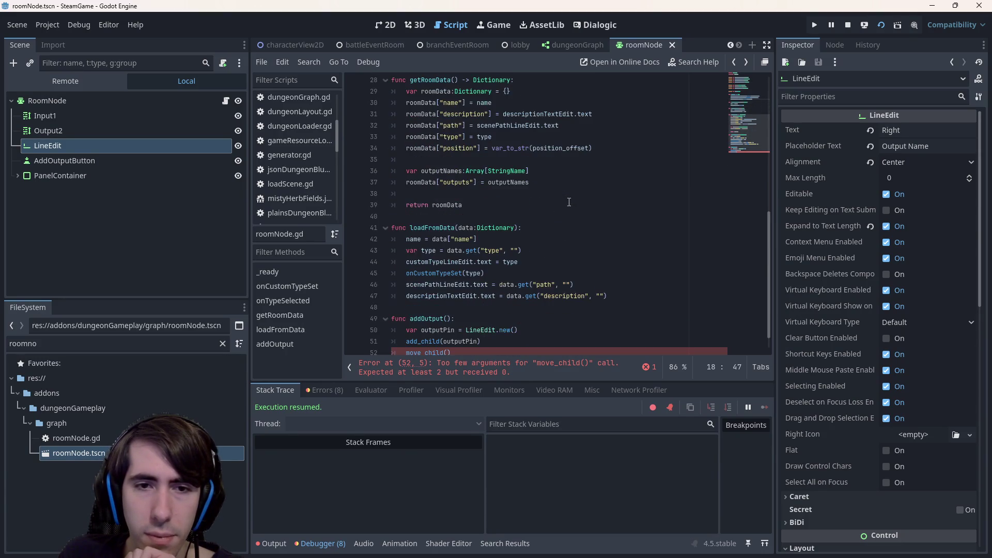
{"action": "scroll", "coordinate": [535, 216], "scroll_direction": "up", "scroll_amount": 7}
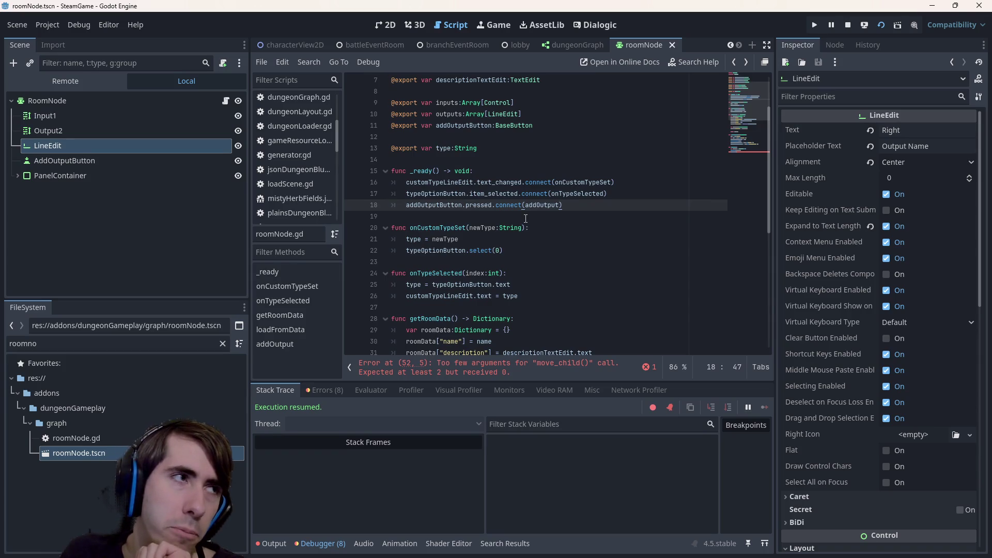
{"action": "scroll", "coordinate": [526, 219], "scroll_direction": "up", "scroll_amount": 2}
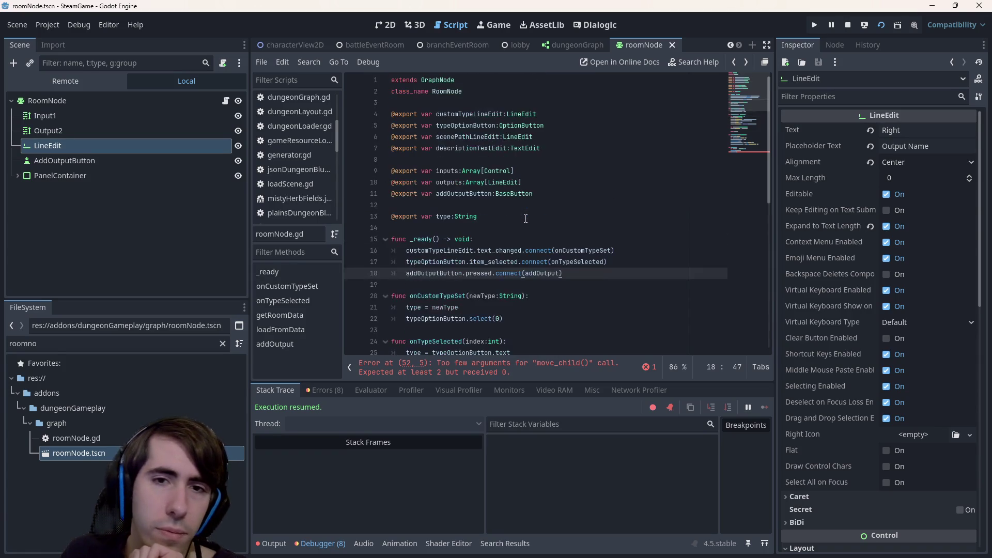
{"action": "mouse_move", "coordinate": [528, 198]}
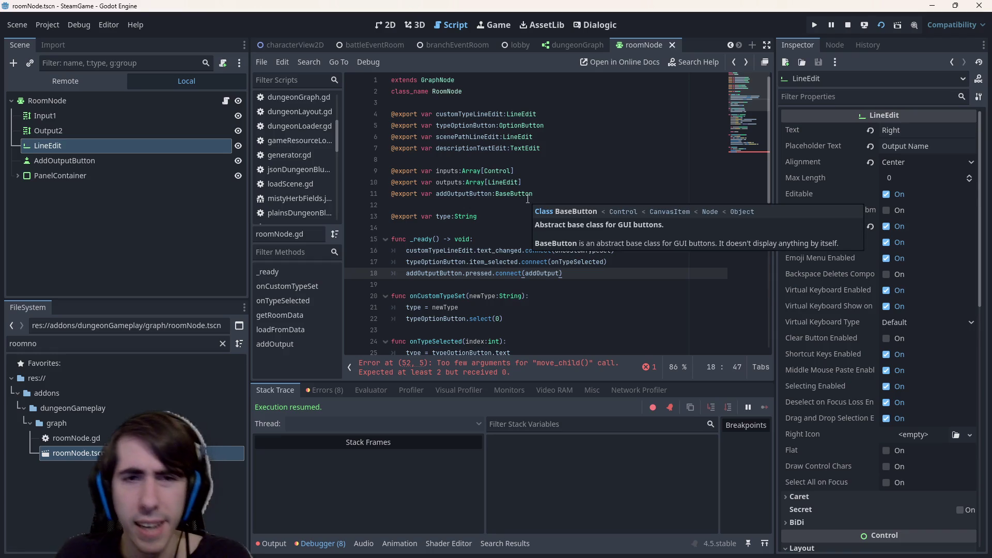
{"action": "scroll", "coordinate": [527, 212], "scroll_direction": "down", "scroll_amount": 10}
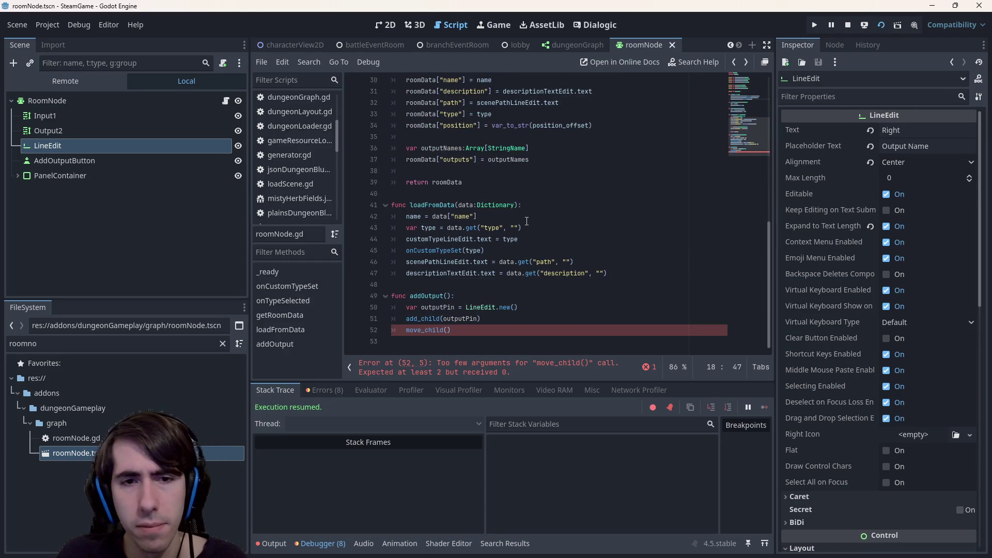
{"action": "key", "text": "Return"}
{"action": "key", "text": "Return"}
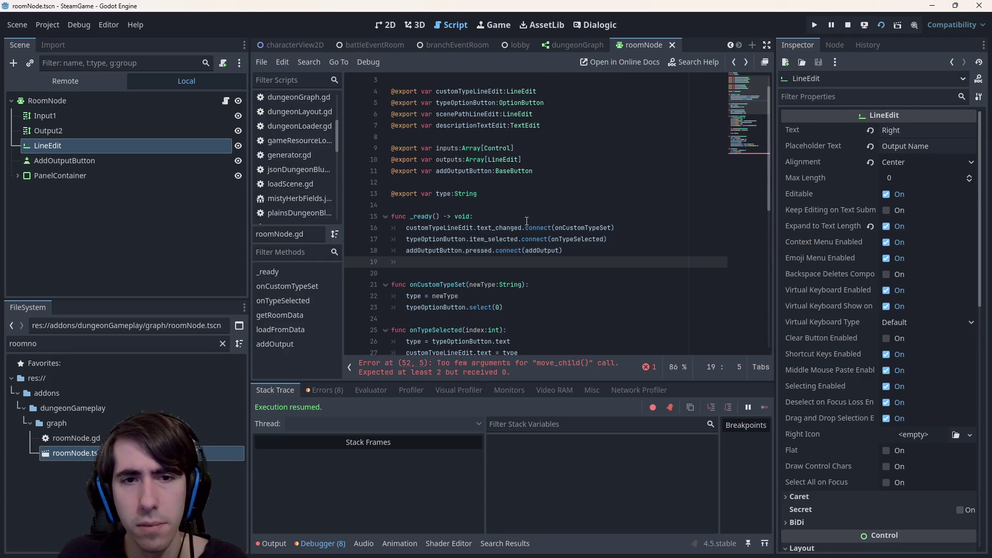
{"action": "type", "text": "addOutp"}
{"action": "key", "text": "Return"}
{"action": "key", "text": "ctrl+shift+Return"}
{"action": "key", "text": "Up"}
{"action": "key", "text": "Down"}
{"action": "type", "text": "addI"}
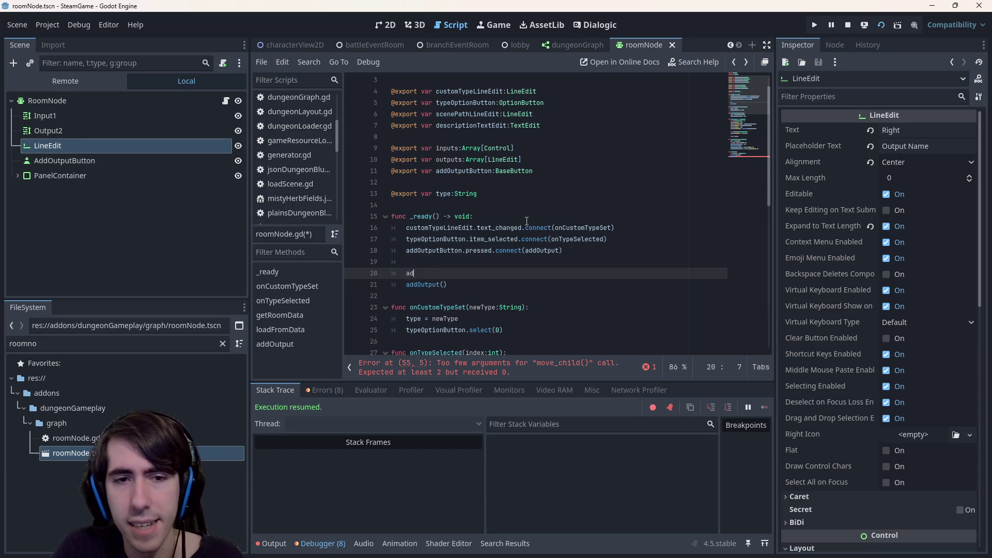
{"action": "type", "text": "nput()"}
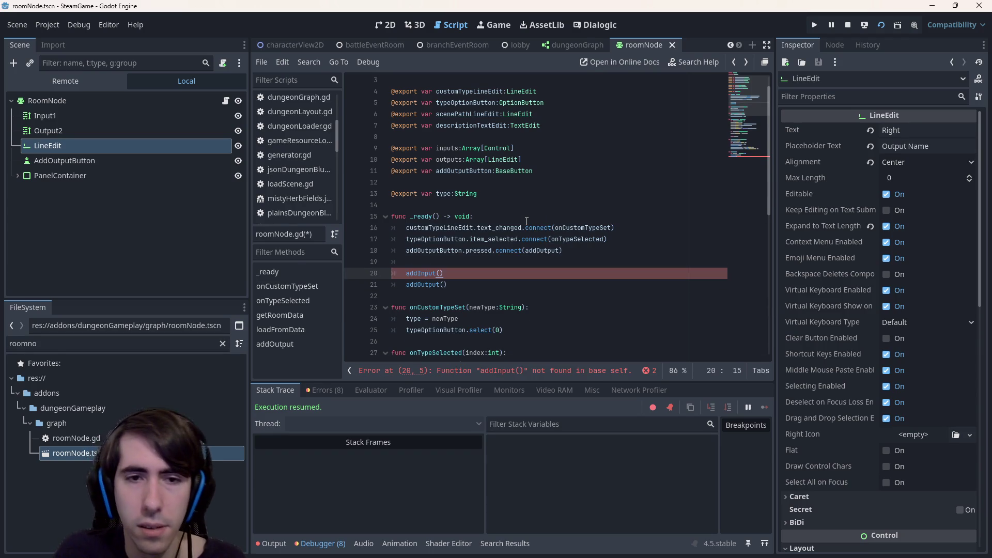
Pass "Input" and "Output" as their arguments and save the script
{"action": "scroll", "coordinate": [526, 221], "scroll_direction": "down", "scroll_amount": 1}
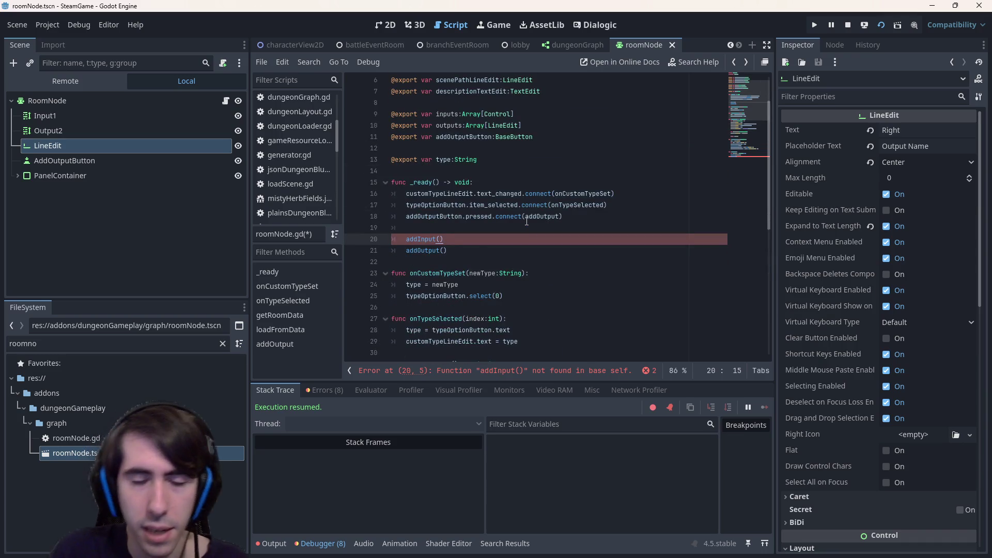
{"action": "type", "text": "\"Inputs\""}
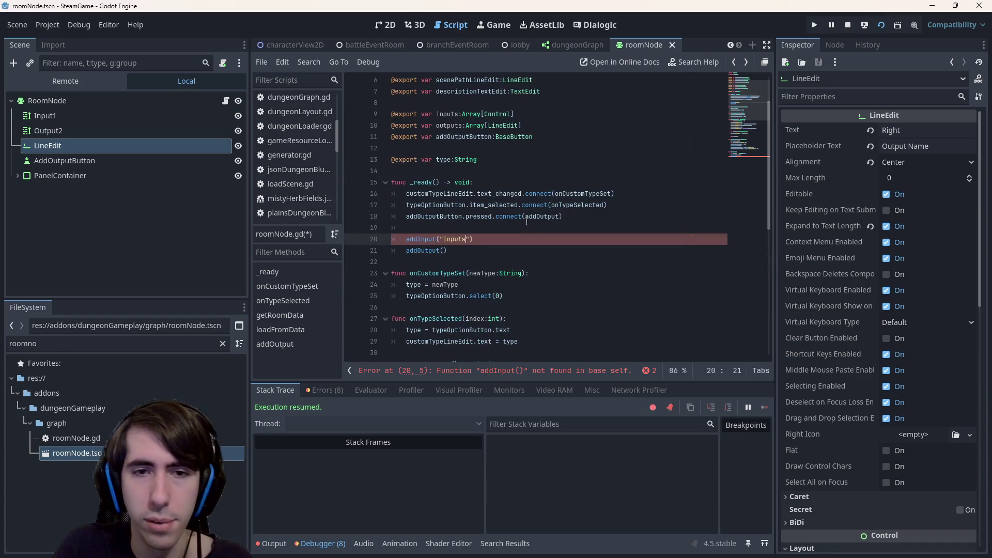
{"action": "key", "text": "Down"}
{"action": "key", "text": "Left"}
{"action": "type", "text": "\"Output"}
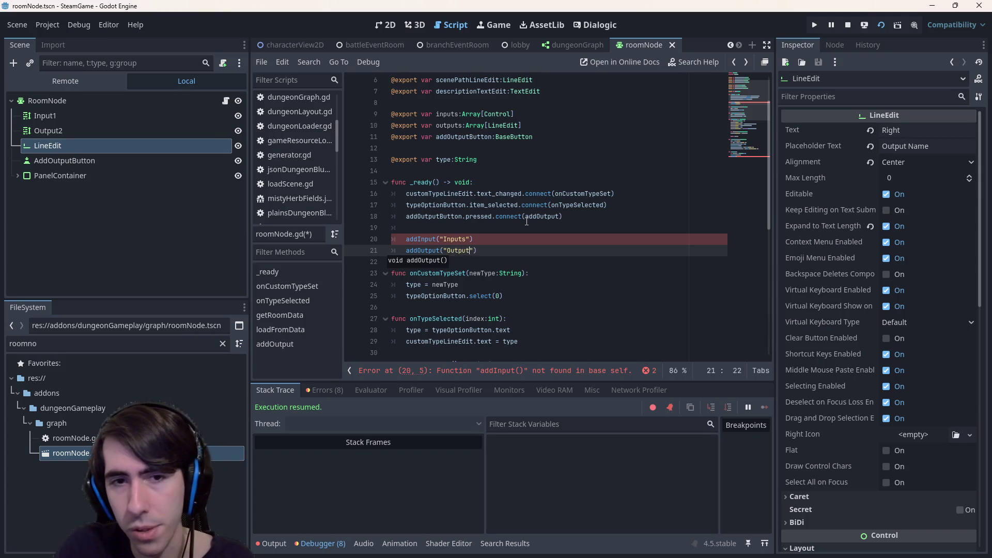
{"action": "key", "text": "ctrl+s"}
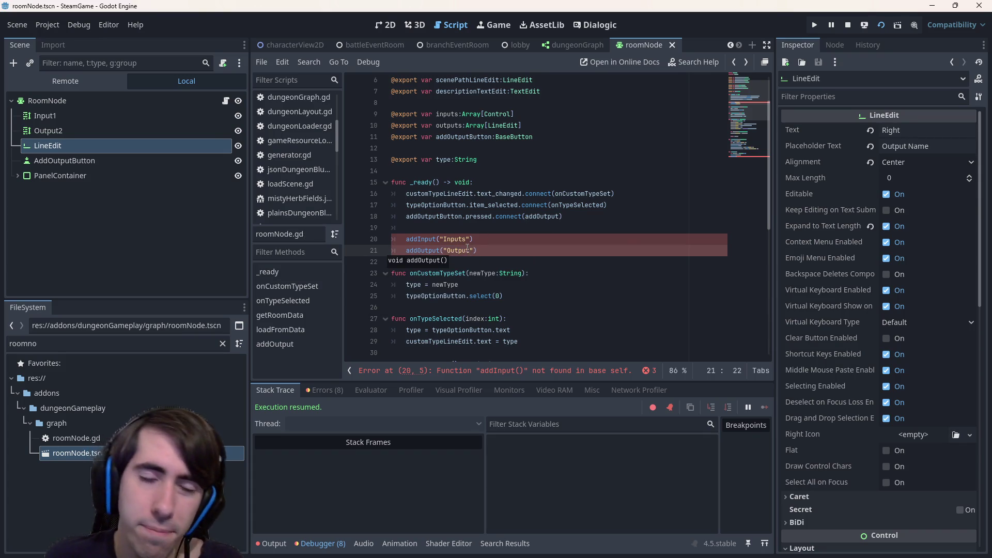
{"action": "left_click", "coordinate": [467, 239]}
{"action": "key", "text": "BackSpace"}
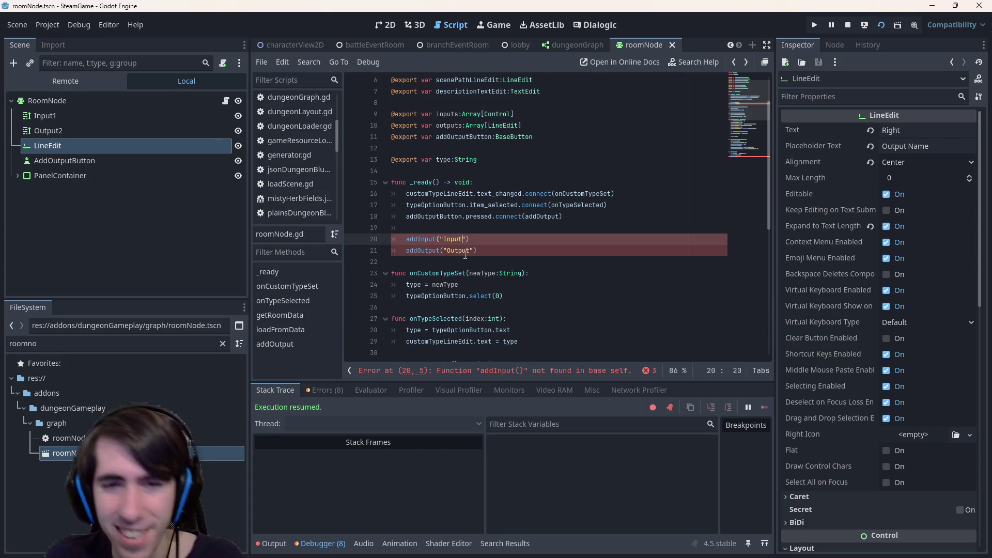
{"action": "left_click", "coordinate": [489, 254]}
{"action": "key", "text": "ctrl+s"}
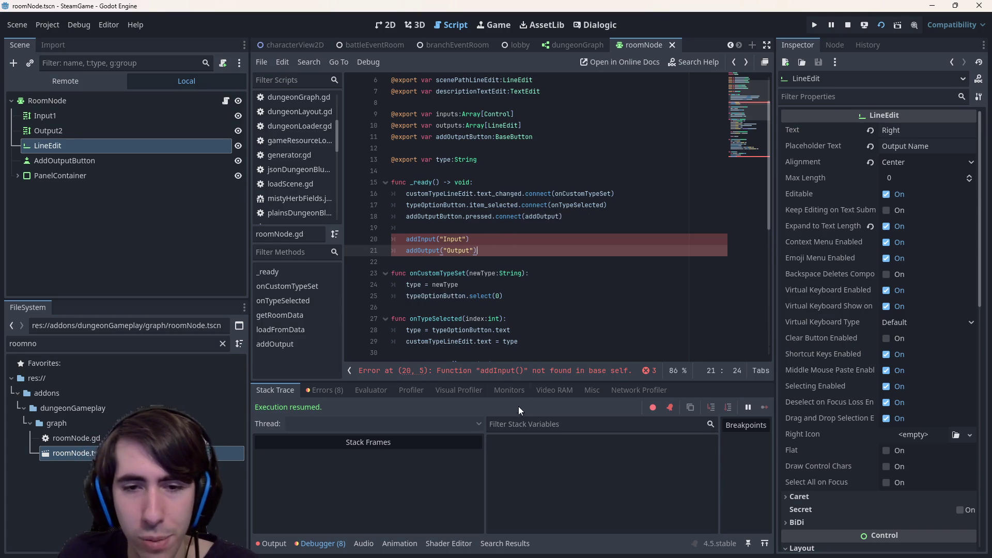
Duplicate the addOutput function above itself as a new addInput function and save
{"action": "scroll", "coordinate": [460, 340], "scroll_direction": "down", "scroll_amount": 8}
{"action": "left_click_drag", "start_coordinate": [461, 341], "coordinate": [419, 305]}
{"action": "key", "text": "ctrl+c"}
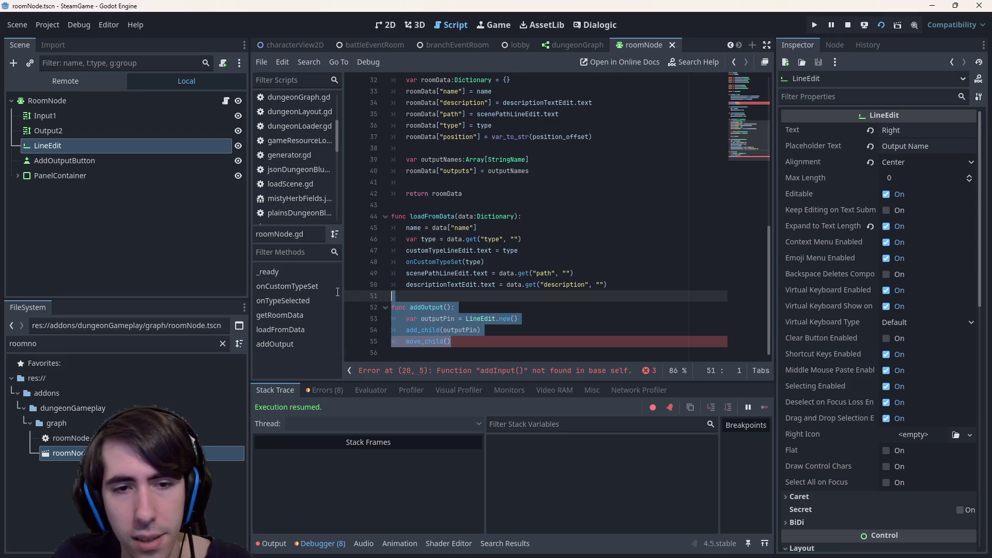
{"action": "left_click", "coordinate": [418, 305]}
{"action": "key", "text": "ctrl+shift+Return"}
{"action": "key", "text": "ctrl+shift+Return"}
{"action": "key", "text": "ctrl+v"}
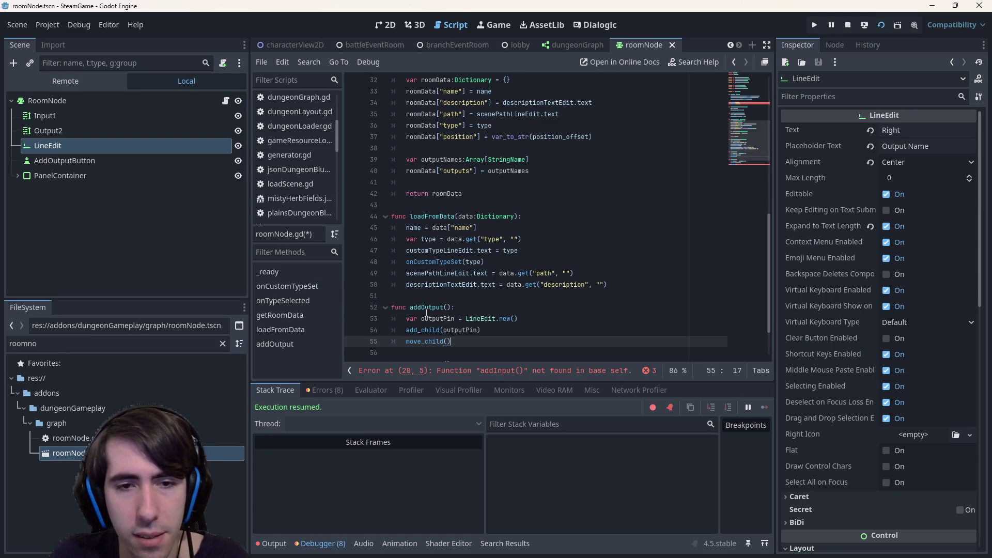
{"action": "double_click", "coordinate": [429, 307]}
{"action": "type", "text": "addInput"}
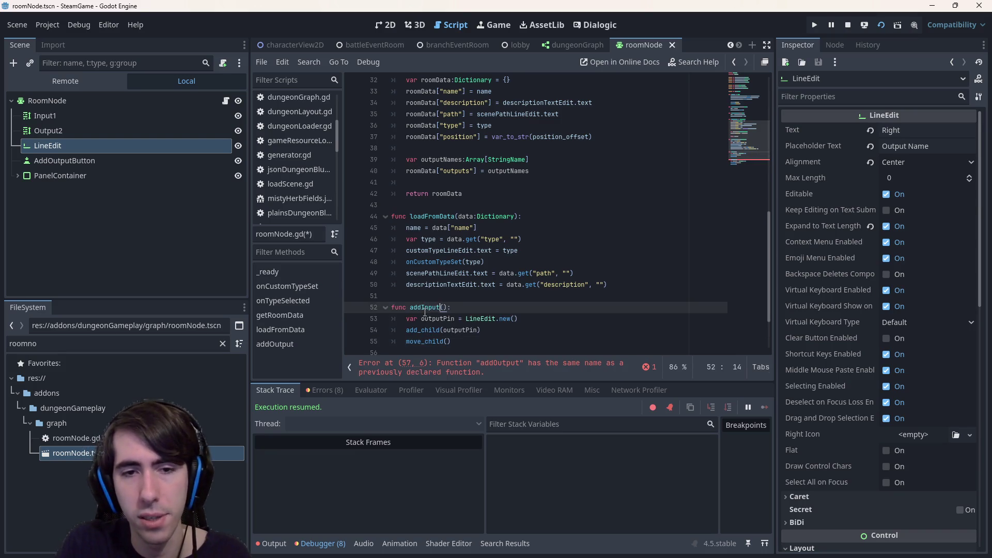
{"action": "key", "text": "ctrl+s"}
In addInput, rename outputPin to inputPin and give move_child an inputs.size() argument
{"action": "scroll", "coordinate": [427, 284], "scroll_direction": "down", "scroll_amount": 2}
{"action": "double_click", "coordinate": [436, 250]}
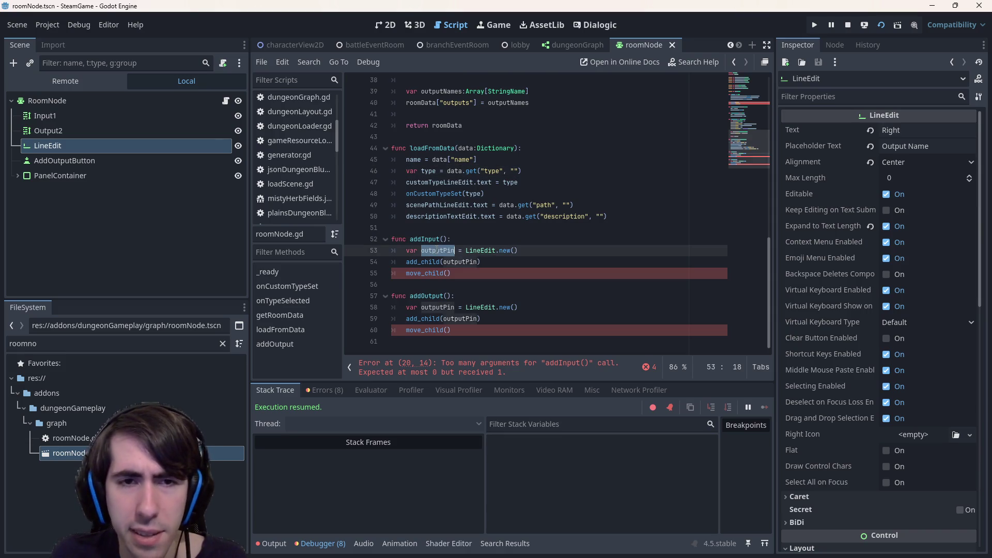
{"action": "key", "text": "ctrl+d"}
{"action": "type", "text": "inputPin"}
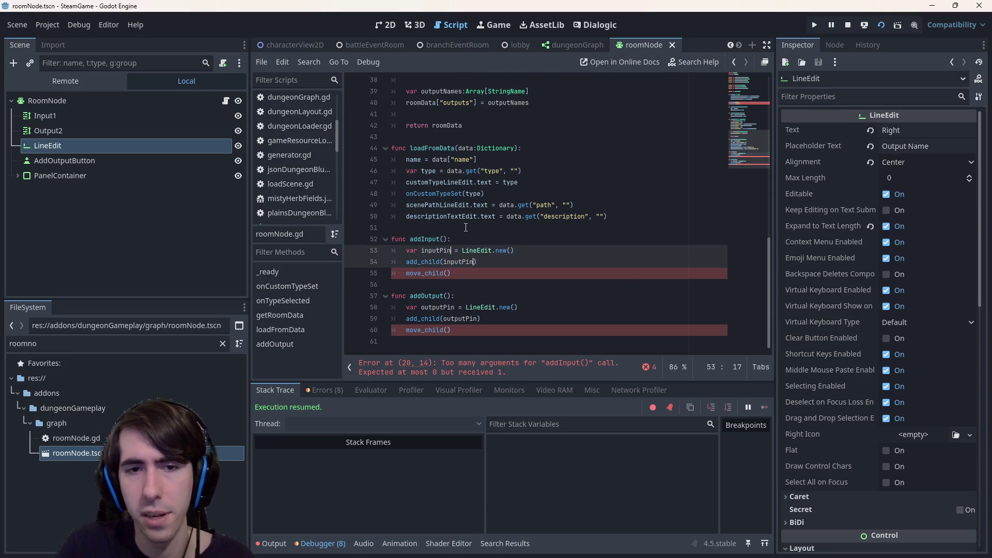
{"action": "left_click", "coordinate": [486, 250]}
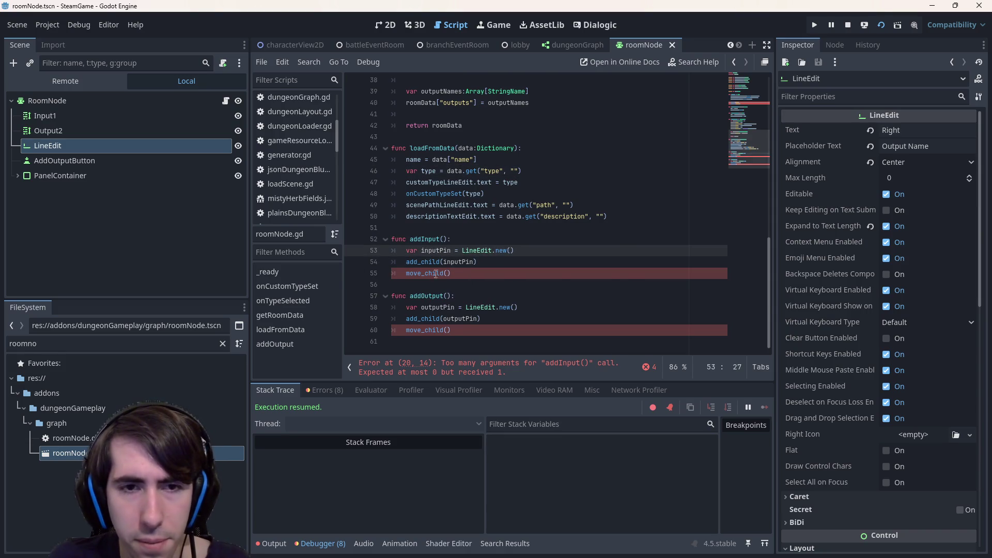
{"action": "left_click", "coordinate": [447, 273]}
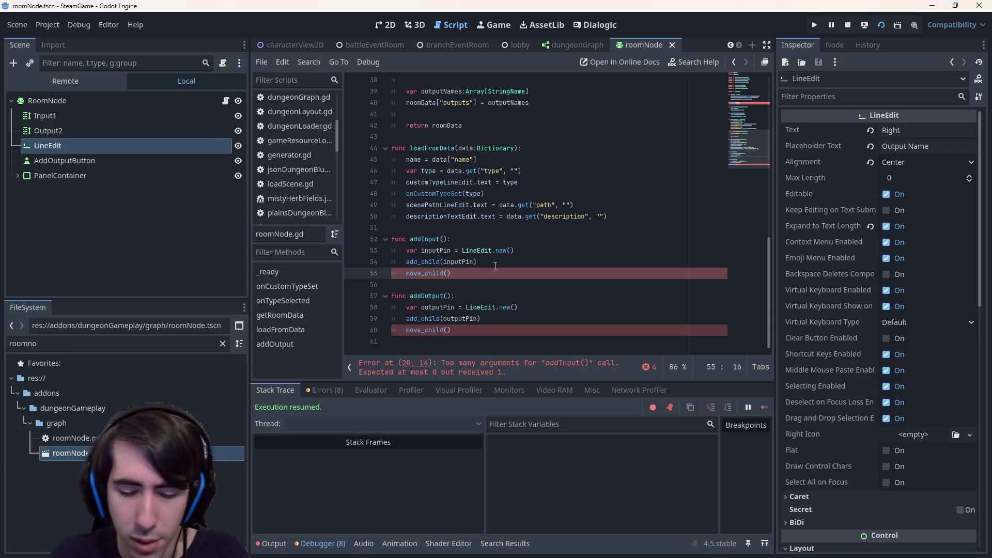
{"action": "scroll", "coordinate": [495, 266], "scroll_direction": "up", "scroll_amount": 10}
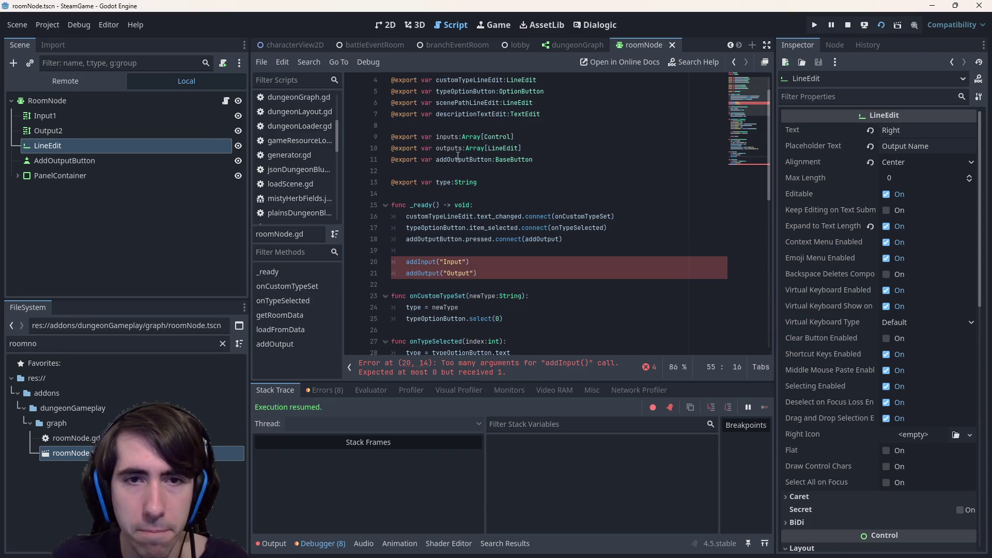
{"action": "left_click", "coordinate": [456, 138]}
{"action": "scroll", "coordinate": [456, 308], "scroll_direction": "down", "scroll_amount": 10}
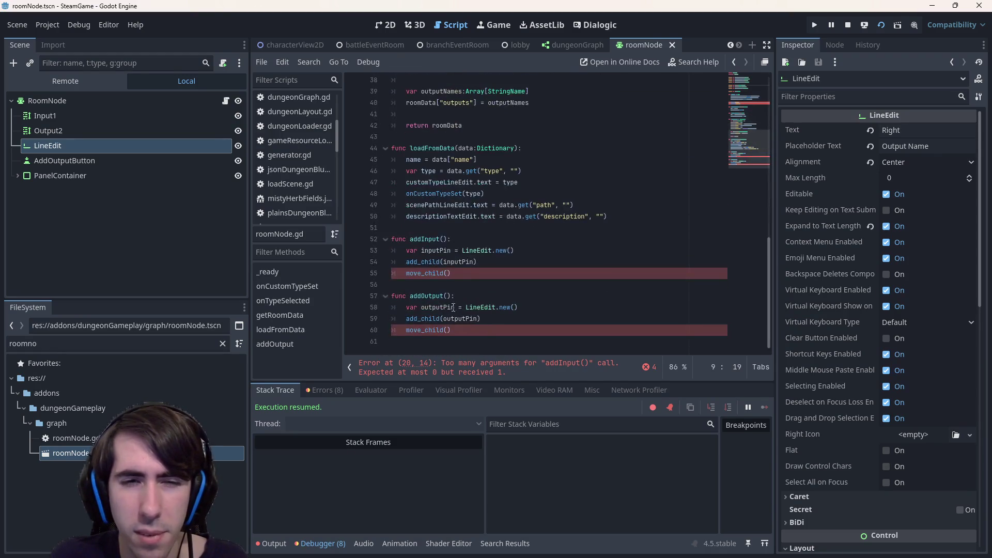
{"action": "left_click", "coordinate": [448, 273]}
{"action": "type", "text": "inputs"}
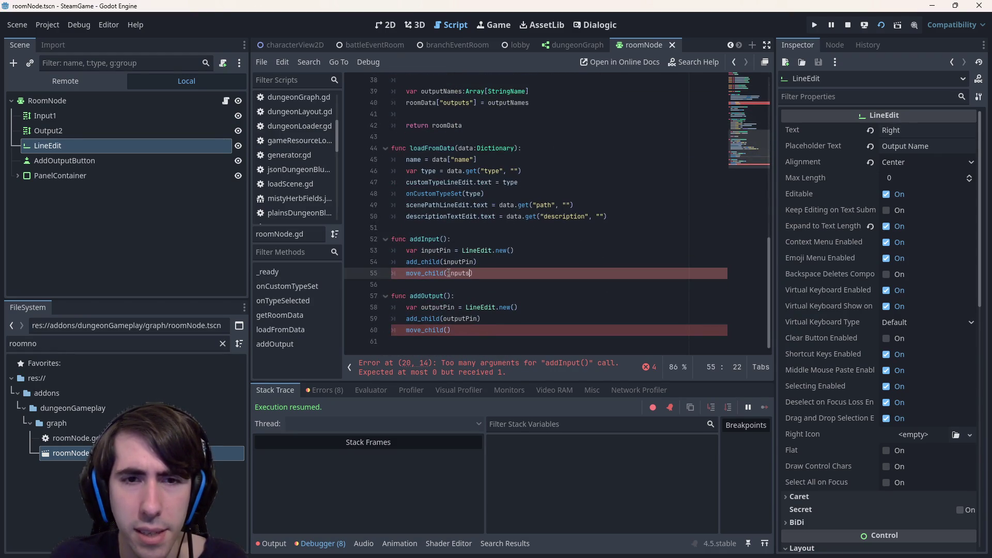
{"action": "type", "text": ".size()"}
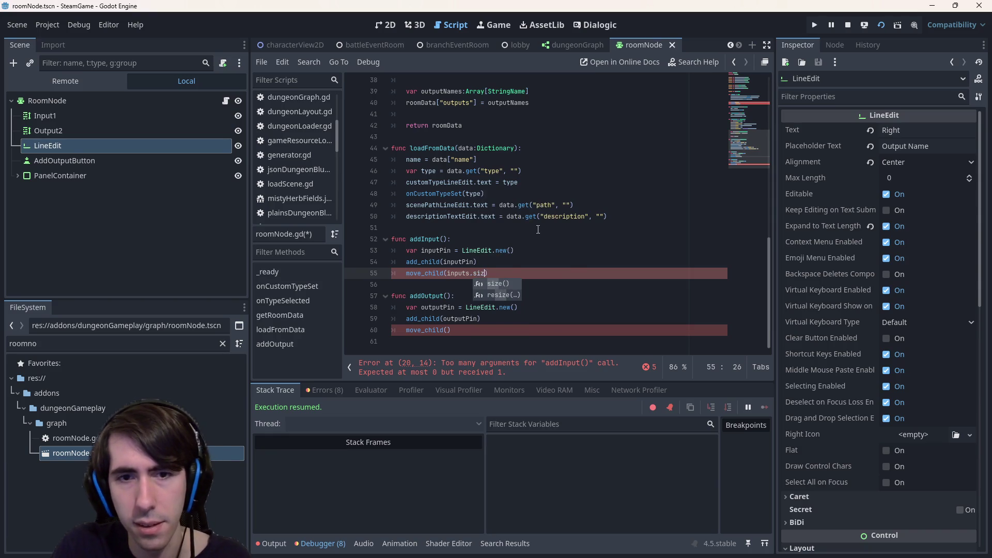
{"action": "key", "text": "ctrl+s"}
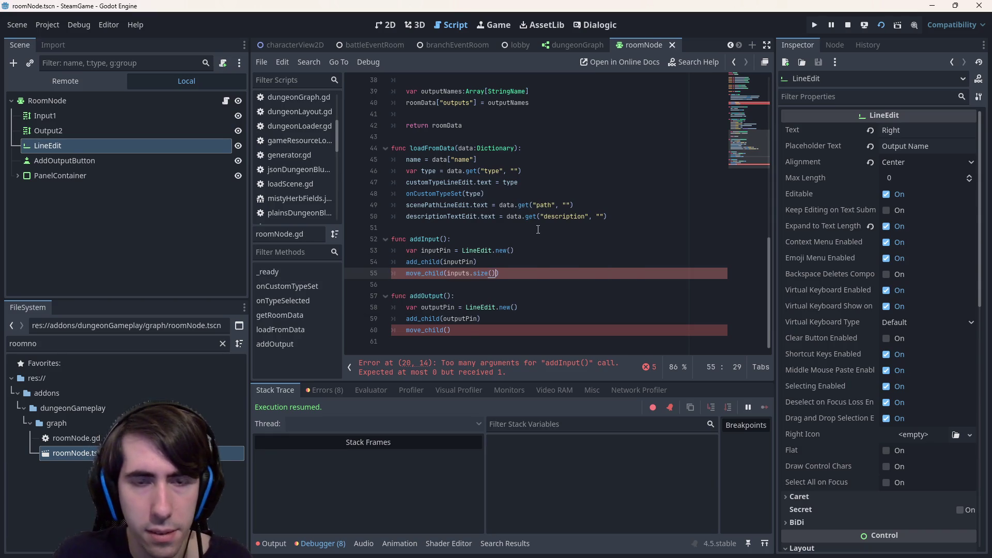
Make inputPin the first move_child argument in addInput and save
{"action": "double_click", "coordinate": [435, 250]}
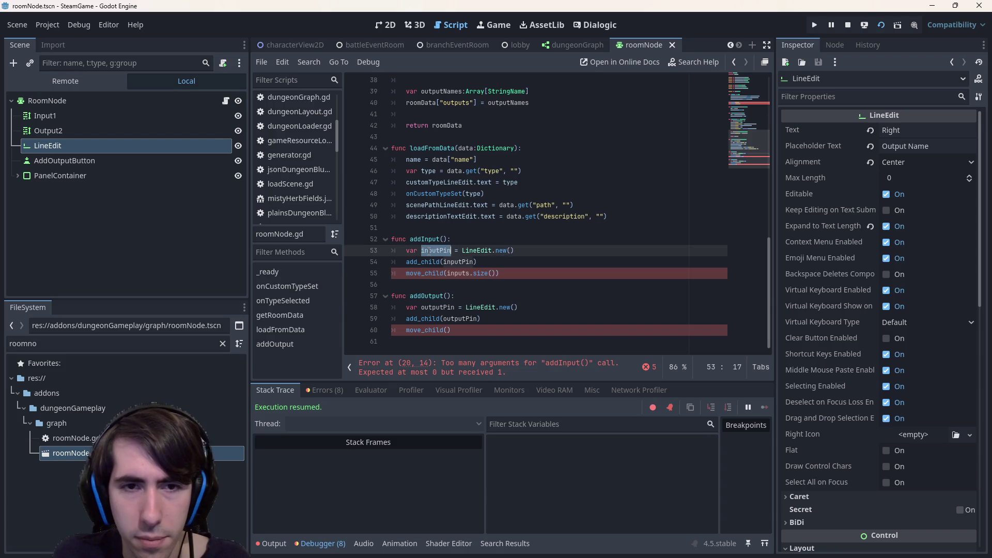
{"action": "mouse_move", "coordinate": [433, 272]}
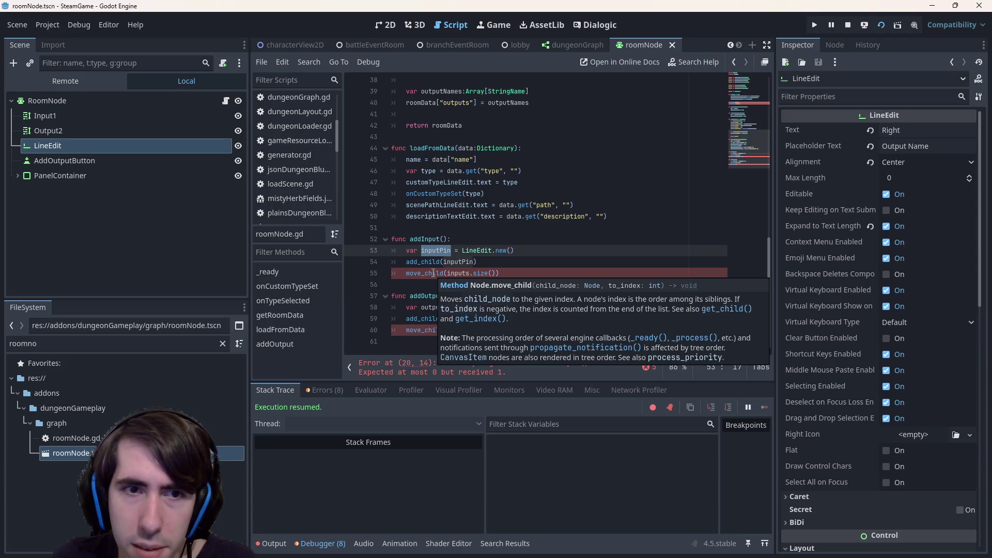
{"action": "double_click", "coordinate": [455, 262]}
{"action": "key", "text": "ctrl+c"}
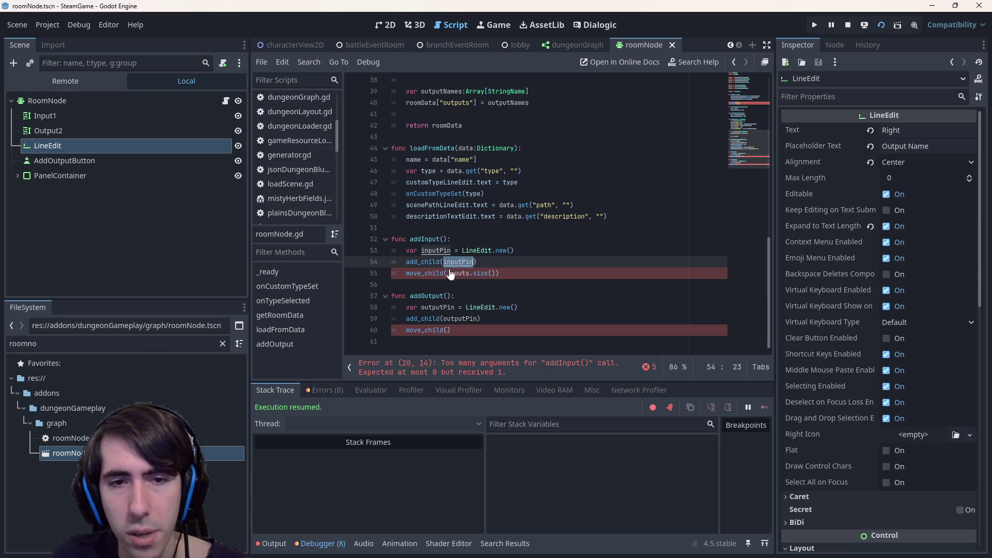
{"action": "double_click", "coordinate": [443, 251]}
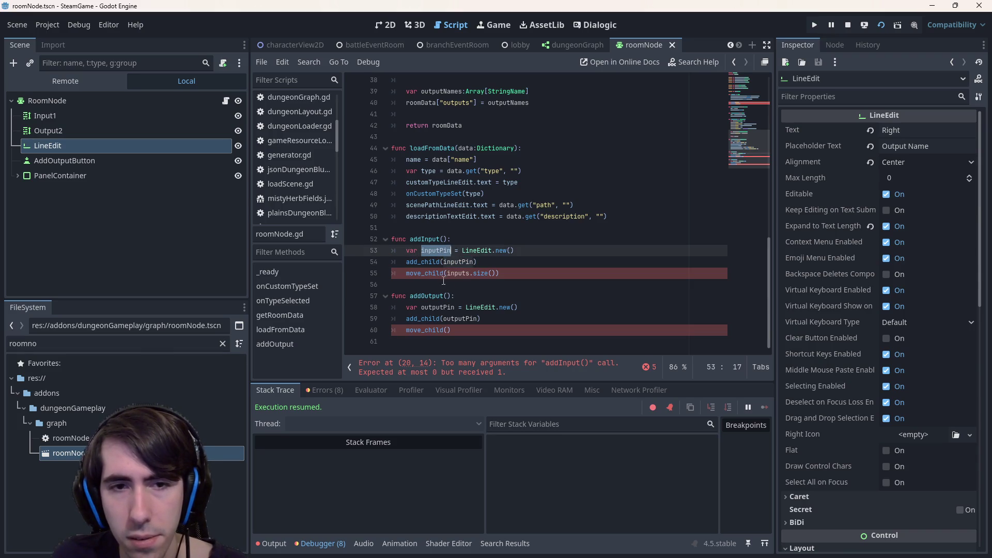
{"action": "left_click", "coordinate": [447, 274]}
{"action": "key", "text": "ctrl+v"}
{"action": "type", "text": ","}
{"action": "key", "text": "ctrl+s"}
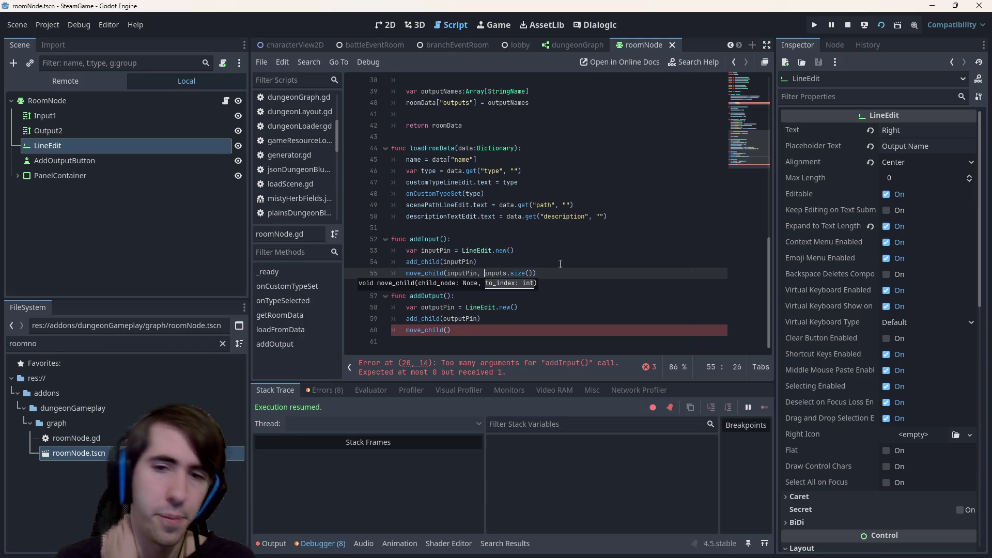
Copy that move_child line into addOutput and append + outputs.size() to the index
{"action": "left_click", "coordinate": [572, 274]}
{"action": "key", "text": "shift+Home"}
{"action": "key", "text": "shift+Up"}
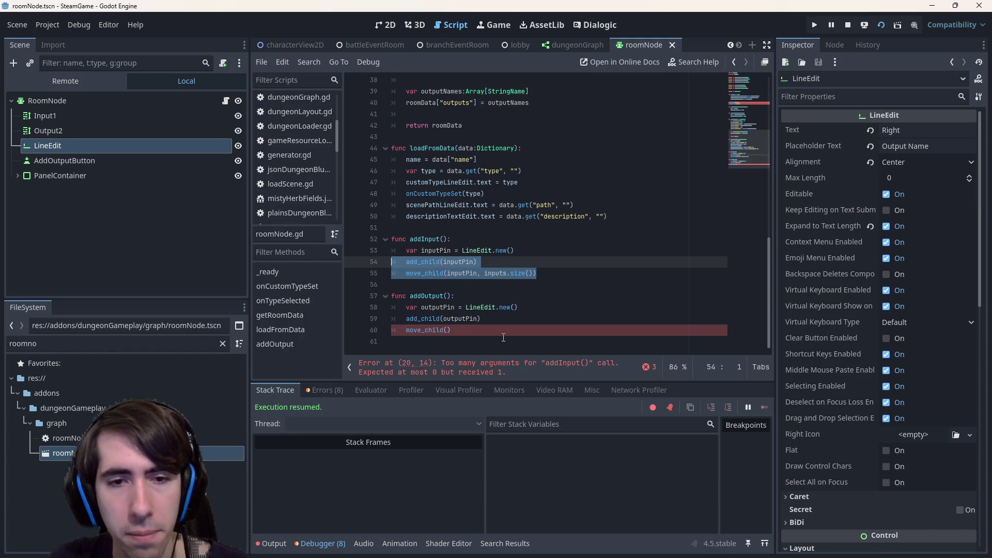
{"action": "key", "text": "shift+Down"}
{"action": "key", "text": "ctrl+c"}
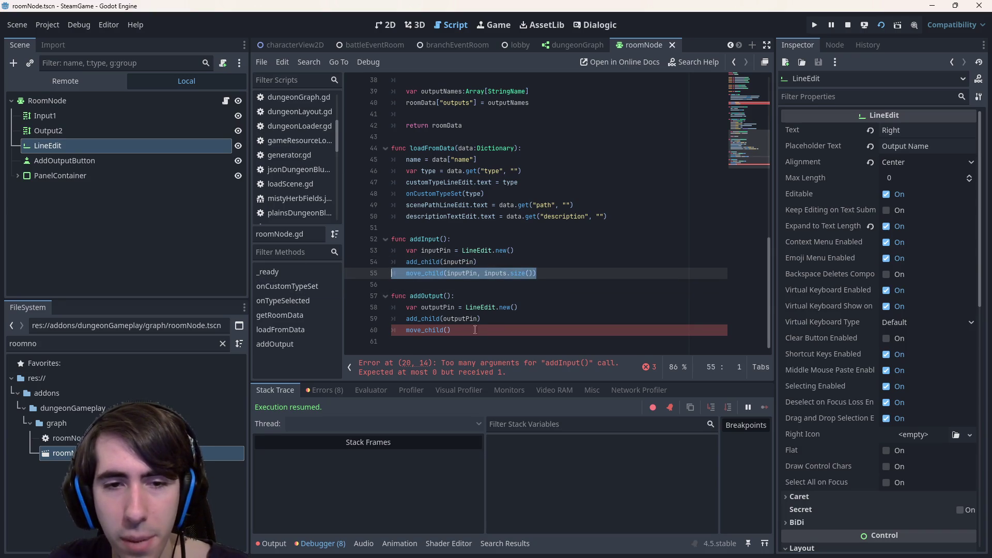
{"action": "left_click_drag", "start_coordinate": [466, 333], "coordinate": [370, 330]}
{"action": "key", "text": "ctrl+v"}
{"action": "key", "text": "Left"}
{"action": "key", "text": "Left"}
{"action": "key", "text": "Left"}
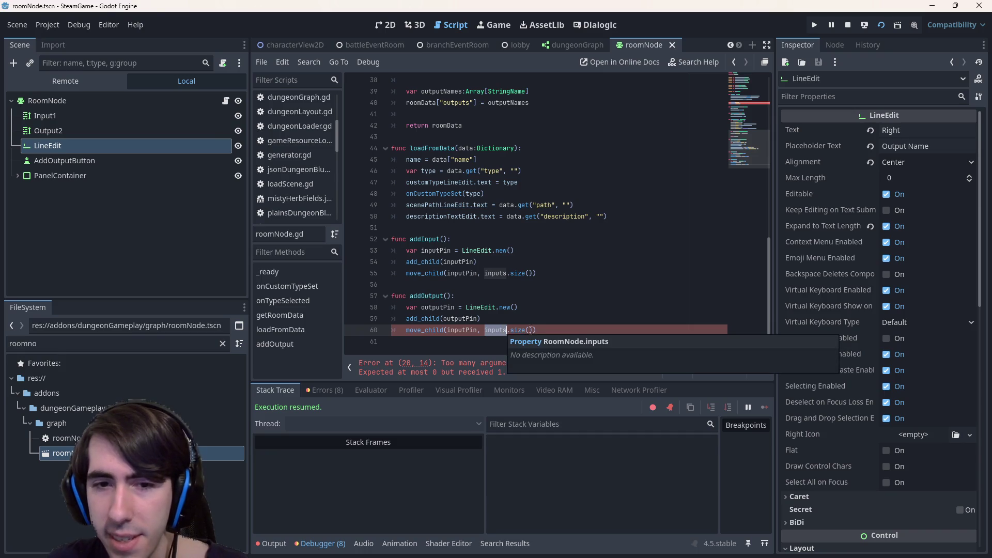
{"action": "key", "text": "Right"}
{"action": "key", "text": "Right"}
{"action": "key", "text": "Right"}
{"action": "type", "text": "+ outputs"}
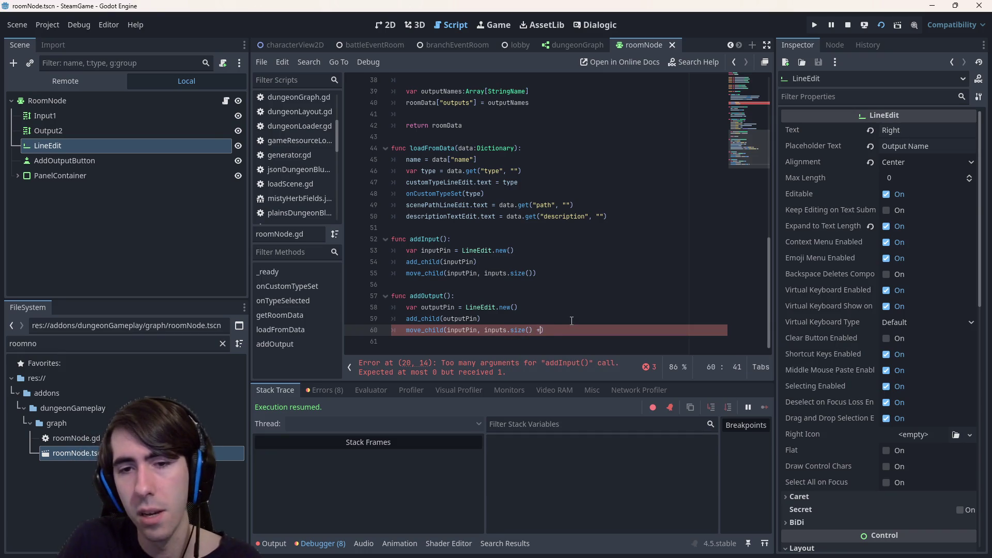
{"action": "type", "text": ".si"}
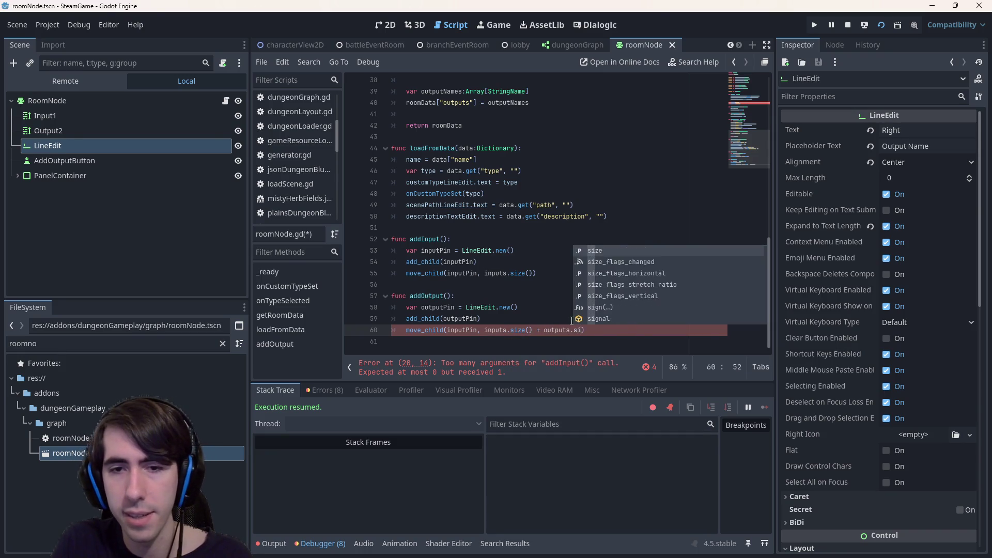
{"action": "key", "text": "Return"}
{"action": "type", "text": "()"}
{"action": "key", "text": "BackSpace"}
{"action": "key", "text": "BackSpace"}
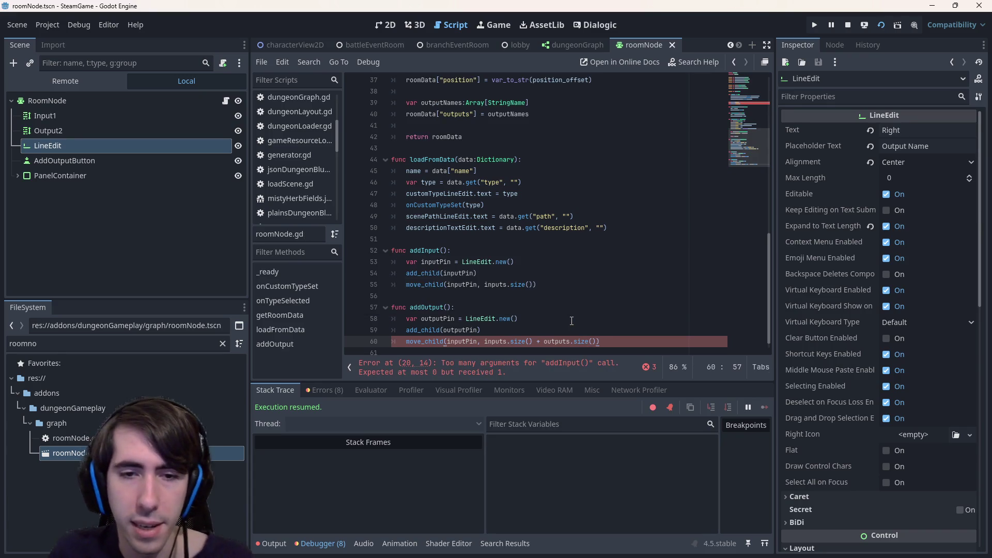
Following the line 20 error, delete the "Input" and "Output" arguments from the _ready() calls
{"action": "left_click", "coordinate": [462, 370]}
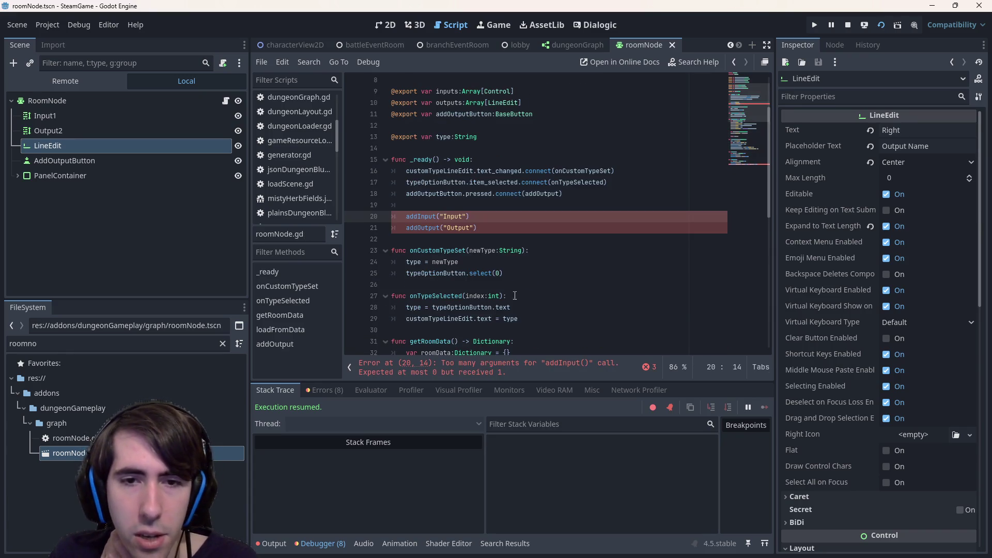
{"action": "left_click", "coordinate": [512, 229]}
{"action": "scroll", "coordinate": [466, 218], "scroll_direction": "down", "scroll_amount": 10}
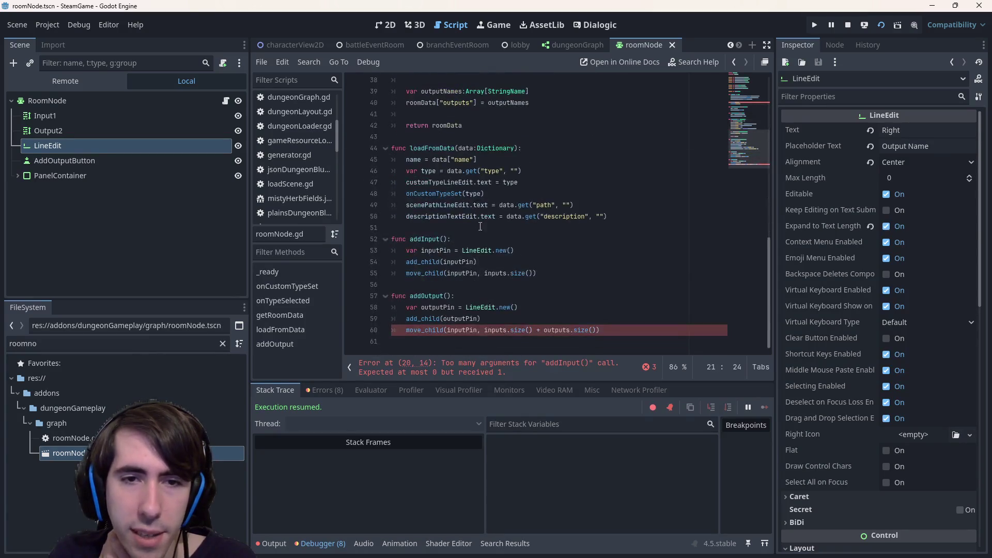
{"action": "left_click", "coordinate": [443, 239]}
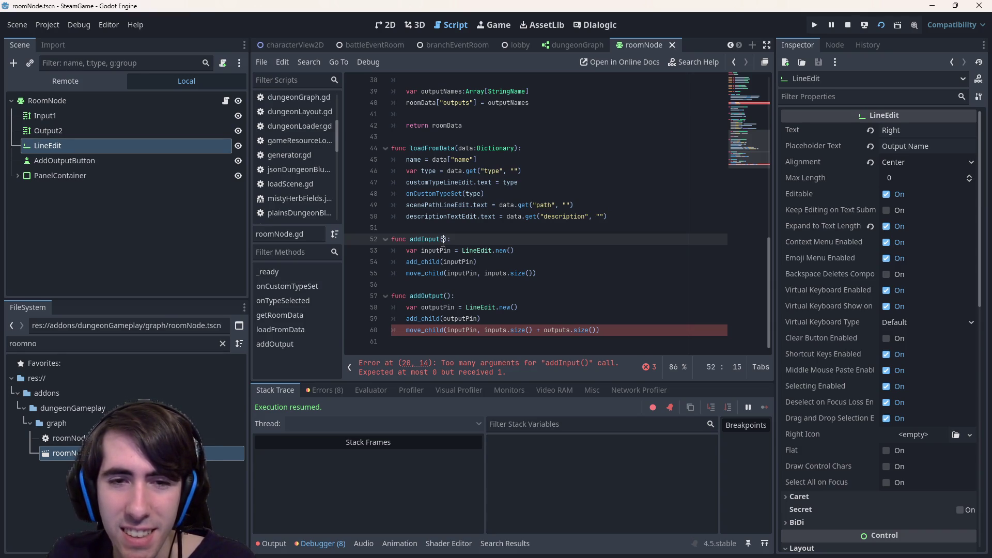
{"action": "scroll", "coordinate": [442, 241], "scroll_direction": "up", "scroll_amount": 10}
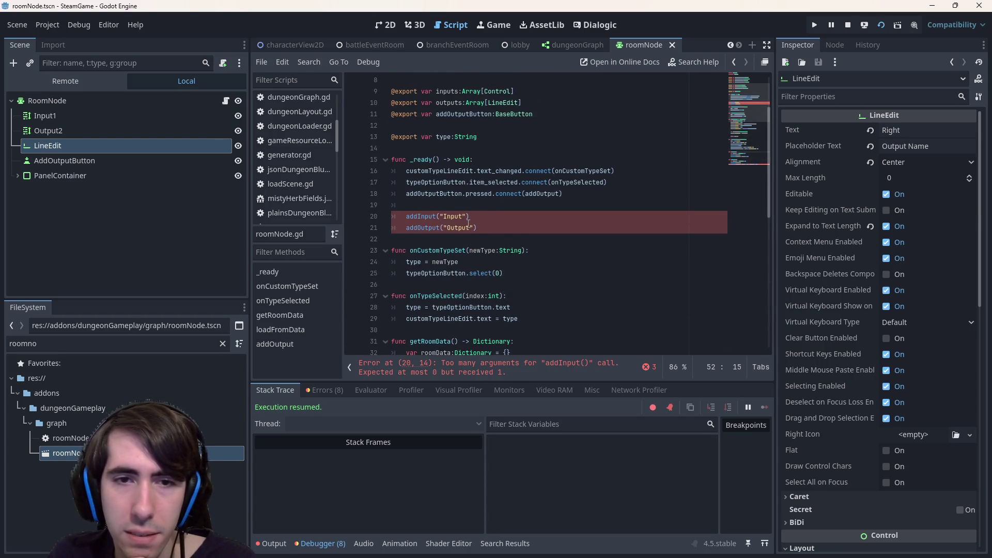
{"action": "left_click", "coordinate": [468, 218]}
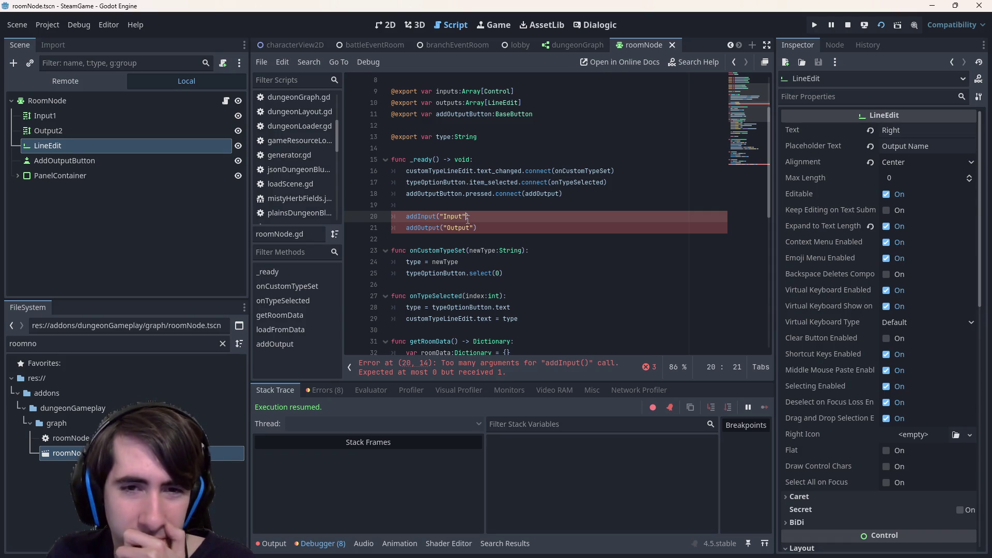
{"action": "mouse_move", "coordinate": [465, 217]}
{"action": "left_mouse_down"}
{"action": "mouse_move", "coordinate": [438, 216]}
{"action": "mouse_move", "coordinate": [472, 231]}
{"action": "left_mouse_up"}
{"action": "key", "text": "BackSpace"}
{"action": "key", "text": "BackSpace"}
{"action": "scroll", "coordinate": [465, 237], "scroll_direction": "down", "scroll_amount": 10}
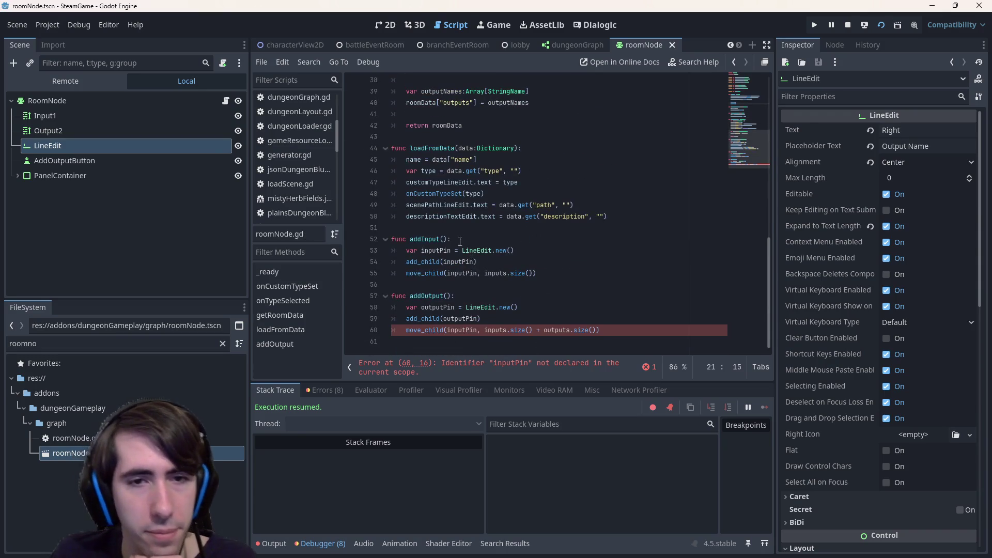
{"action": "double_click", "coordinate": [445, 251]}
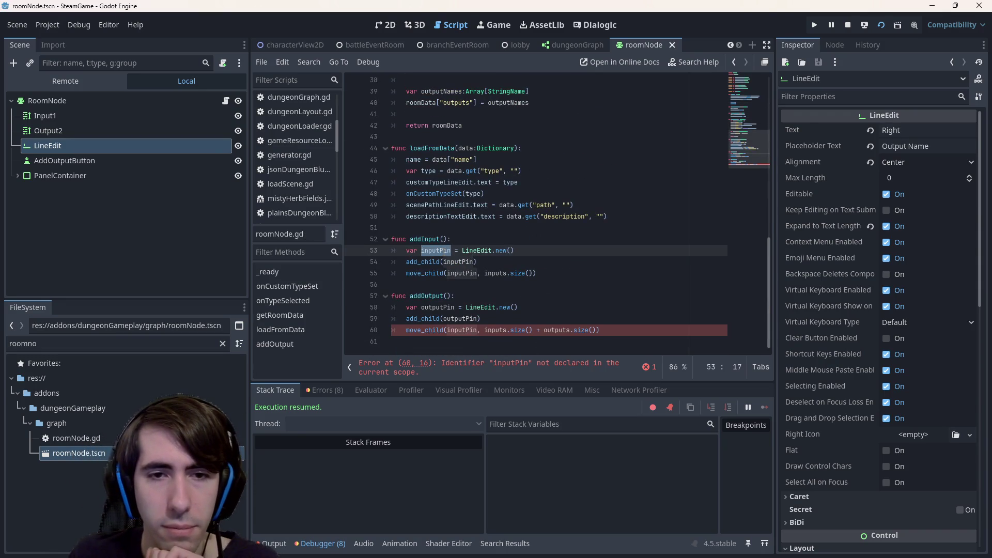
Add the line inputPin.text = "Input" under line 53 in addInput and copy it
{"action": "left_click", "coordinate": [549, 249]}
{"action": "key", "text": "Return"}
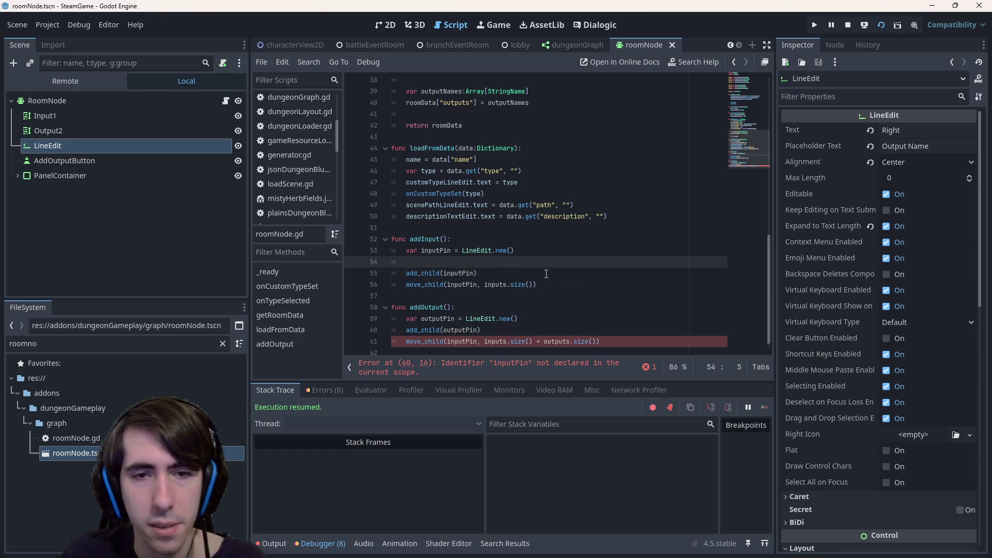
{"action": "type", "text": "inputPin.text = \"In"}
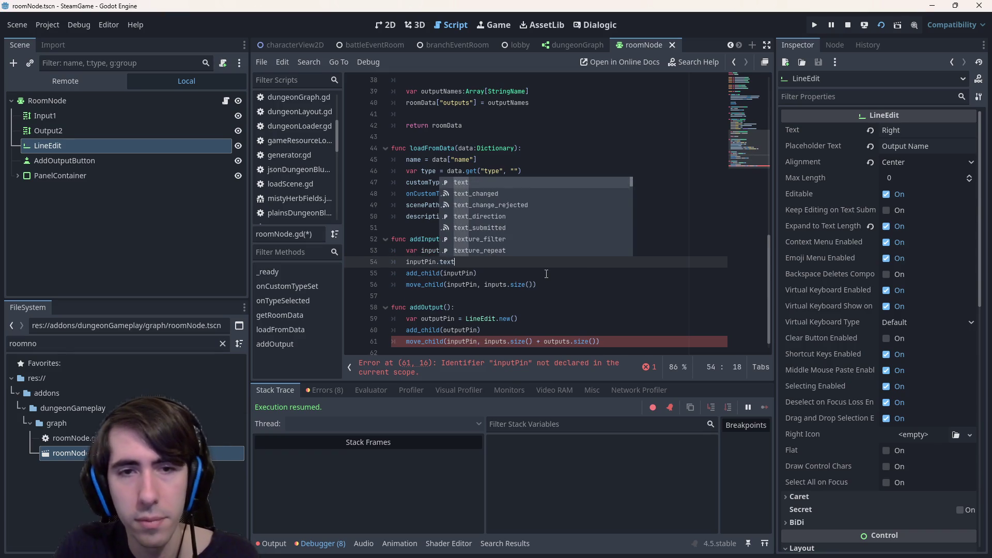
{"action": "type", "text": "put"}
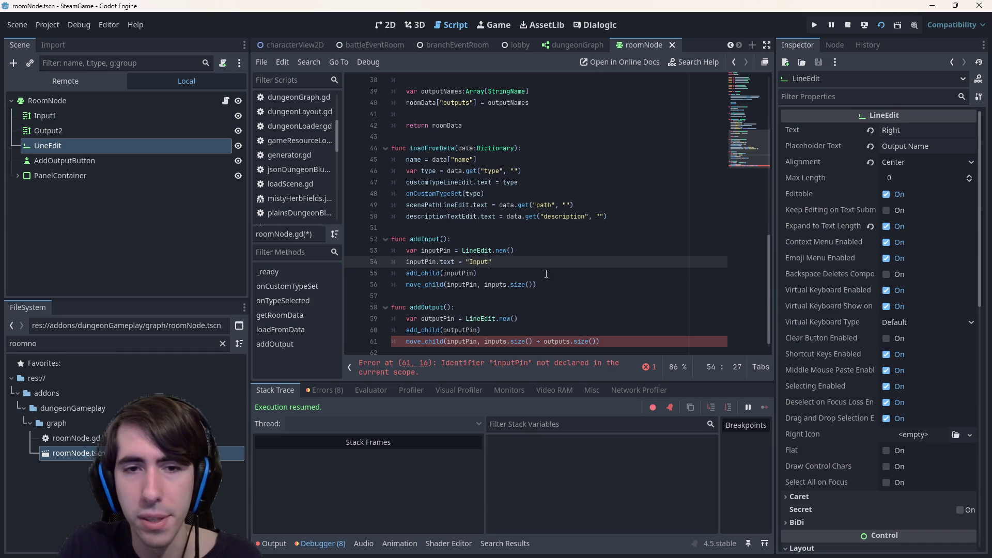
{"action": "key", "text": "shift+Home"}
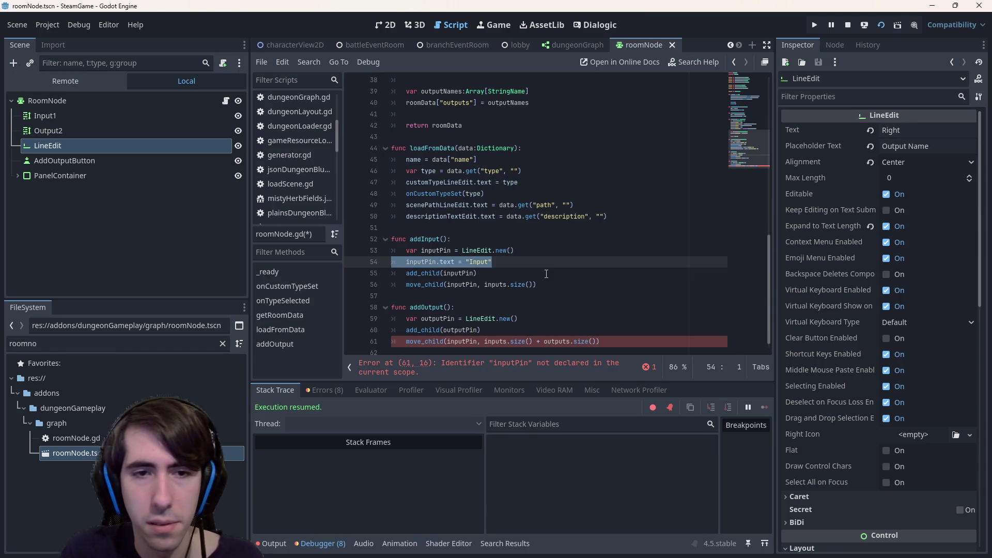
{"action": "key", "text": "ctrl+c"}
Paste the pin-text line into addOutput, change it to "Output", and save the script
{"action": "left_click", "coordinate": [532, 319]}
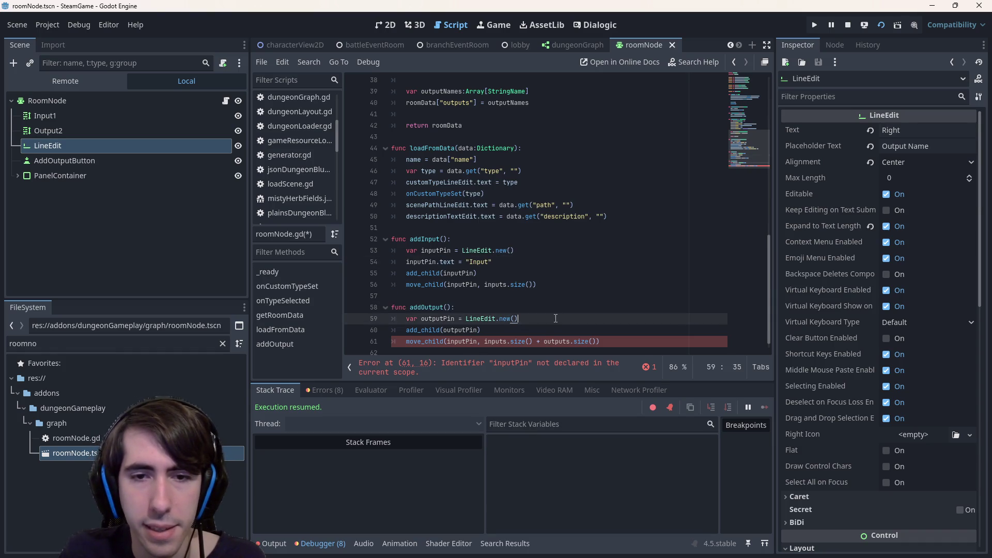
{"action": "key", "text": "Return"}
{"action": "key", "text": "ctrl+v"}
{"action": "double_click", "coordinate": [481, 330]}
{"action": "type", "text": "Output"}
{"action": "key", "text": "ctrl+s"}
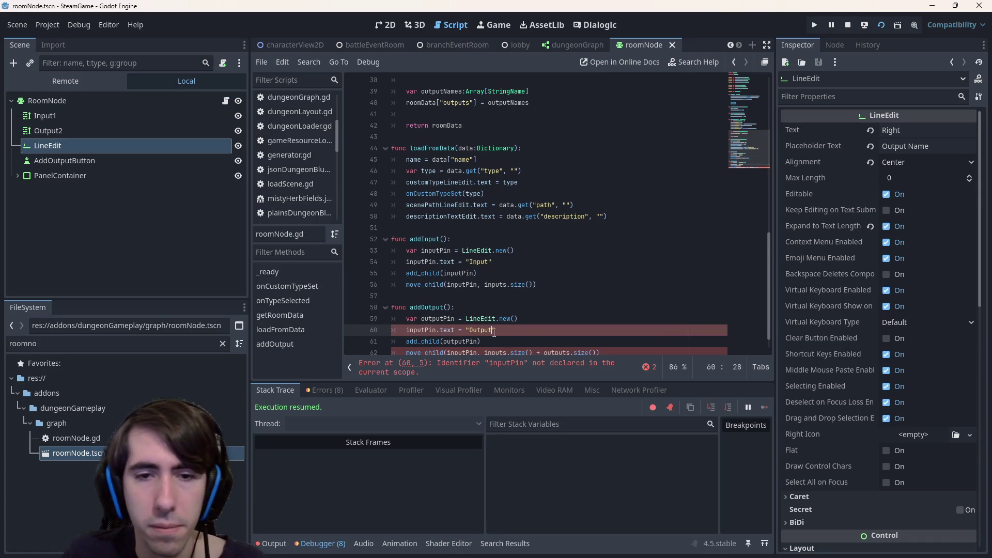
Rename inputPin to outputPin on line 60 and in the move_child call in addOutput
{"action": "scroll", "coordinate": [522, 303], "scroll_direction": "down", "scroll_amount": 1}
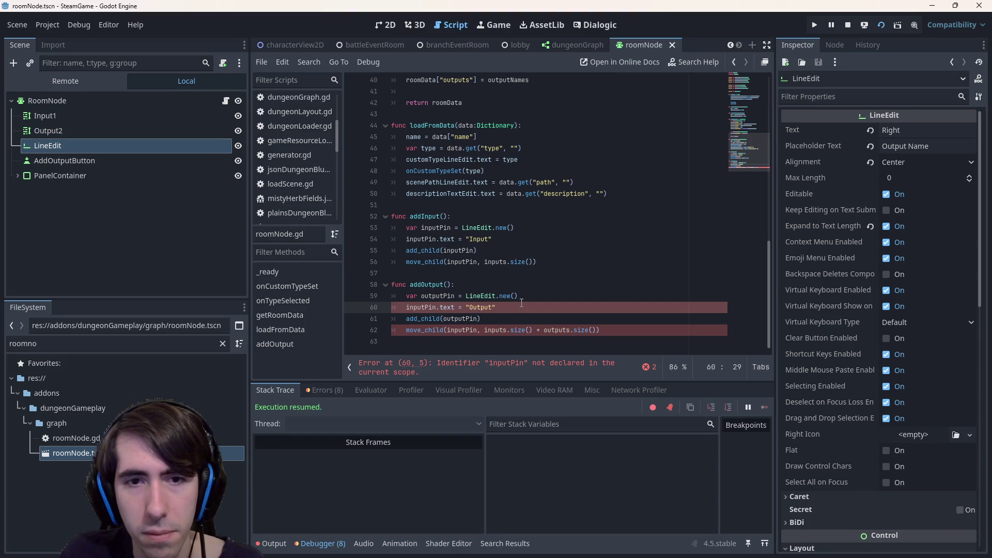
{"action": "key", "text": "Home"}
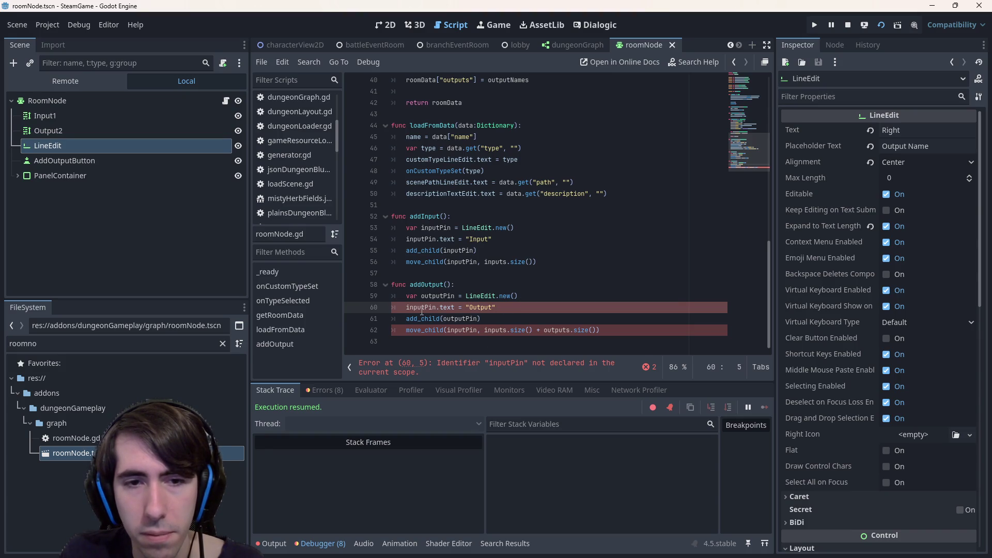
{"action": "double_click", "coordinate": [429, 296]}
{"action": "double_click", "coordinate": [416, 308]}
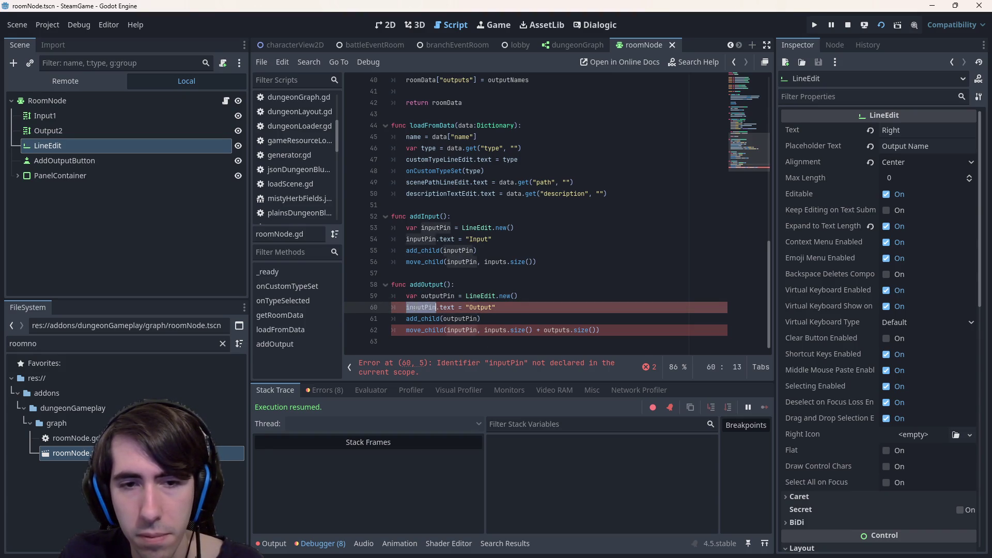
{"action": "key", "text": "ctrl+d"}
{"action": "key", "text": "ctrl+v"}
{"action": "left_click", "coordinate": [660, 344]}
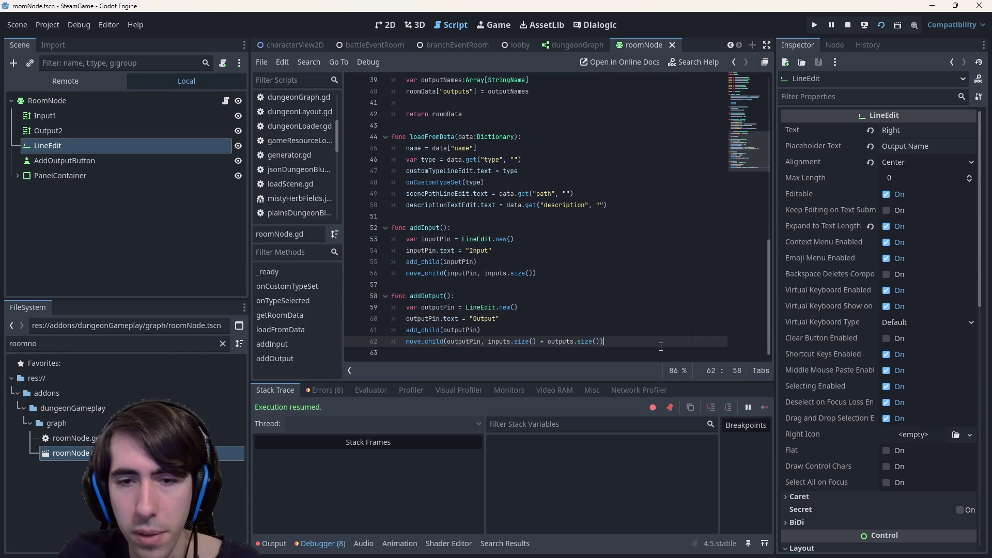
Select the addOutput function's code in roomNode.gd
{"action": "scroll", "coordinate": [444, 151], "scroll_direction": "up", "scroll_amount": 10}
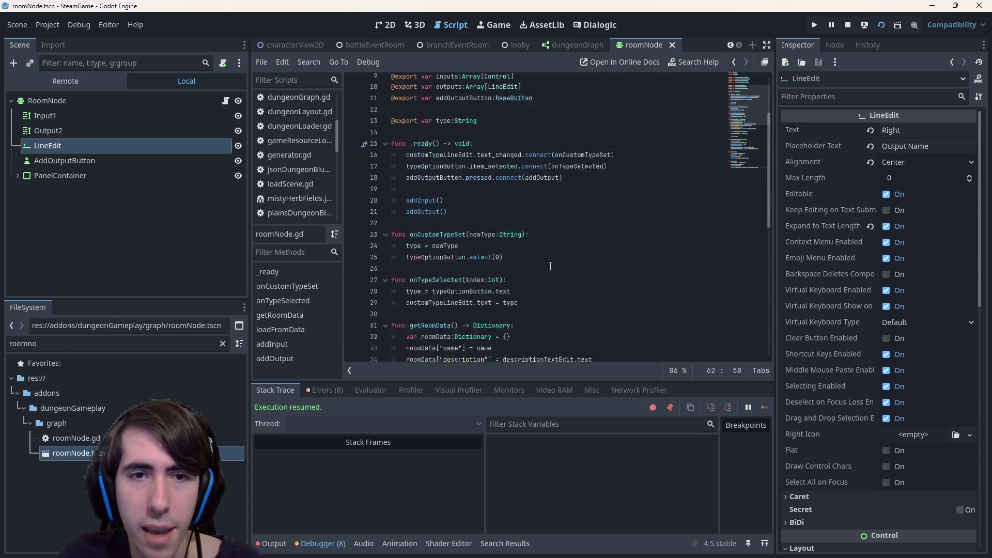
{"action": "left_click_drag", "start_coordinate": [452, 216], "coordinate": [382, 177]}
{"action": "scroll", "coordinate": [575, 288], "scroll_direction": "down", "scroll_amount": 10}
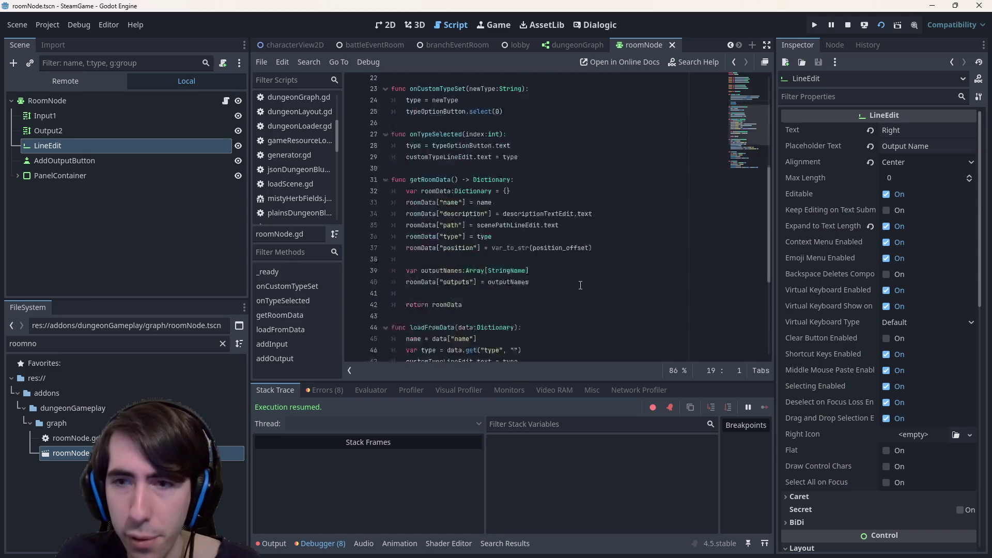
{"action": "left_click_drag", "start_coordinate": [608, 352], "coordinate": [386, 296]}
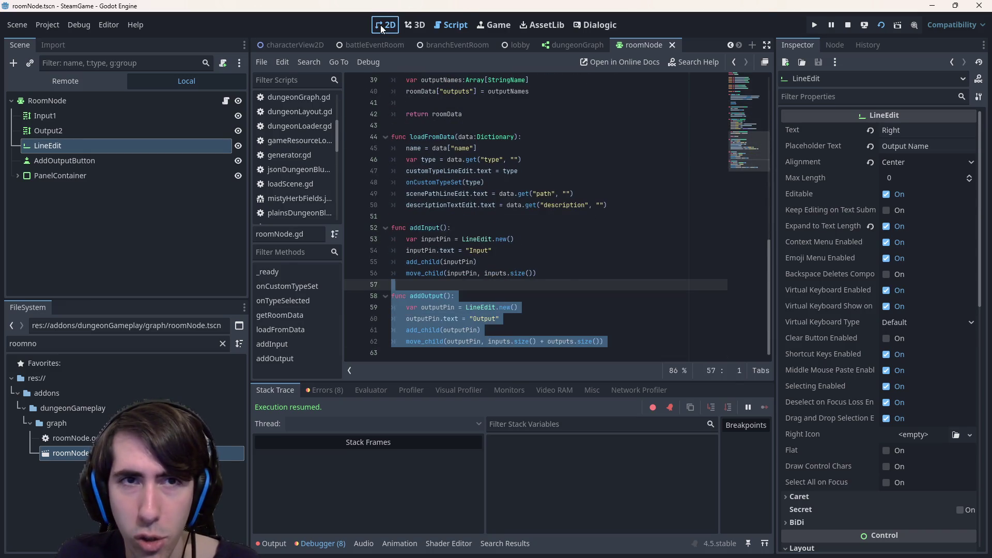
Glance at the Room node layout in 2D, then show RoomNode's properties beside the script
{"action": "left_click", "coordinate": [381, 25]}
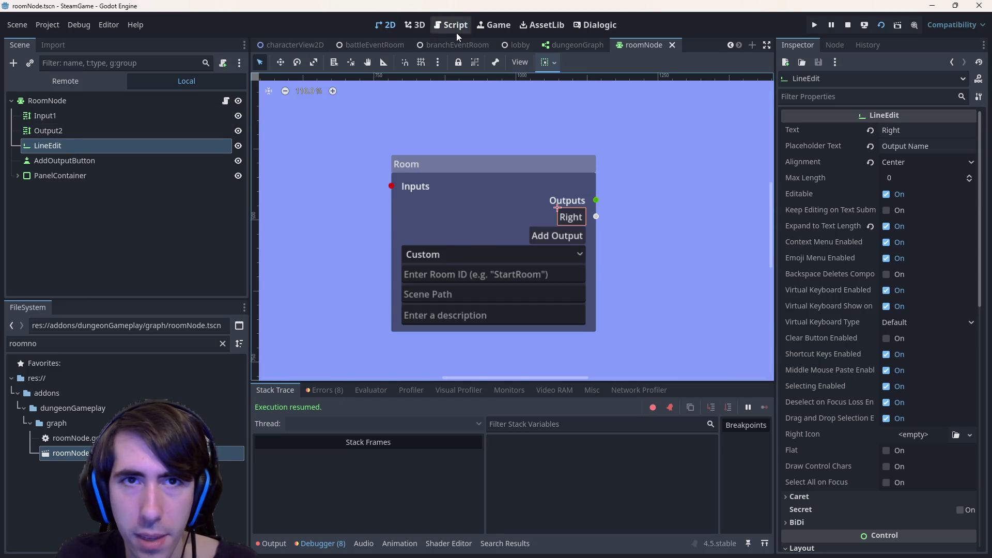
{"action": "left_click", "coordinate": [451, 27]}
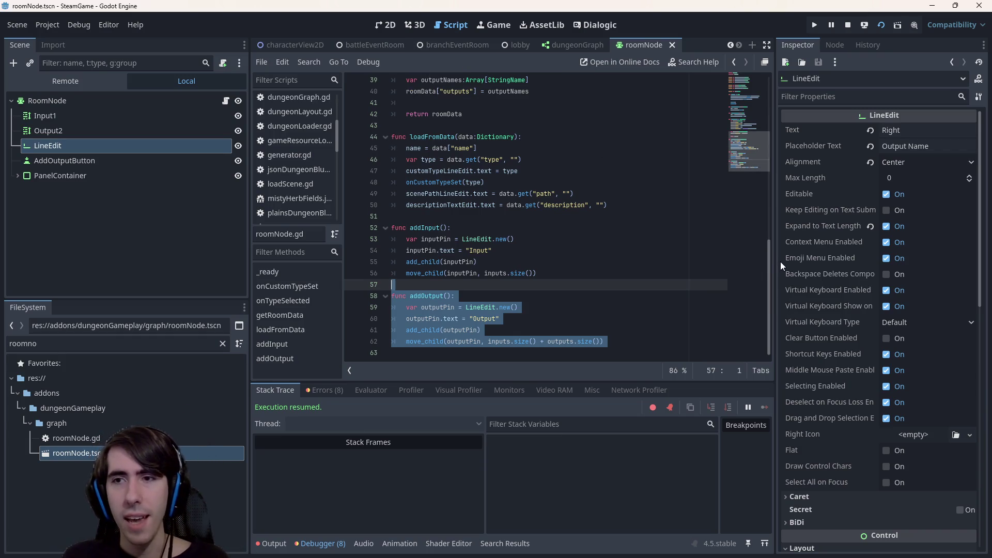
{"action": "left_click", "coordinate": [75, 95]}
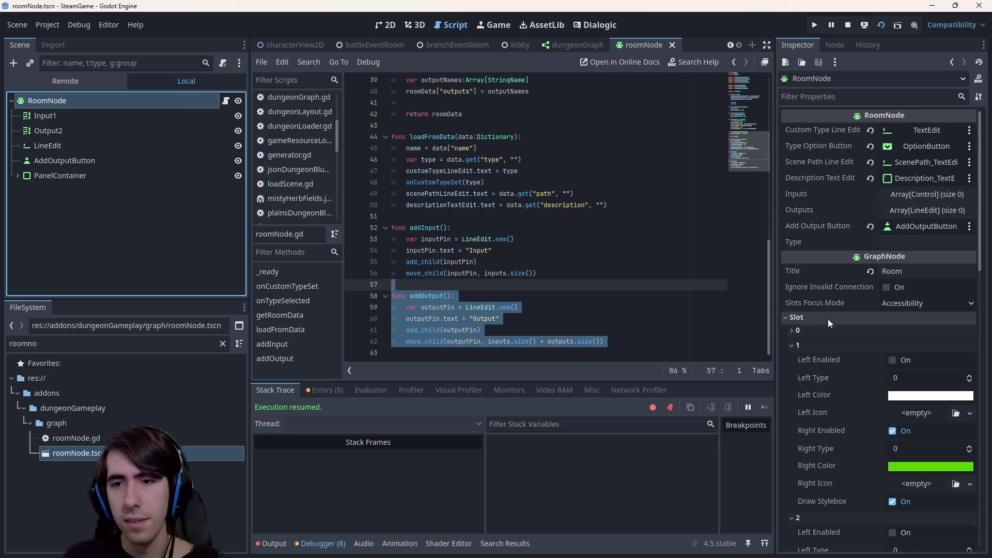
{"action": "scroll", "coordinate": [486, 216], "scroll_direction": "up", "scroll_amount": 10}
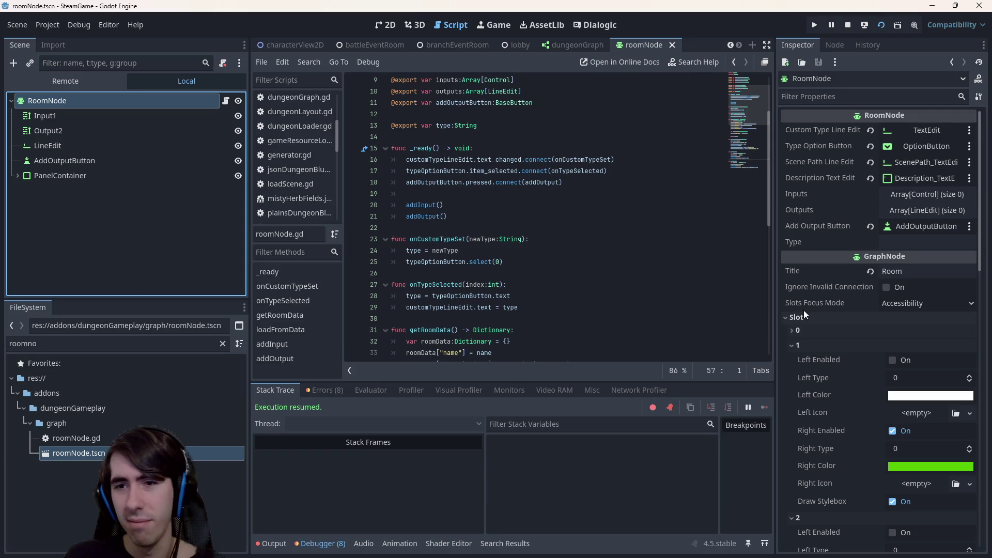
{"action": "scroll", "coordinate": [465, 228], "scroll_direction": "down", "scroll_amount": 10}
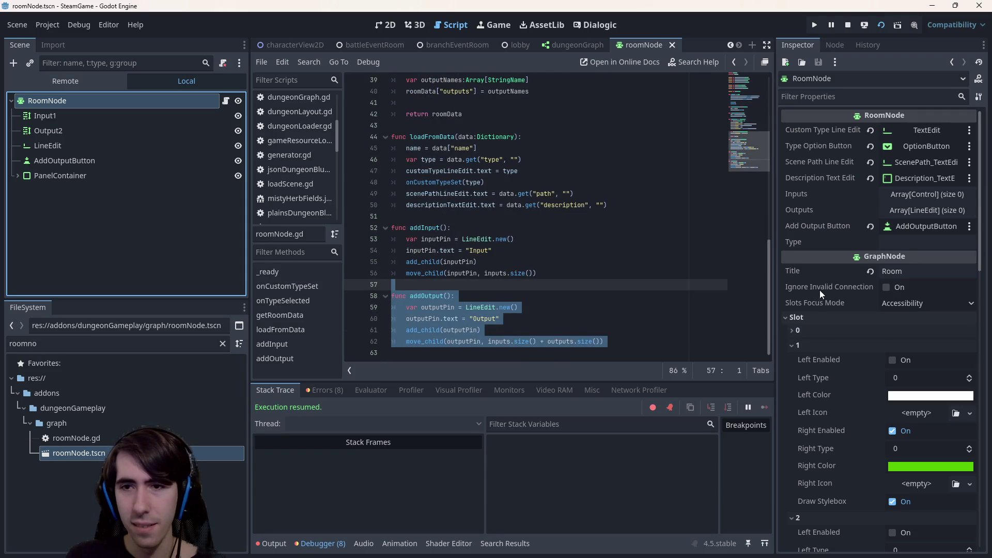
Leave RoomNode's Slots Focus Mode on Accessibility, stop the previous game, and run the scene again
{"action": "left_click", "coordinate": [900, 300]}
{"action": "left_click", "coordinate": [904, 301]}
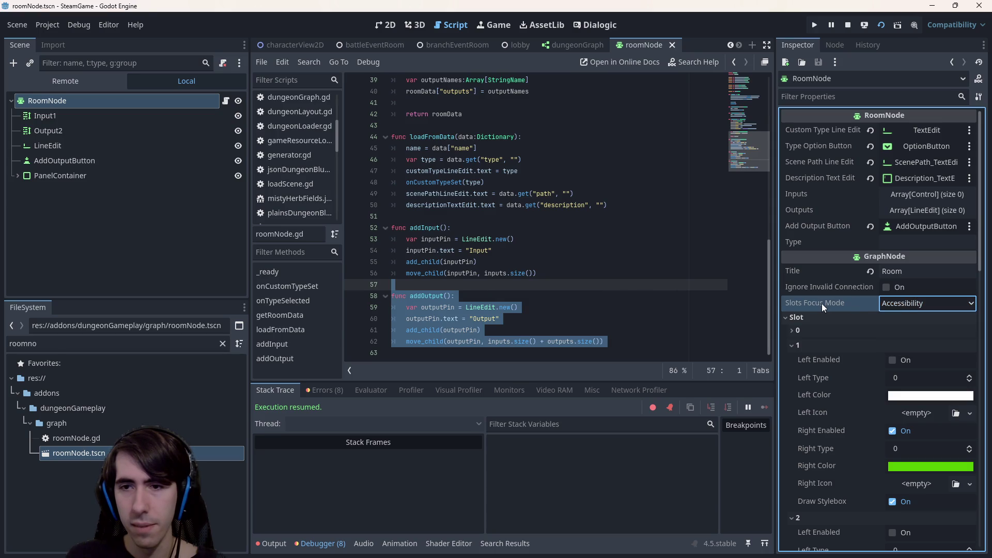
{"action": "mouse_move", "coordinate": [822, 303]}
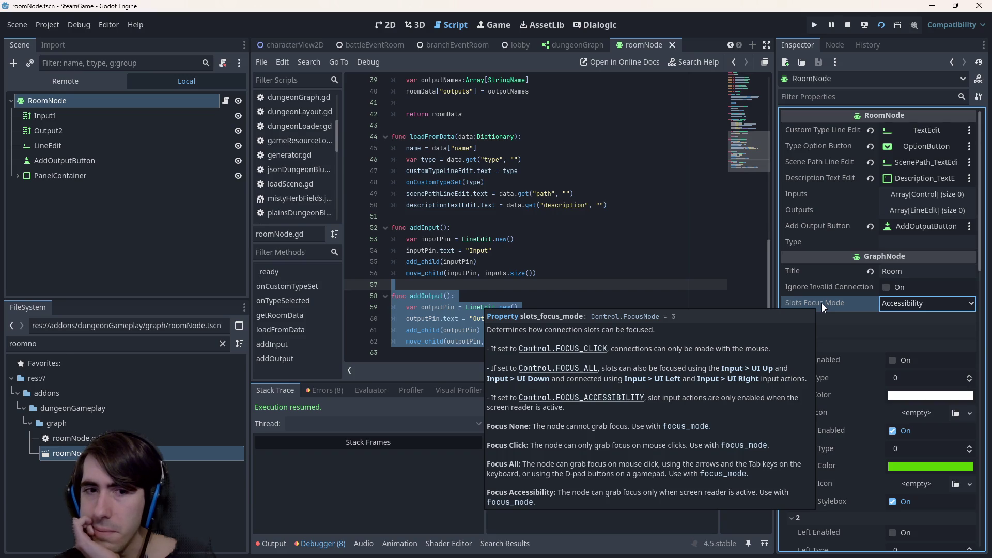
{"action": "left_click", "coordinate": [847, 25]}
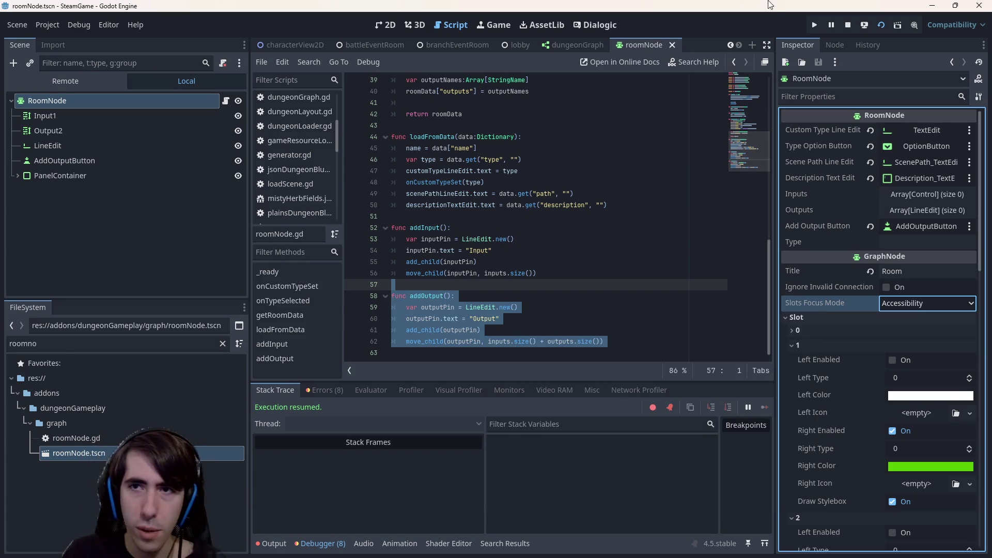
{"action": "left_click", "coordinate": [863, 26]}
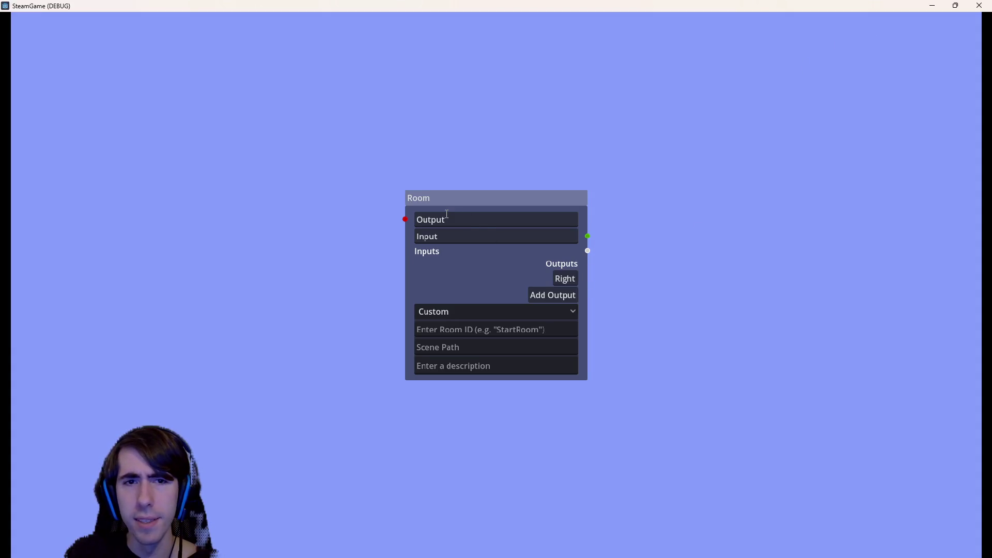
Try the Output and Input text fields on the Room node in the running game, then close it
{"action": "left_click", "coordinate": [488, 220]}
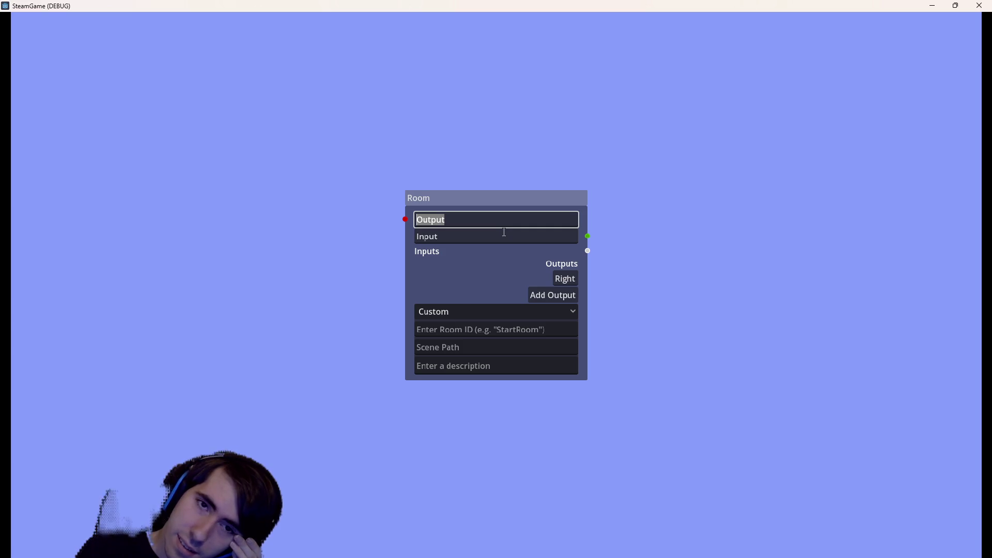
{"action": "mouse_move", "coordinate": [430, 219]}
{"action": "left_mouse_down"}
{"action": "mouse_move", "coordinate": [357, 215]}
{"action": "mouse_move", "coordinate": [535, 207]}
{"action": "mouse_move", "coordinate": [527, 211]}
{"action": "left_mouse_up"}
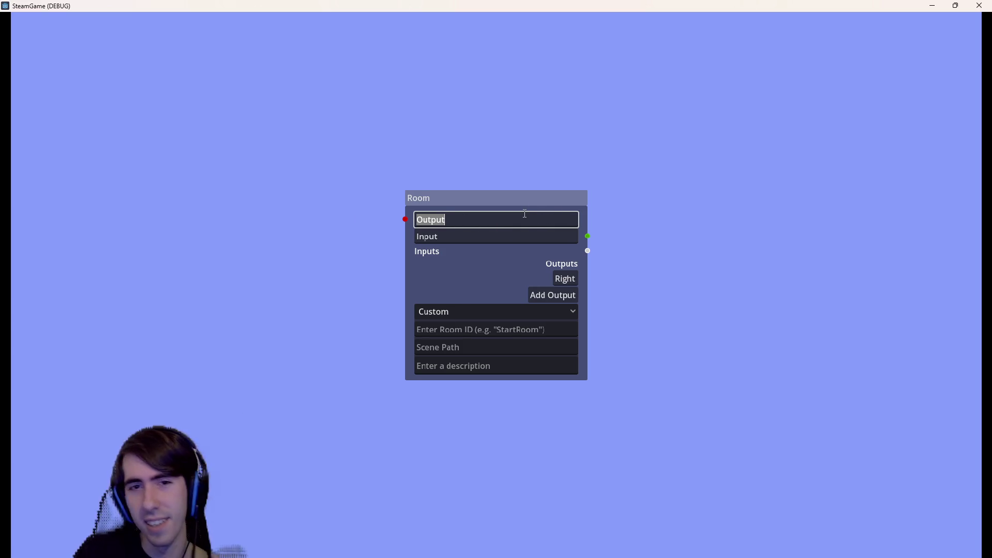
{"action": "left_click", "coordinate": [519, 214]}
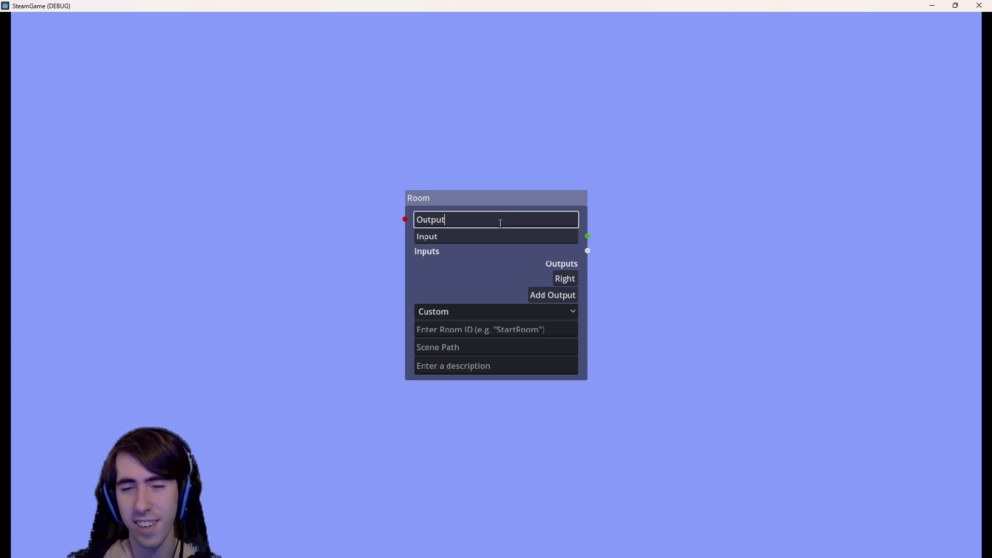
{"action": "left_click", "coordinate": [535, 235]}
{"action": "left_click", "coordinate": [523, 226]}
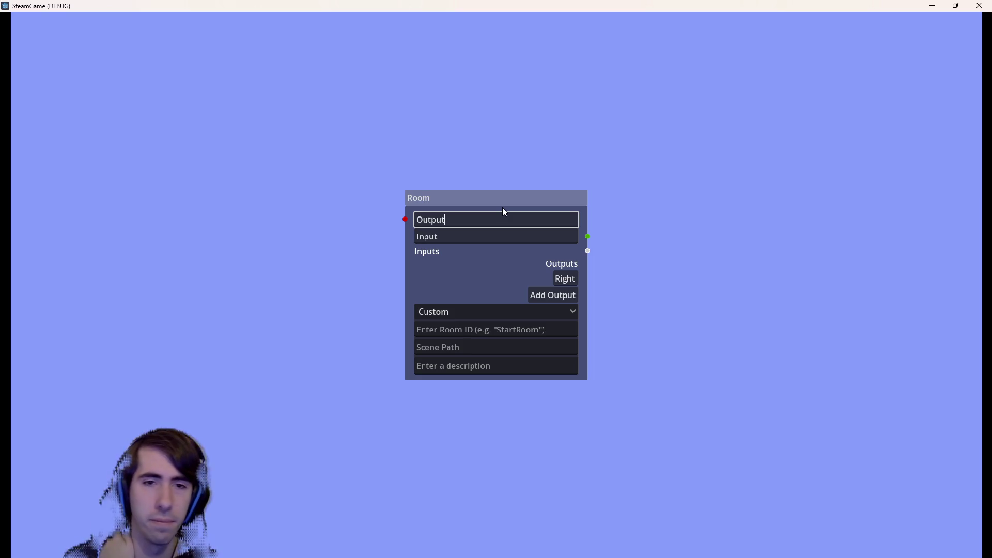
{"action": "key", "text": "alt+F4"}
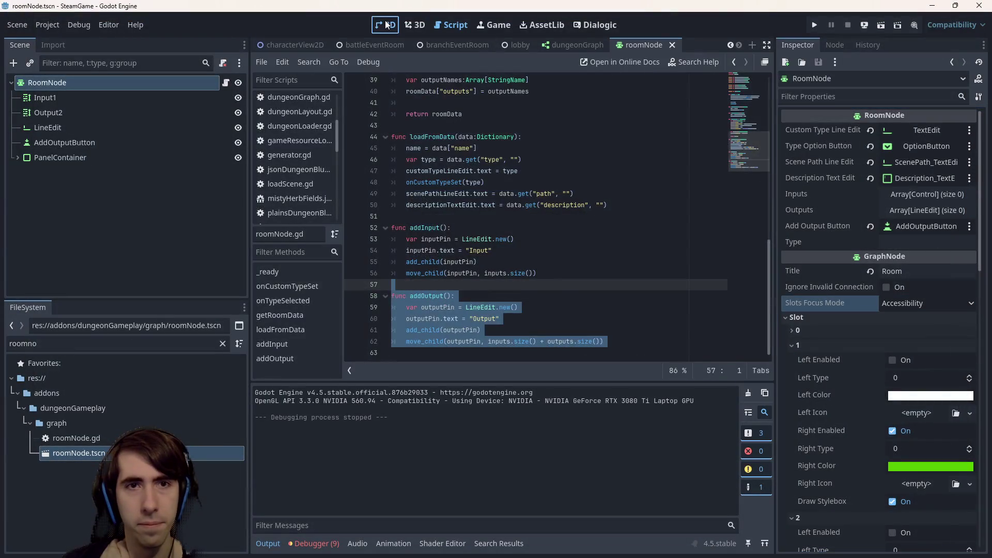
In the 2D view, select the LineEdit node, start deleting it, then cancel the deletion
{"action": "left_click", "coordinate": [387, 25]}
{"action": "left_click", "coordinate": [572, 218]}
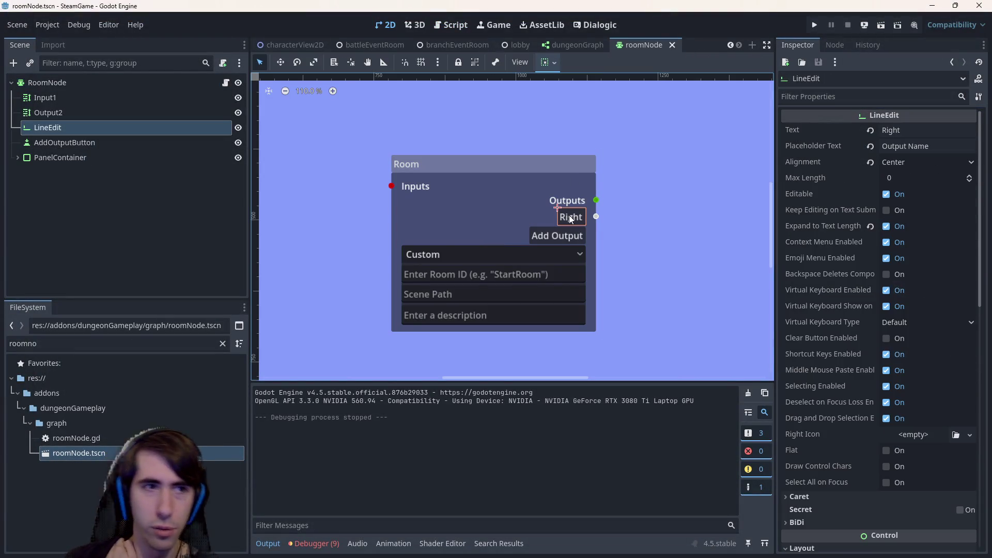
{"action": "left_click", "coordinate": [95, 114]}
{"action": "left_click", "coordinate": [99, 125]}
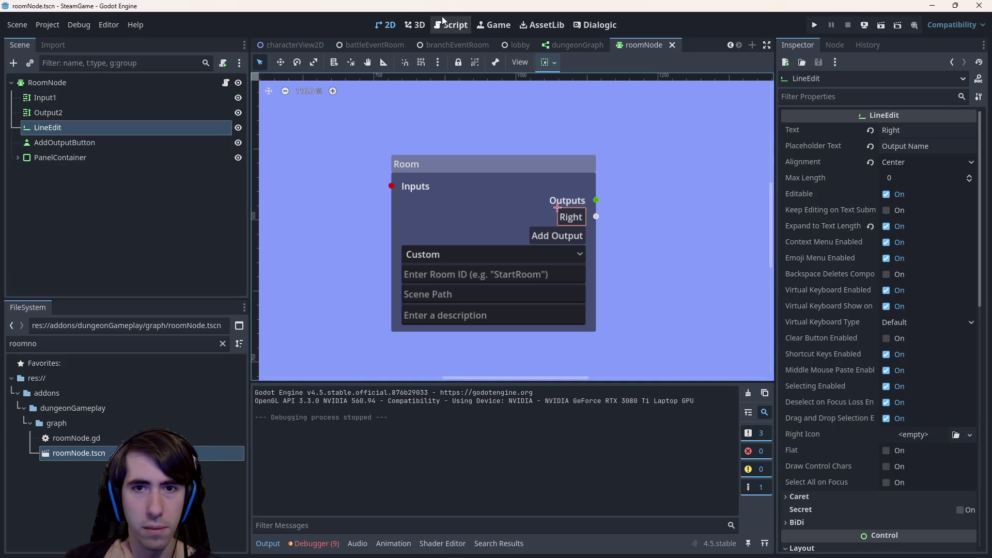
{"action": "key", "text": "Delete"}
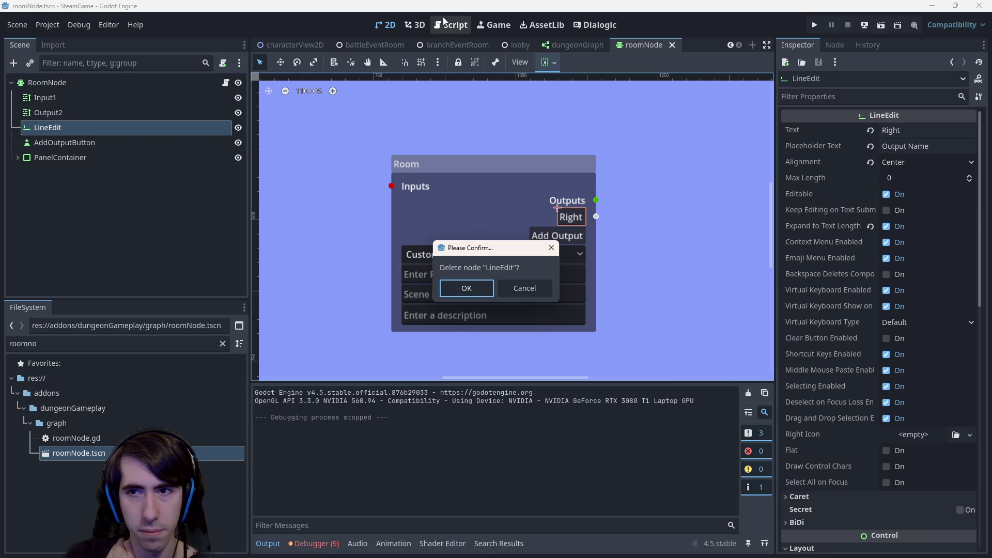
{"action": "left_click", "coordinate": [442, 16]}
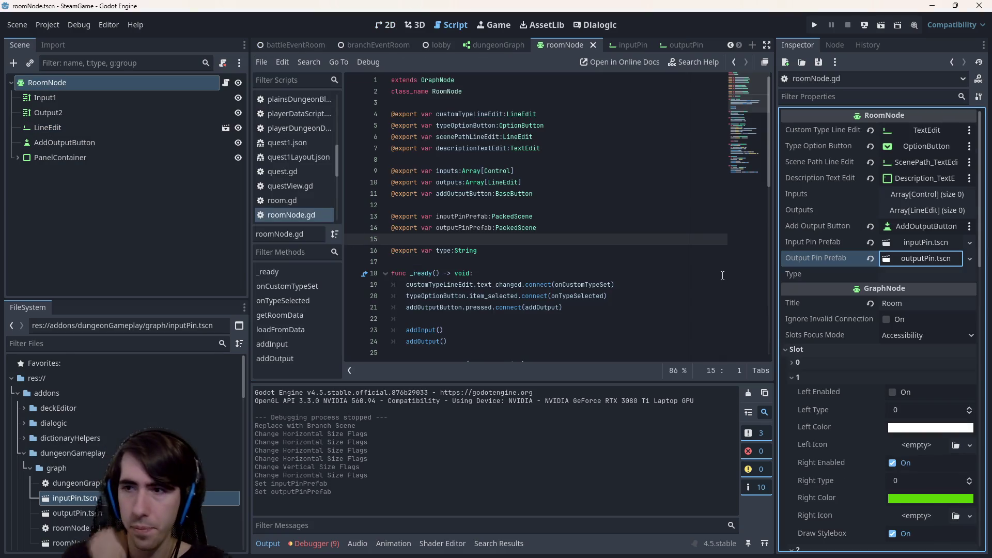
Replace LineEdit.new() in addInput with inputPinPrefab.instantiate()
{"action": "double_click", "coordinate": [485, 216]}
{"action": "key", "text": "ctrl+c"}
{"action": "scroll", "coordinate": [494, 216], "scroll_direction": "down", "scroll_amount": 8}
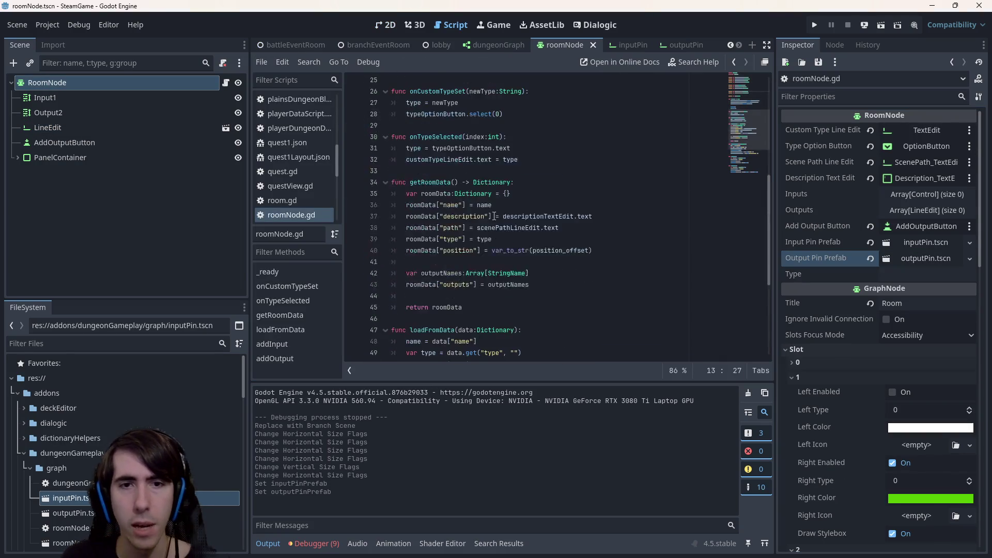
{"action": "scroll", "coordinate": [495, 216], "scroll_direction": "down", "scroll_amount": 6}
{"action": "left_click", "coordinate": [469, 250]}
{"action": "left_click_drag", "start_coordinate": [462, 239], "coordinate": [515, 239]}
{"action": "key", "text": "ctrl+v"}
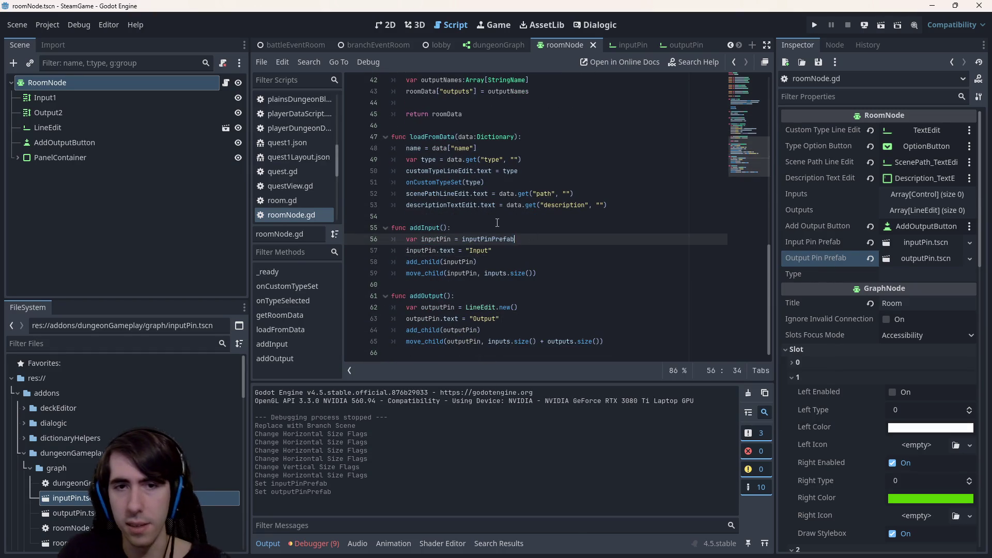
{"action": "type", "text": "inst"}
{"action": "key", "text": "Return"}
{"action": "key", "text": "ctrl+Left"}
{"action": "key", "text": "ctrl+Left"}
{"action": "key", "text": "ctrl+Left"}
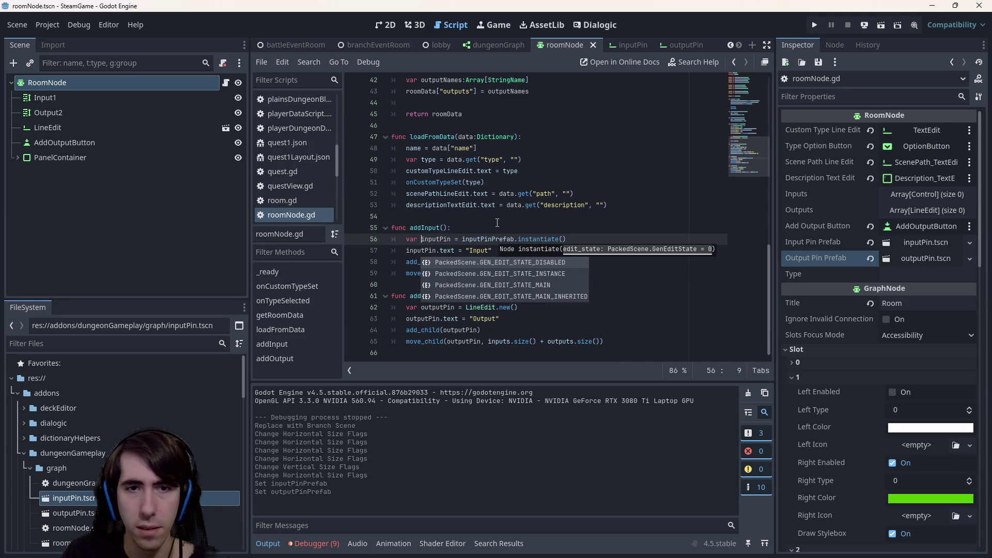
{"action": "left_click", "coordinate": [497, 223]}
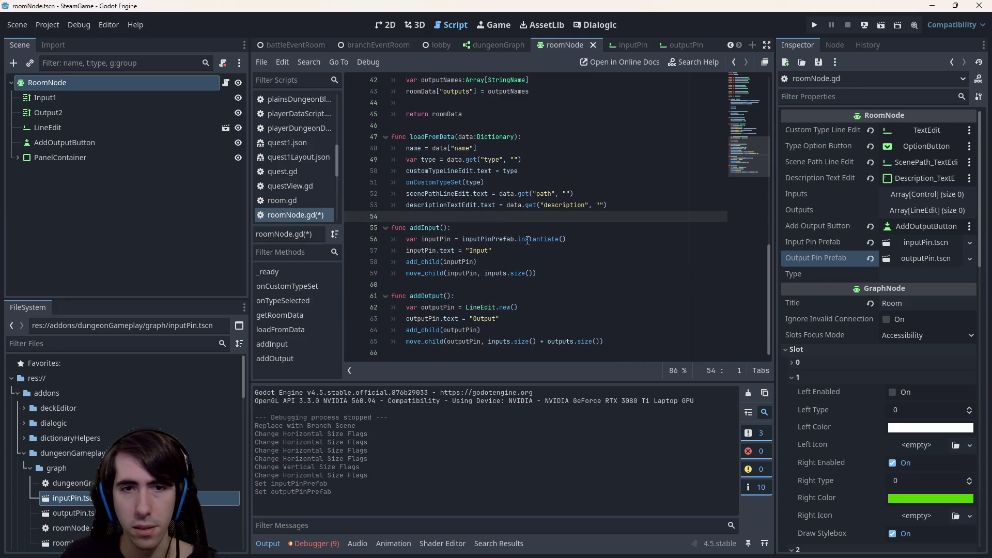
{"action": "left_click_drag", "start_coordinate": [594, 239], "coordinate": [464, 244]}
{"action": "key", "text": "ctrl+c"}
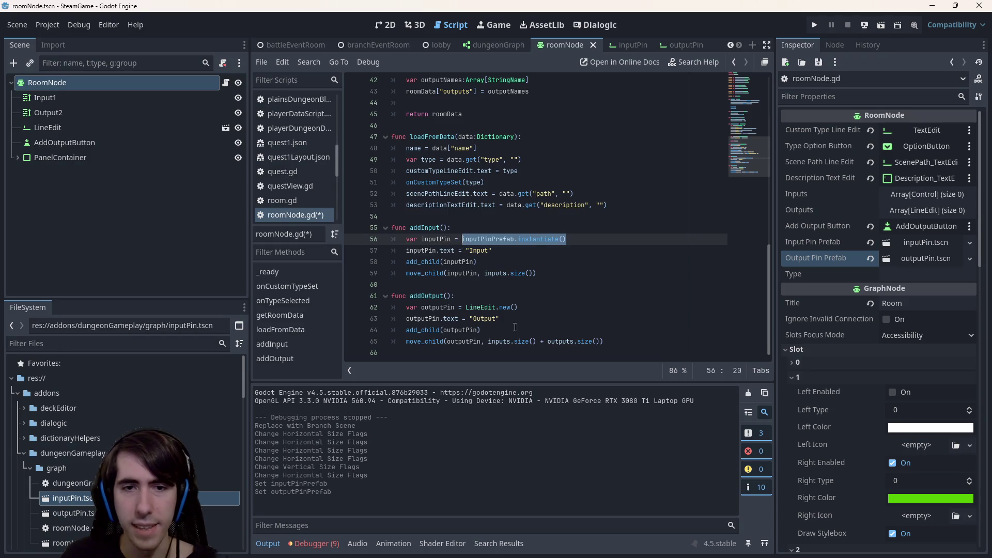
Make addOutput use outputPinPrefab.instantiate() with outputPin typed as LineEdit, and save
{"action": "left_click", "coordinate": [517, 319]}
{"action": "left_click", "coordinate": [522, 308]}
{"action": "left_click_drag", "start_coordinate": [518, 309], "coordinate": [466, 308]}
{"action": "key", "text": "ctrl+v"}
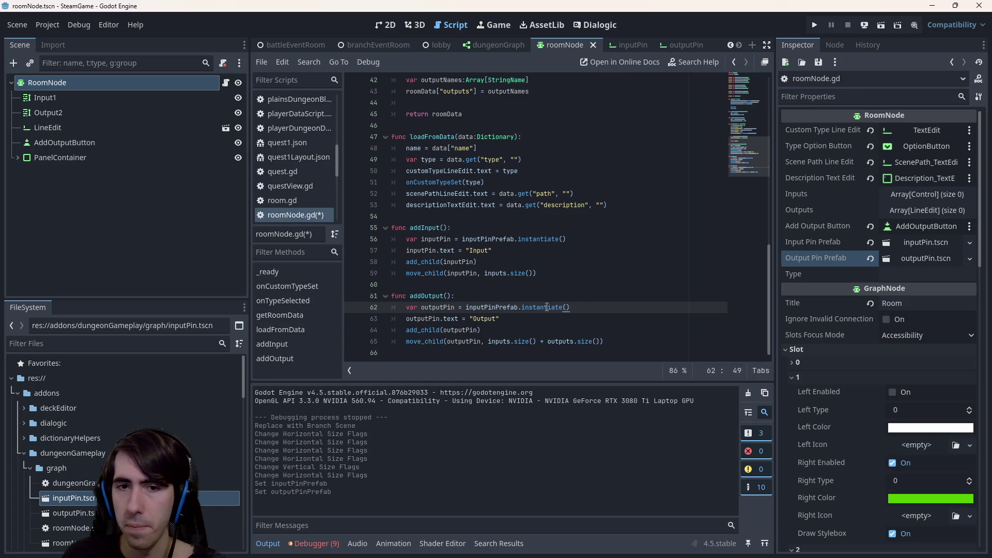
{"action": "left_click", "coordinate": [472, 308]}
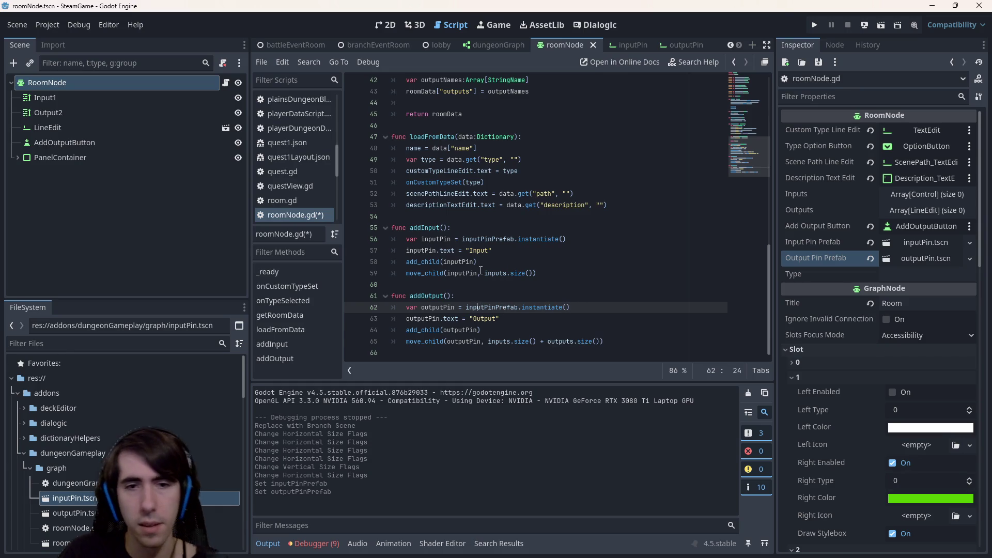
{"action": "key", "text": "BackSpace"}
{"action": "key", "text": "BackSpace"}
{"action": "type", "text": "o"}
{"action": "key", "text": "Left"}
{"action": "key", "text": "Left"}
{"action": "key", "text": "Left"}
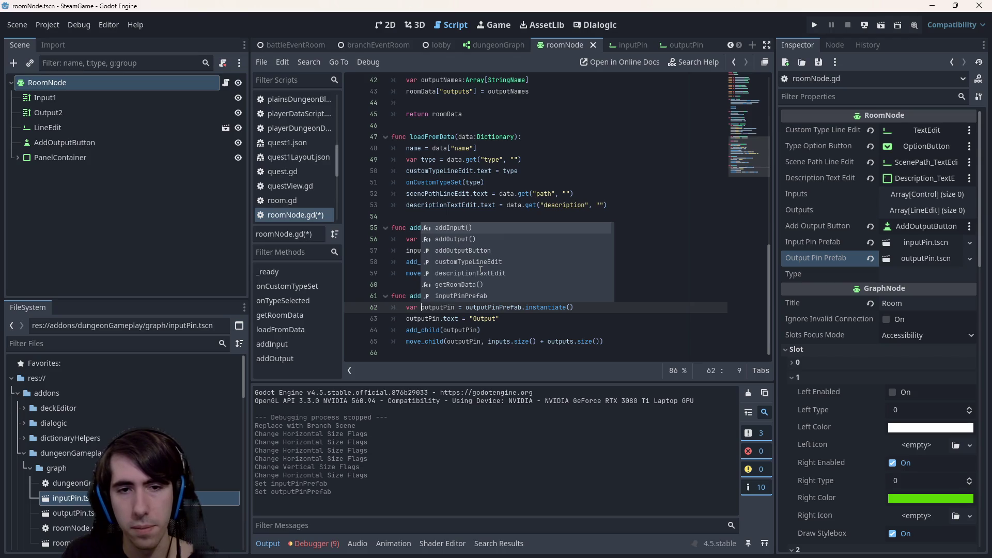
{"action": "type", "text": ":"}
{"action": "type", "text": "LineEdit"}
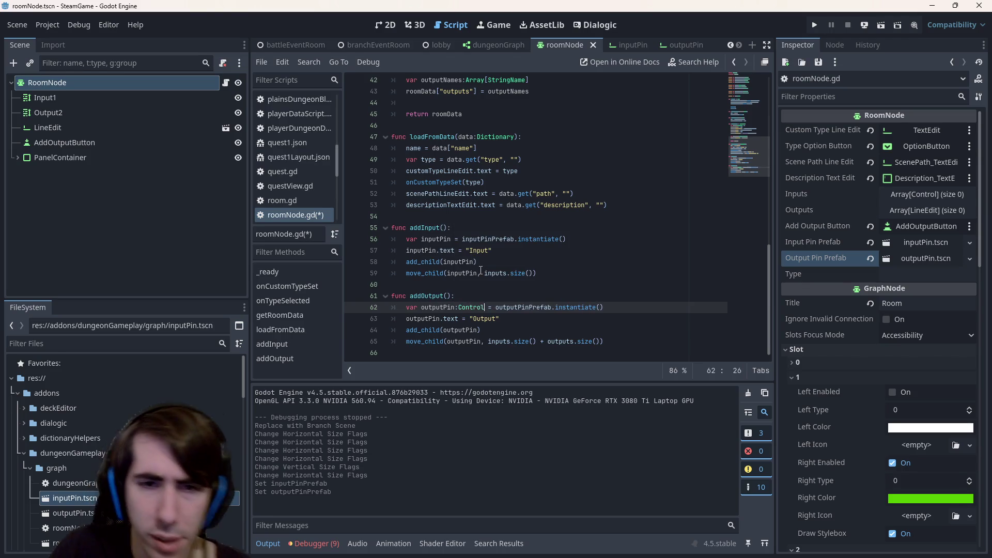
{"action": "key", "text": "ctrl+s"}
Type inputPin as Control and start a new line reading inputPin. below the instantiate line
{"action": "left_click", "coordinate": [454, 240]}
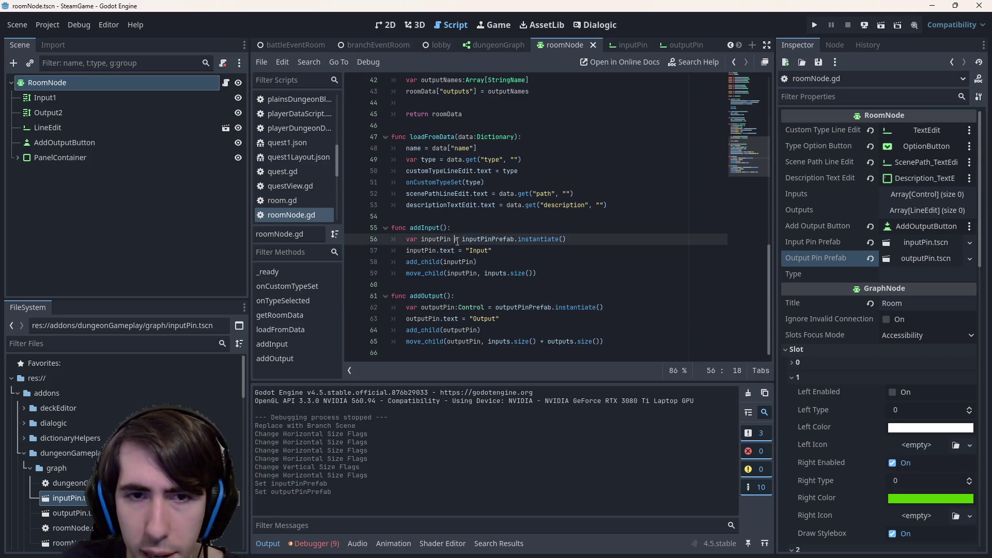
{"action": "key", "text": "BackSpace"}
{"action": "type", "text": ":Control"}
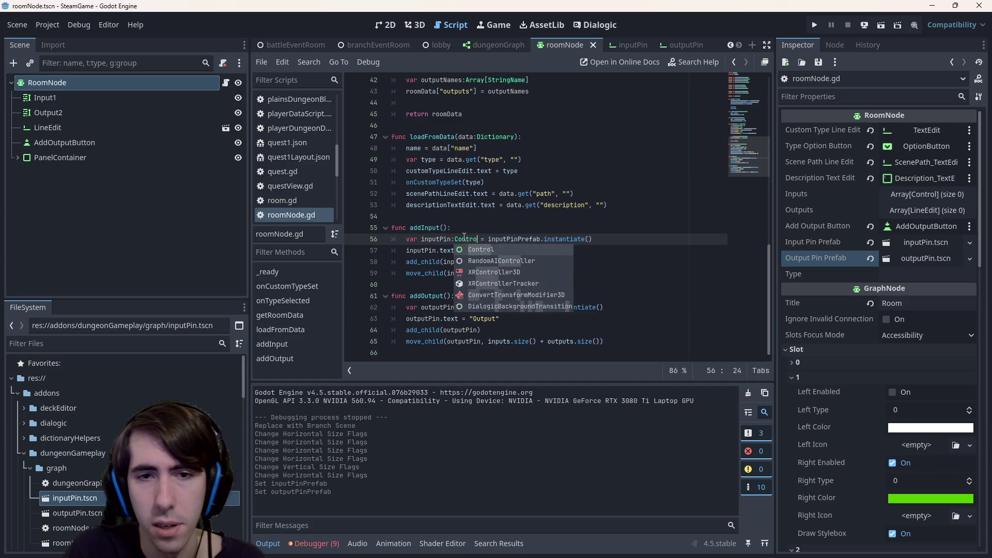
{"action": "left_click", "coordinate": [631, 239]}
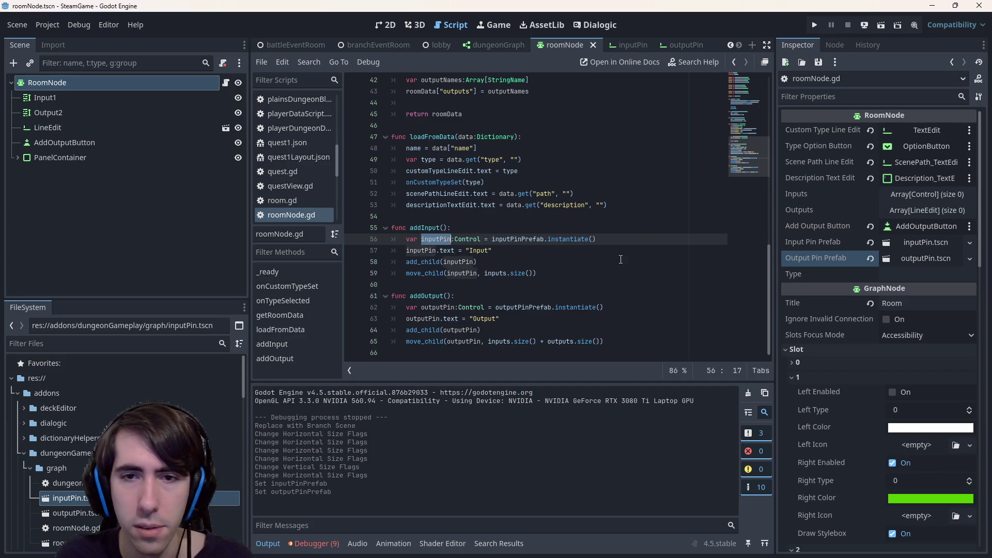
{"action": "key", "text": "Return"}
{"action": "type", "text": "inputPin."}
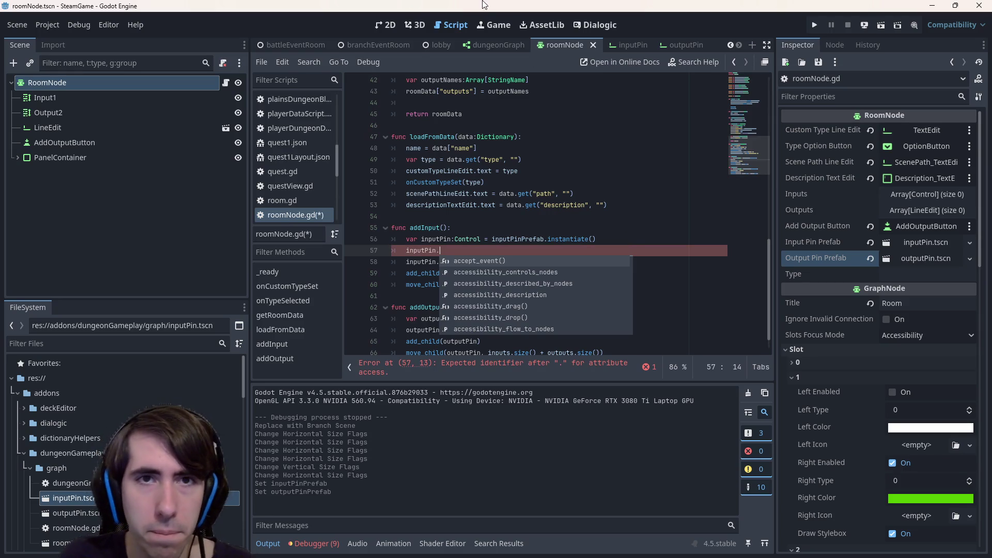
{"action": "left_click", "coordinate": [385, 25]}
Check the container sizing options of the Right output field in the 2D view
{"action": "left_click", "coordinate": [553, 250]}
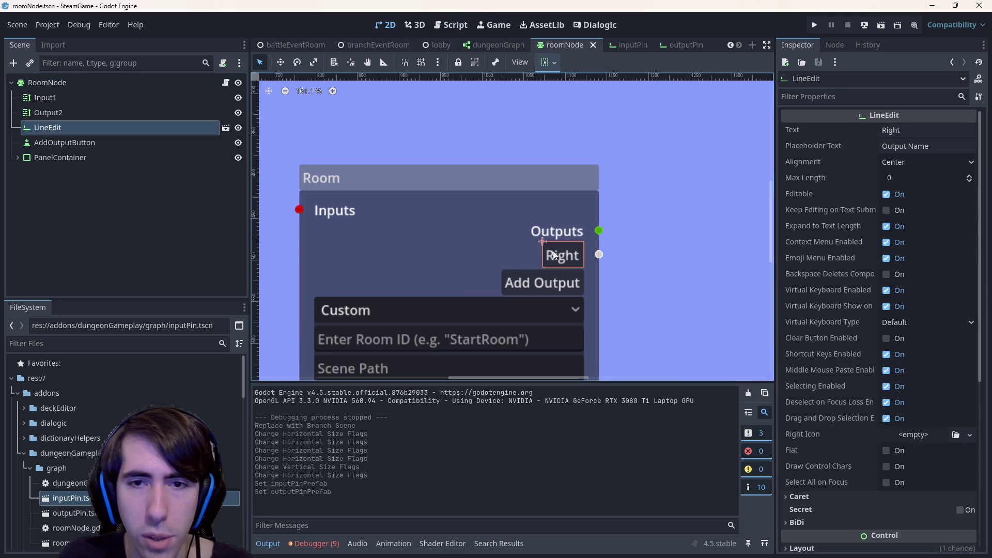
{"action": "left_click", "coordinate": [546, 62]}
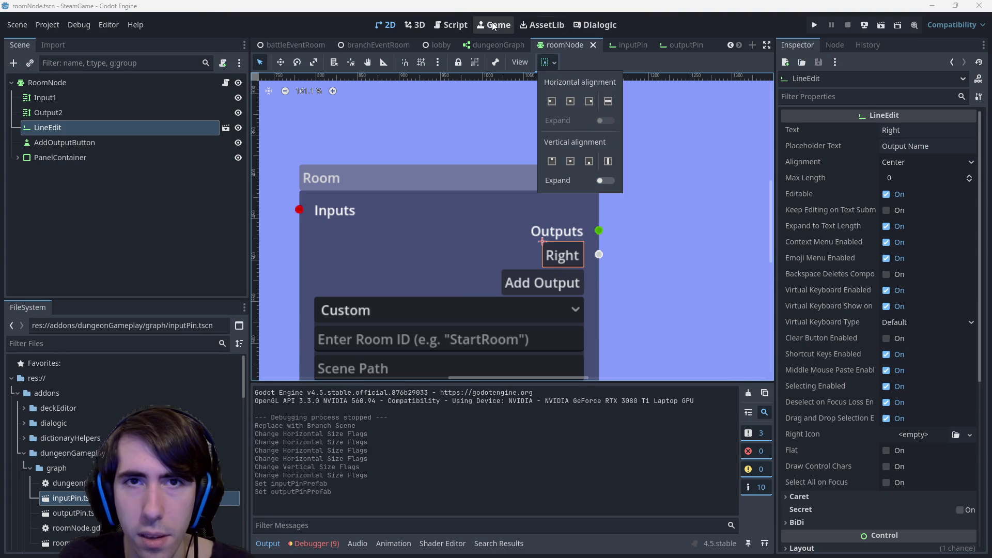
{"action": "left_click", "coordinate": [456, 24]}
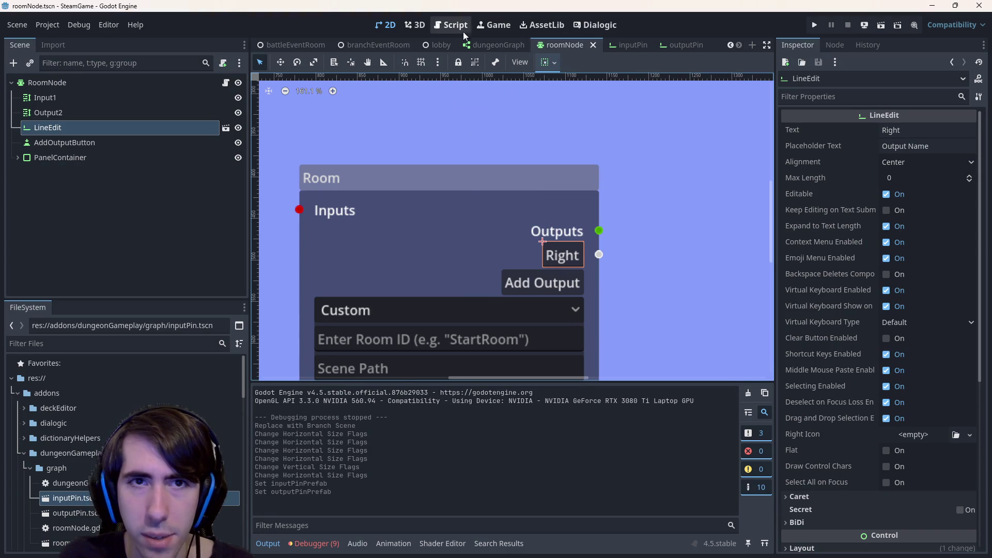
On line 57, try horizon and then type alignmen after inputPin
{"action": "left_click", "coordinate": [456, 24]}
{"action": "type", "text": "horizon"}
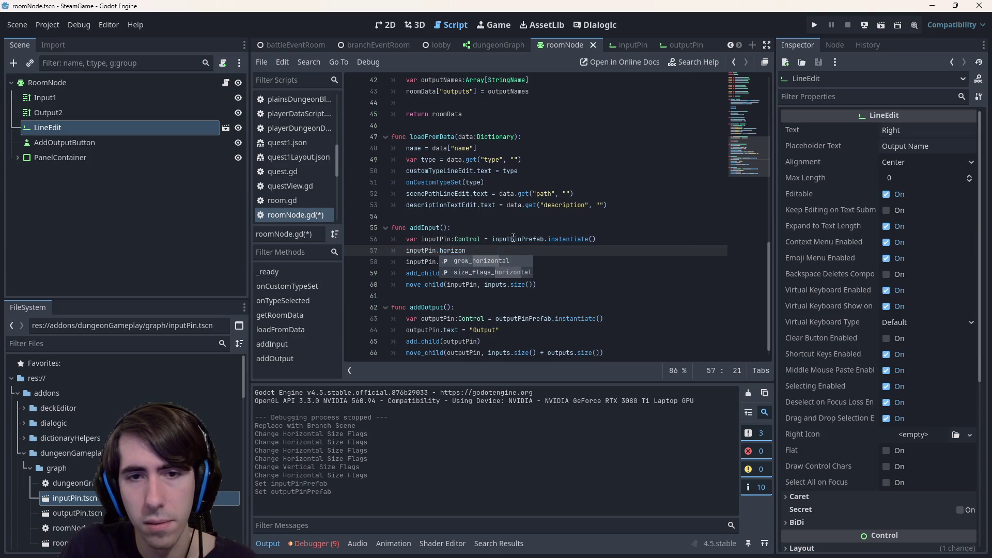
{"action": "key", "text": "ctrl+BackSpace"}
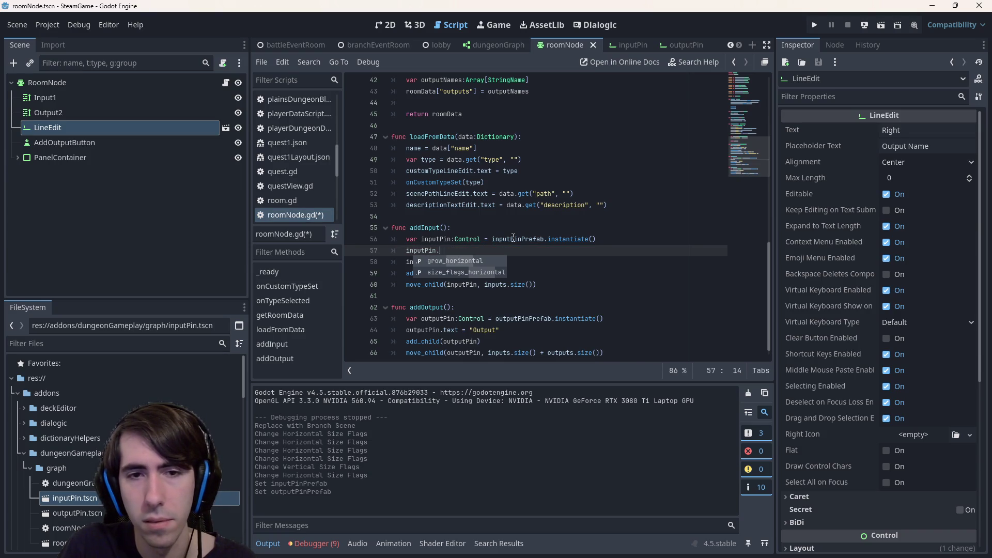
{"action": "type", "text": "alignmen"}
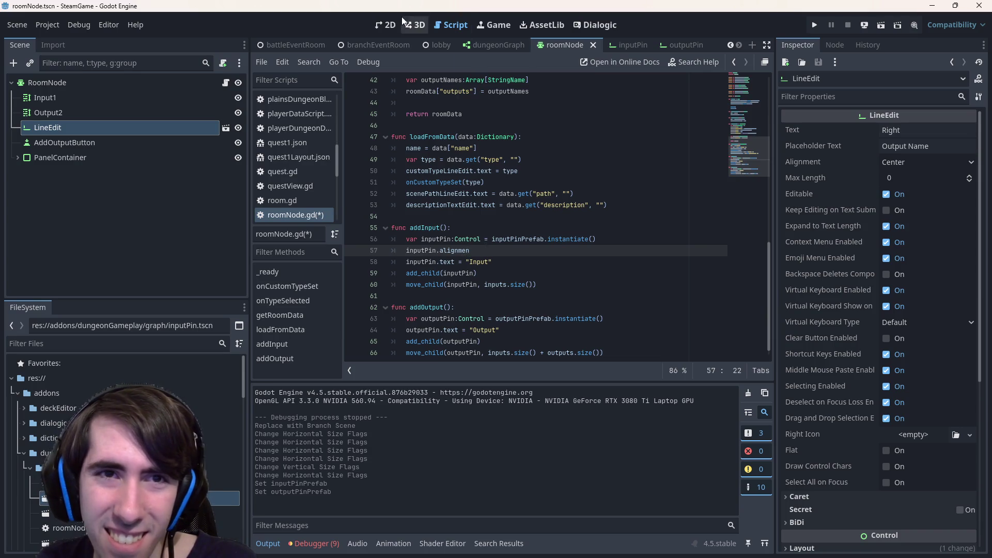
{"action": "left_click", "coordinate": [386, 25]}
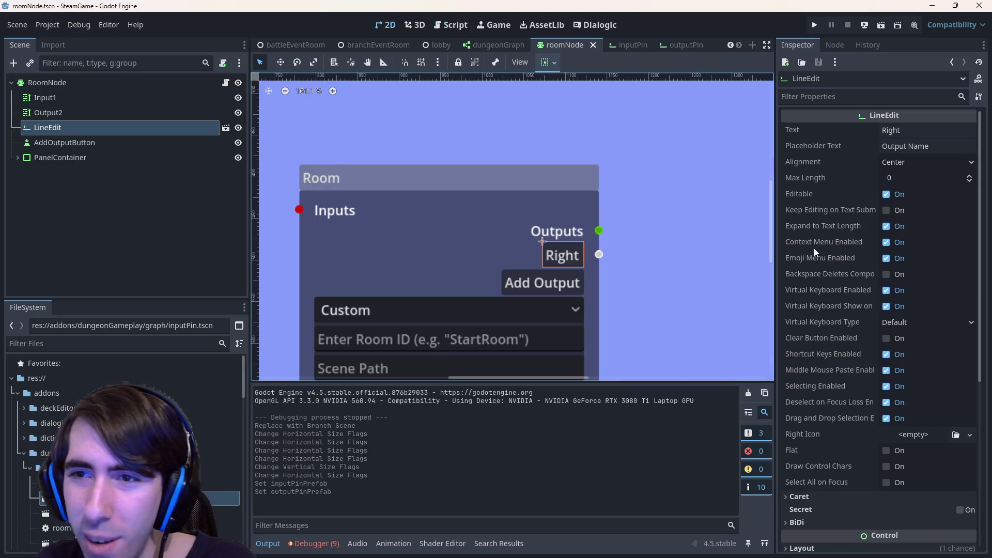
{"action": "scroll", "coordinate": [888, 160], "scroll_direction": "down", "scroll_amount": 5}
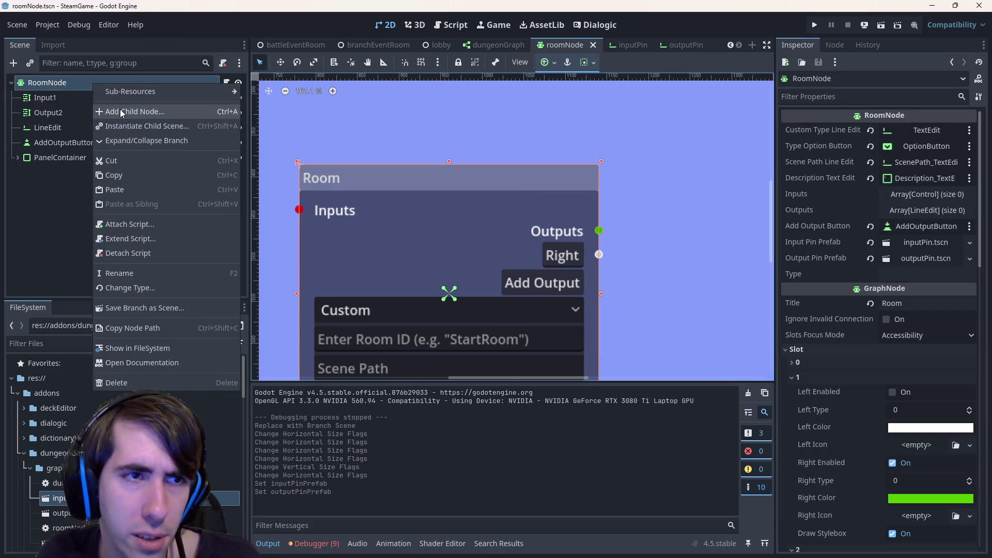
Add a temporary Control child to RoomNode, check its sizing options, then delete it
{"action": "left_click", "coordinate": [120, 110]}
{"action": "double_click", "coordinate": [297, 204]}
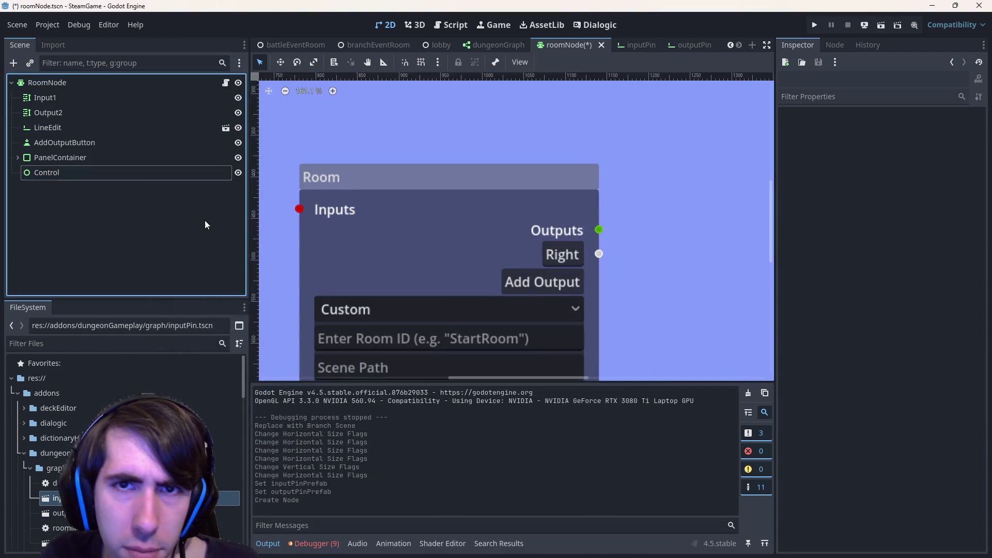
{"action": "left_click", "coordinate": [546, 64]}
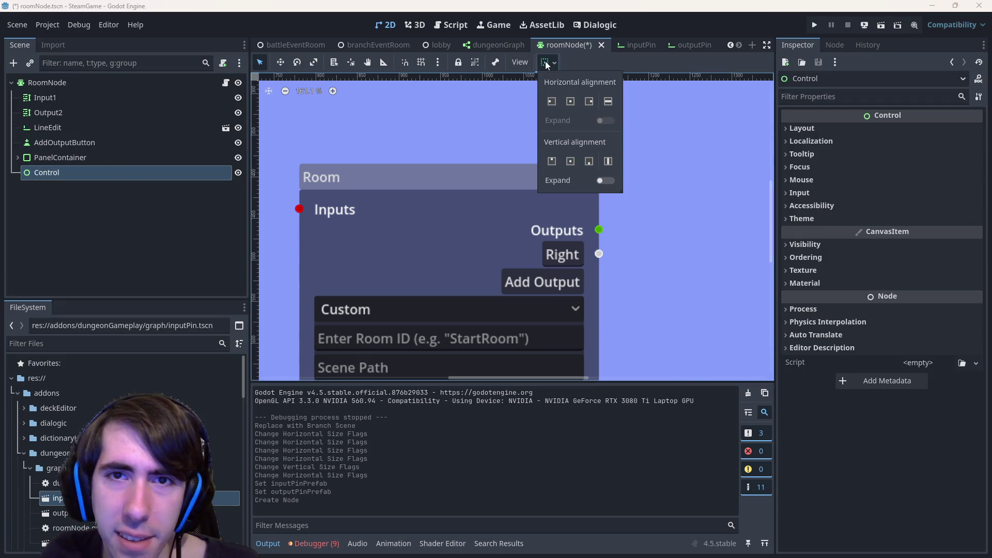
{"action": "left_click", "coordinate": [124, 176]}
{"action": "key", "text": "Delete"}
{"action": "key", "text": "Return"}
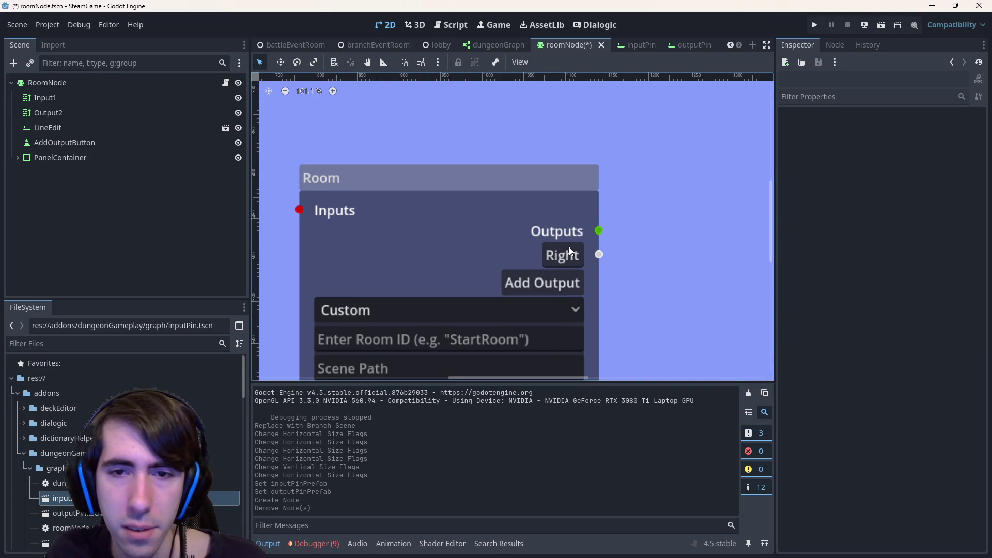
{"action": "left_click", "coordinate": [52, 127]}
Erase "alignmen" from line 57 and open the Control class documentation
{"action": "left_click", "coordinate": [457, 25]}
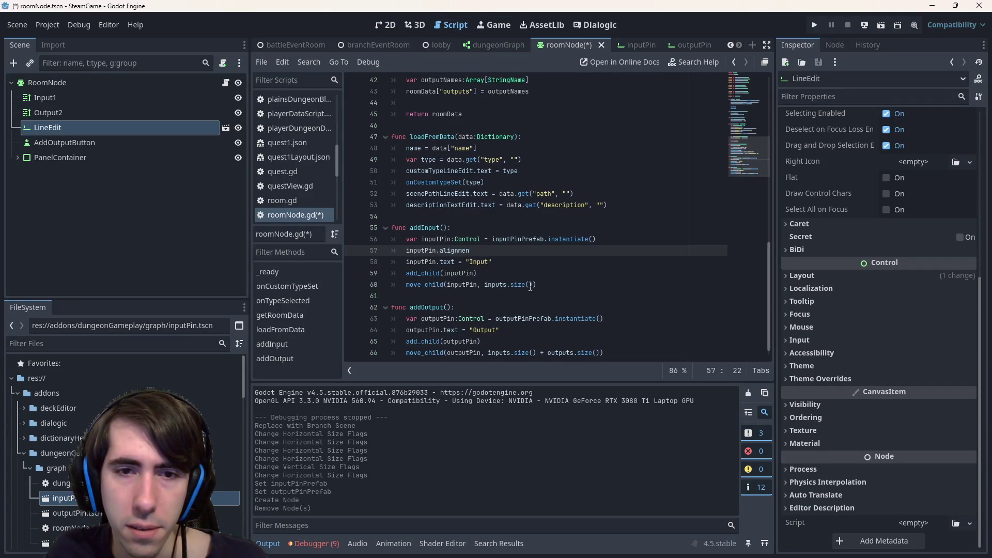
{"action": "scroll", "coordinate": [489, 251], "scroll_direction": "down", "scroll_amount": 1}
{"action": "key", "text": "ctrl+BackSpace"}
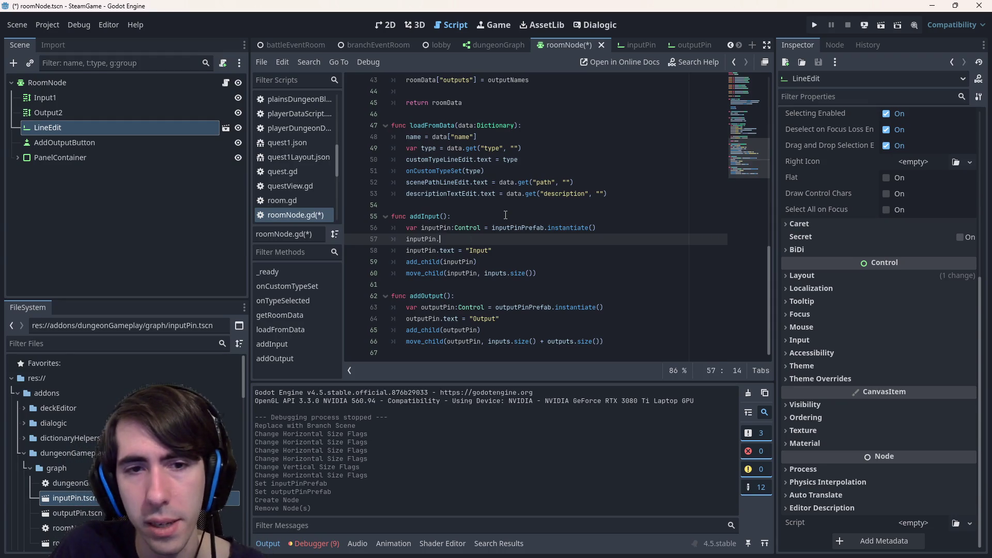
{"action": "key", "text": "ctrl+space"}
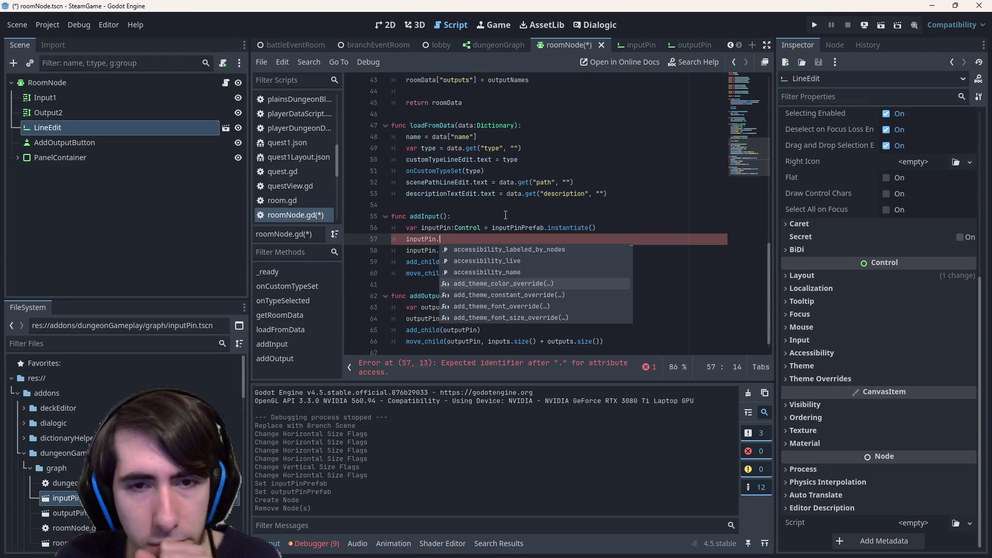
{"action": "left_click", "coordinate": [479, 228]}
{"action": "left_click", "coordinate": [478, 228], "text": "ctrl"}
{"action": "scroll", "coordinate": [481, 222], "scroll_direction": "down", "scroll_amount": 5}
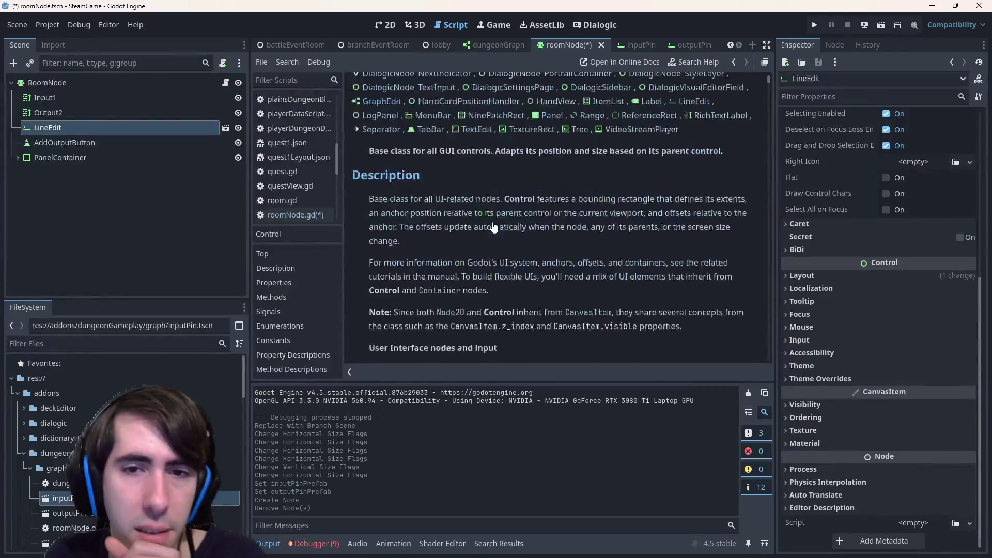
{"action": "scroll", "coordinate": [483, 219], "scroll_direction": "up", "scroll_amount": 2}
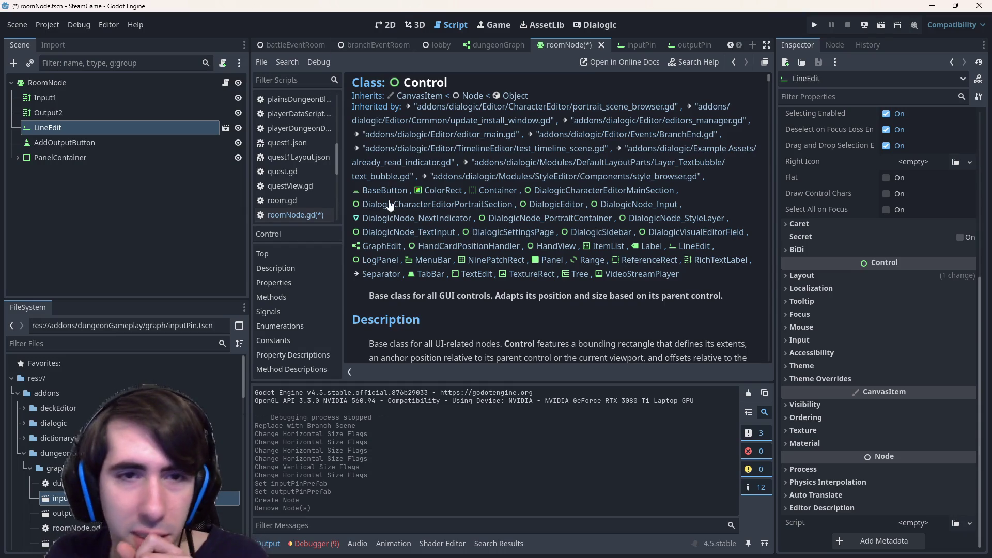
{"action": "scroll", "coordinate": [465, 165], "scroll_direction": "down", "scroll_amount": 10}
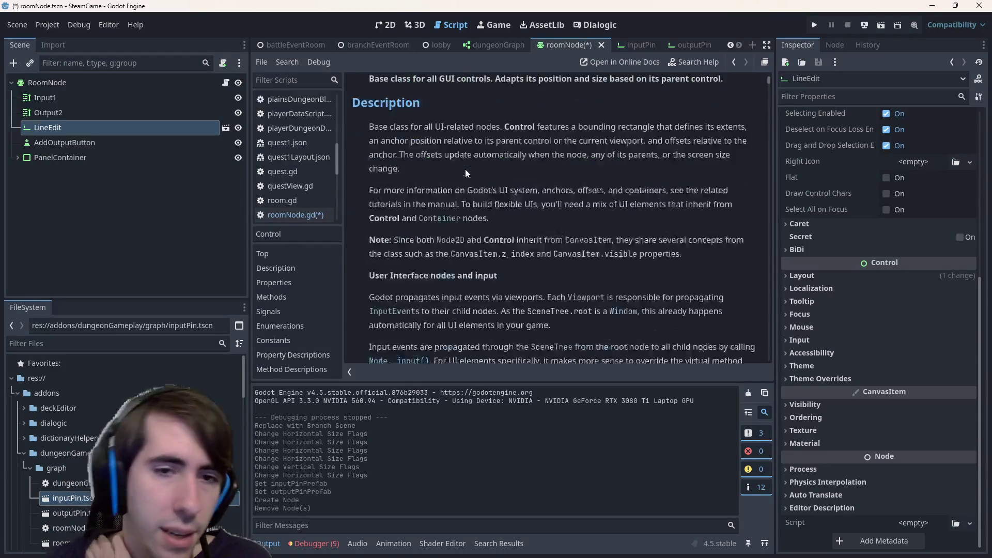
{"action": "scroll", "coordinate": [436, 197], "scroll_direction": "down", "scroll_amount": 12}
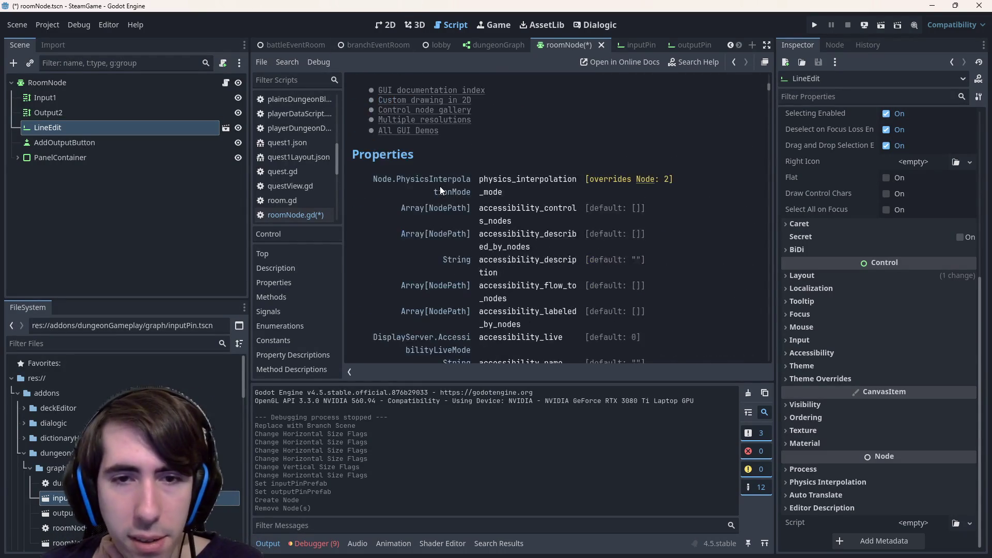
{"action": "scroll", "coordinate": [440, 189], "scroll_direction": "down", "scroll_amount": 5}
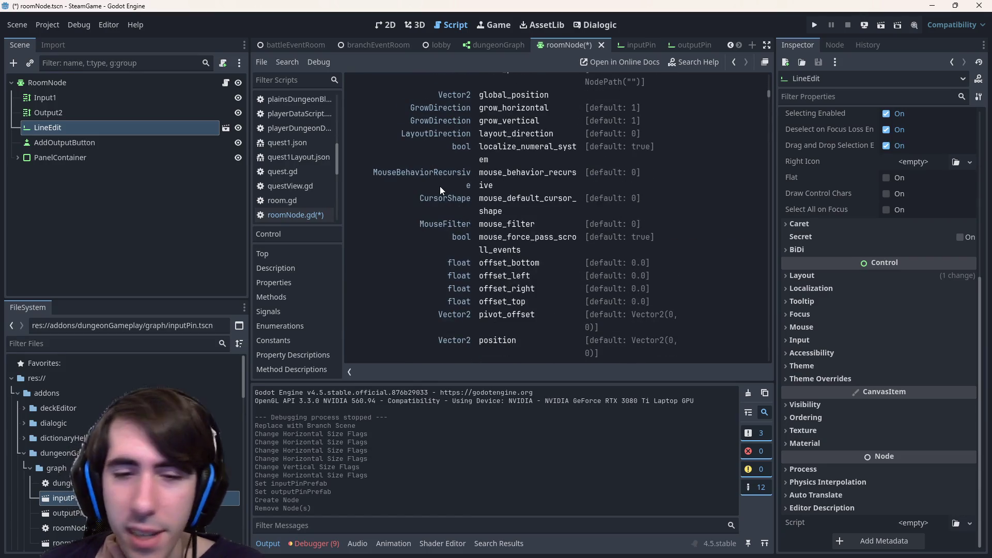
{"action": "scroll", "coordinate": [441, 190], "scroll_direction": "down", "scroll_amount": 7}
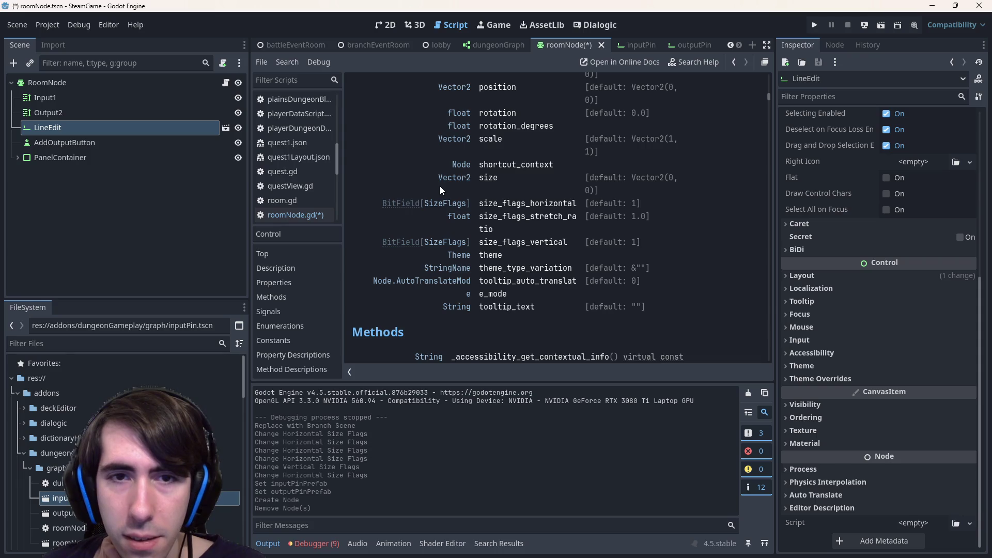
{"action": "scroll", "coordinate": [441, 190], "scroll_direction": "up", "scroll_amount": 5}
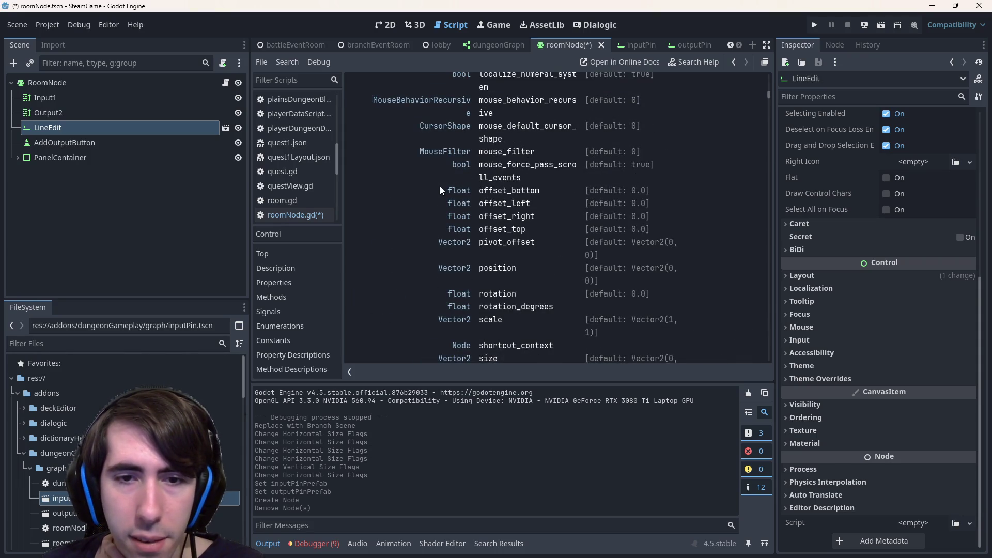
{"action": "scroll", "coordinate": [440, 190], "scroll_direction": "down", "scroll_amount": 4}
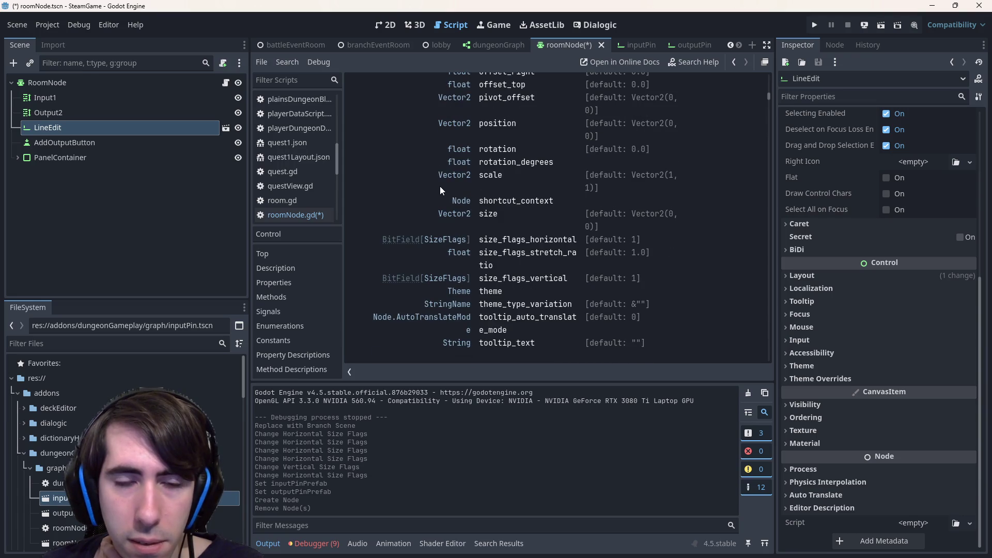
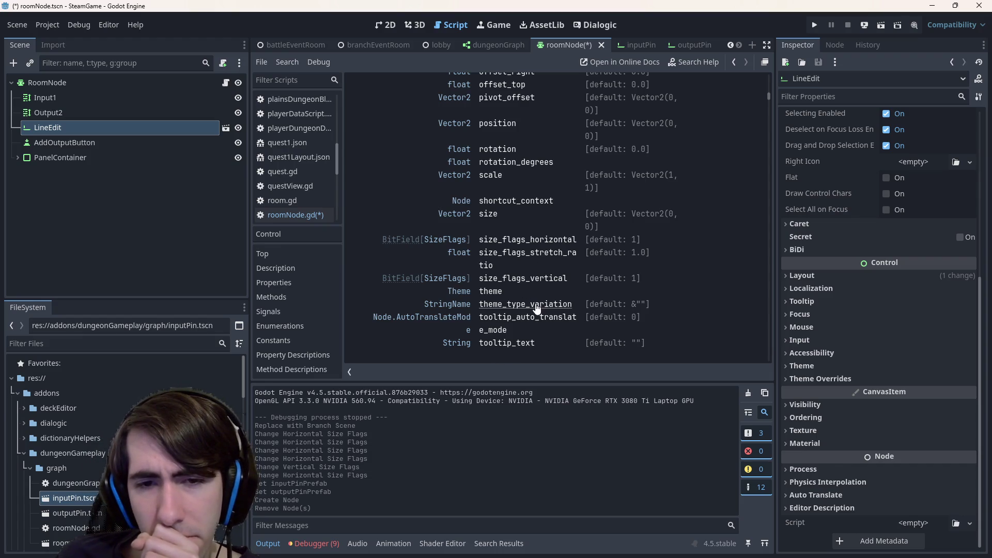
Show the Room node scene on the 2D canvas
{"action": "scroll", "coordinate": [537, 308], "scroll_direction": "up", "scroll_amount": 2}
{"action": "scroll", "coordinate": [537, 308], "scroll_direction": "up", "scroll_amount": 5}
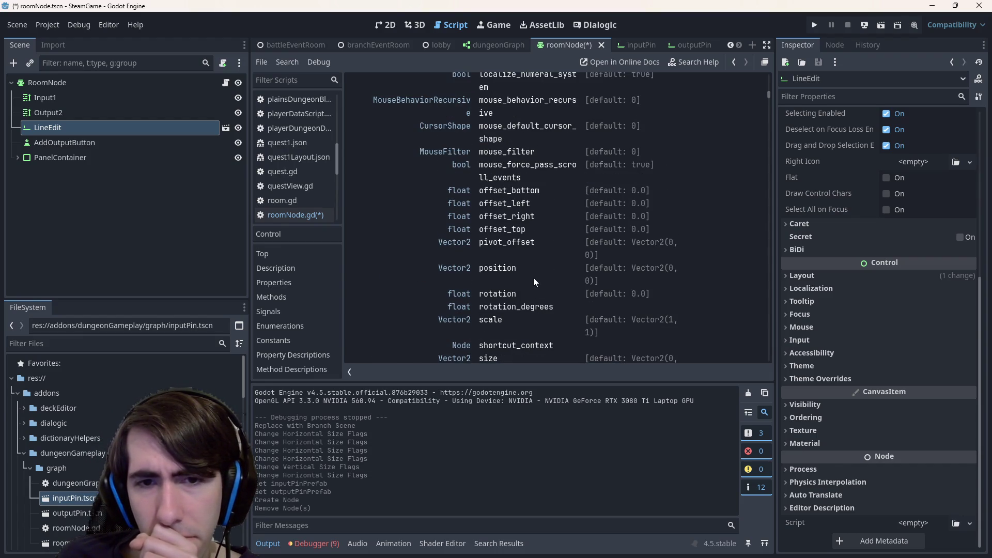
{"action": "scroll", "coordinate": [526, 246], "scroll_direction": "up", "scroll_amount": 2}
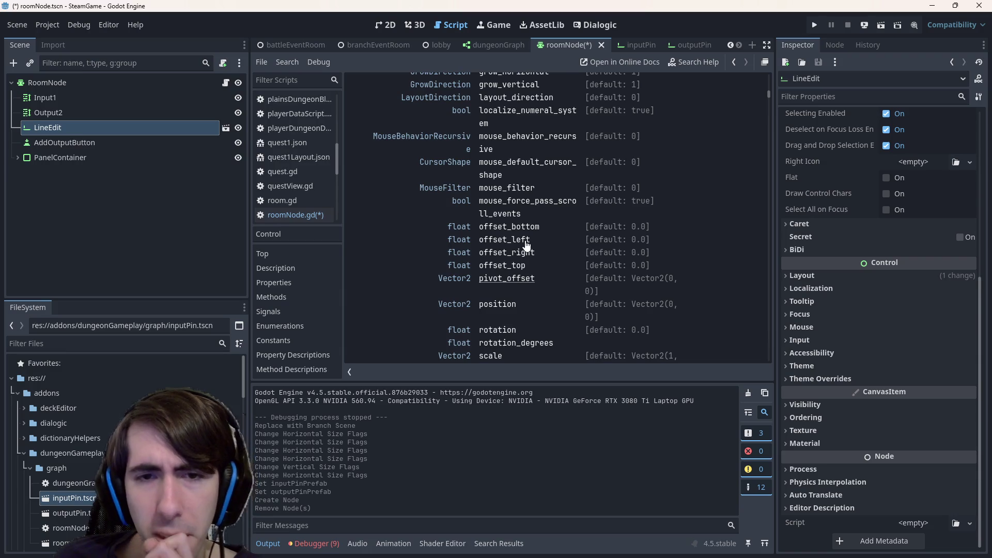
{"action": "scroll", "coordinate": [506, 217], "scroll_direction": "up", "scroll_amount": 4}
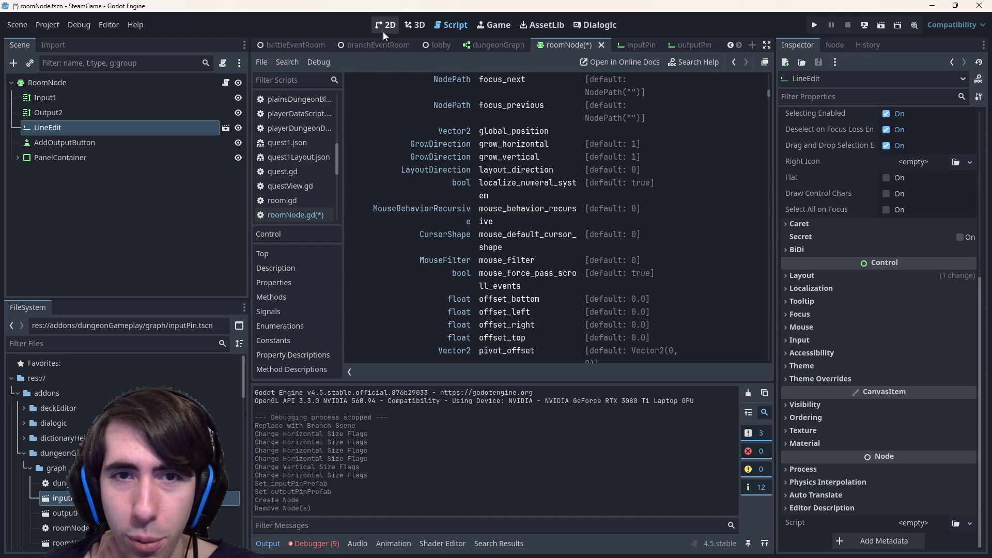
{"action": "scroll", "coordinate": [548, 244], "scroll_direction": "up", "scroll_amount": 5}
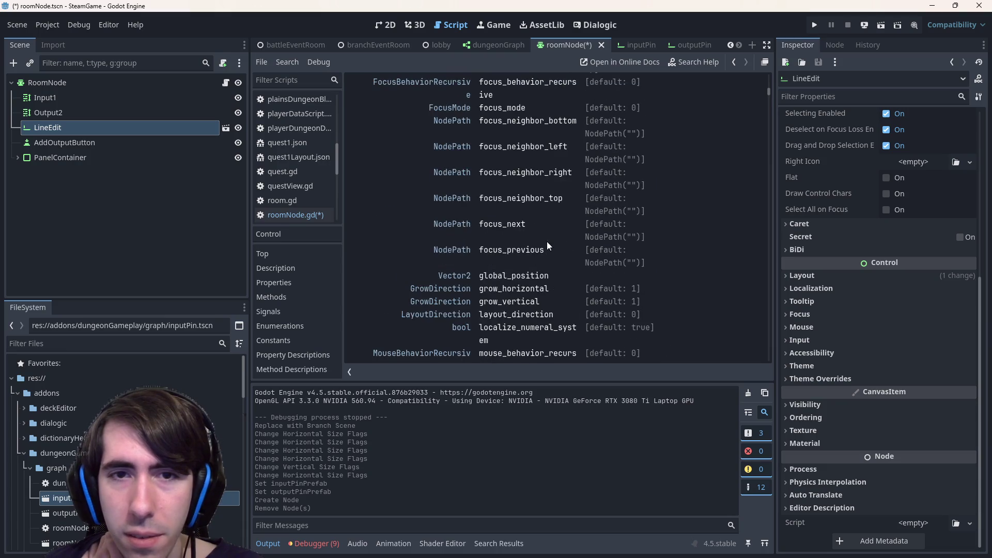
{"action": "scroll", "coordinate": [547, 240], "scroll_direction": "up", "scroll_amount": 3}
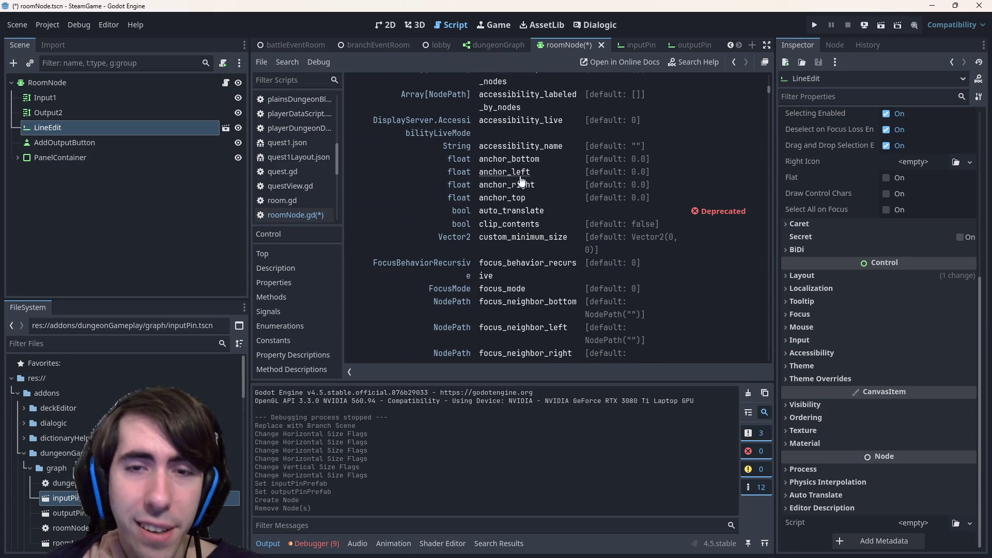
{"action": "scroll", "coordinate": [540, 296], "scroll_direction": "up", "scroll_amount": 3}
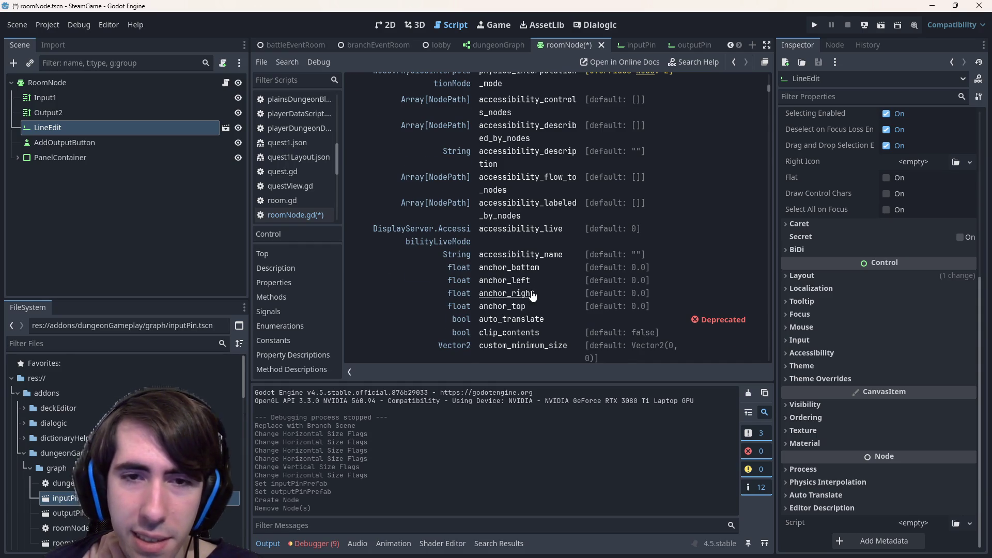
{"action": "scroll", "coordinate": [533, 296], "scroll_direction": "up", "scroll_amount": 3}
{"action": "left_click", "coordinate": [384, 25]}
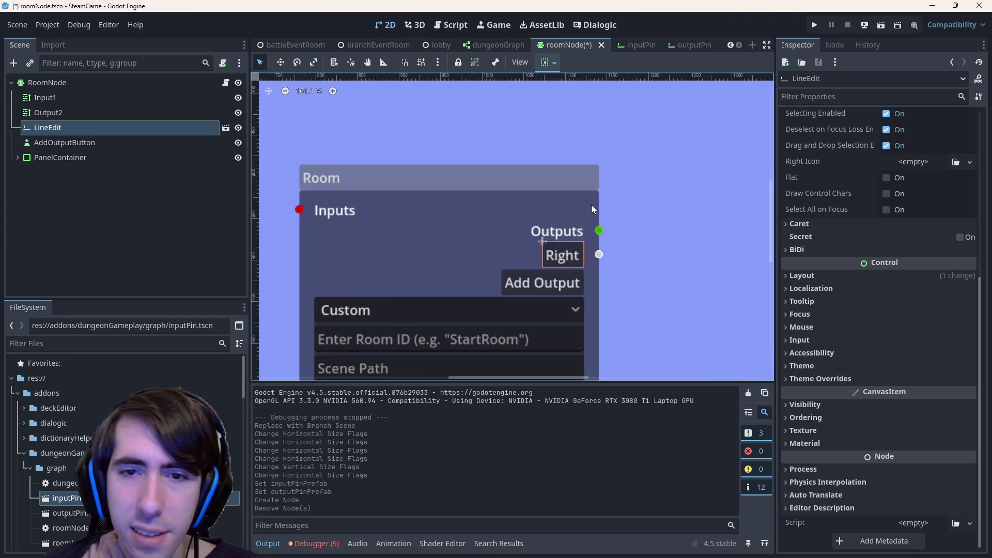
Inspect the Output2 and Input1 nodes, then delete Input1
{"action": "scroll", "coordinate": [559, 241], "scroll_direction": "down", "scroll_amount": 2}
{"action": "scroll", "coordinate": [558, 243], "scroll_direction": "up", "scroll_amount": 1}
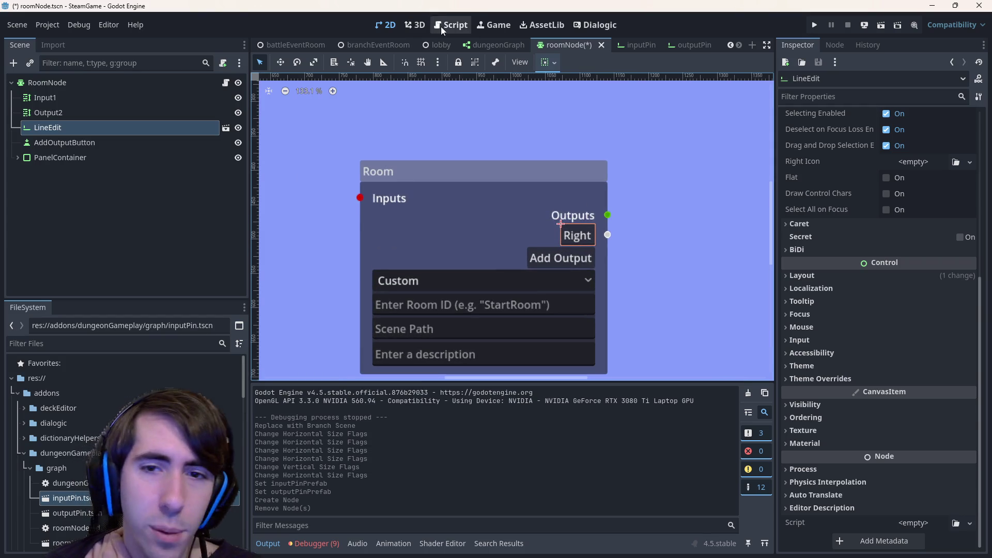
{"action": "left_click", "coordinate": [138, 113]}
{"action": "left_click", "coordinate": [115, 96]}
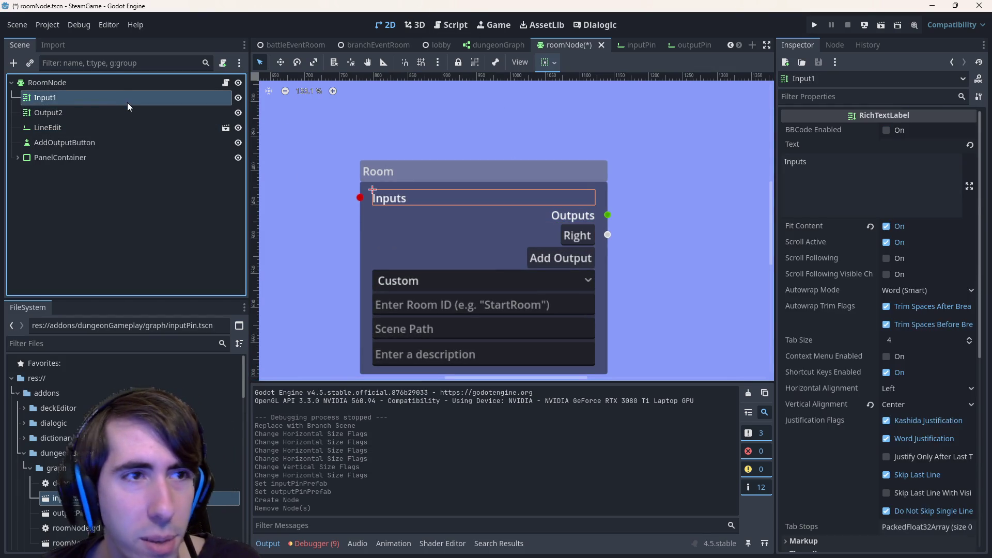
{"action": "left_click", "coordinate": [113, 113]}
{"action": "left_click", "coordinate": [101, 97]}
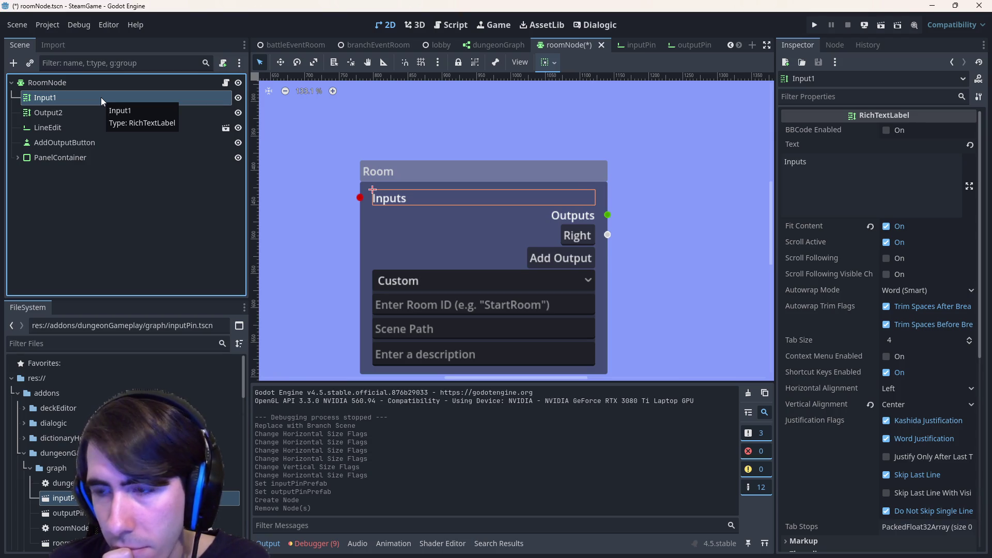
{"action": "key", "text": "Delete"}
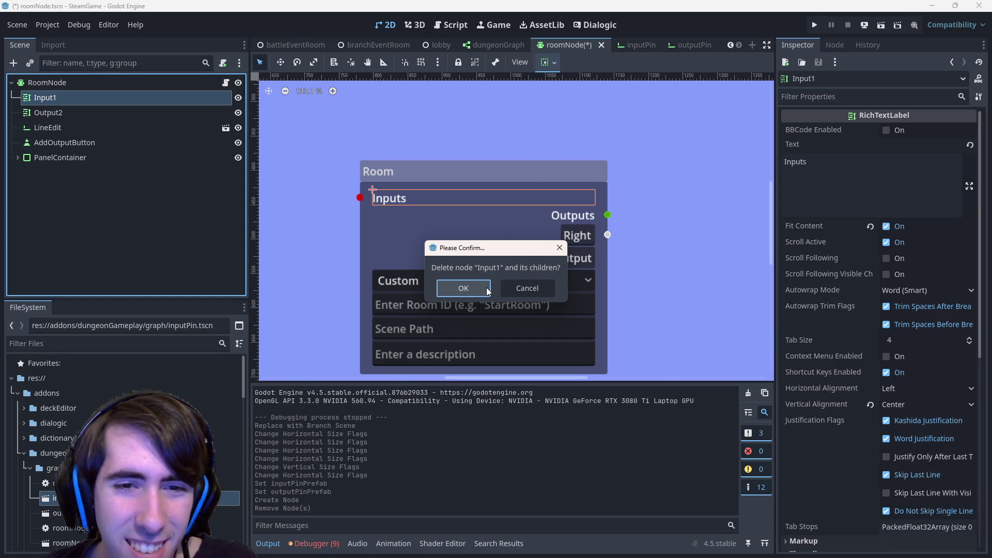
Delete the Input1, Output2 and LineEdit nodes from the Room scene
{"action": "left_click", "coordinate": [463, 288]}
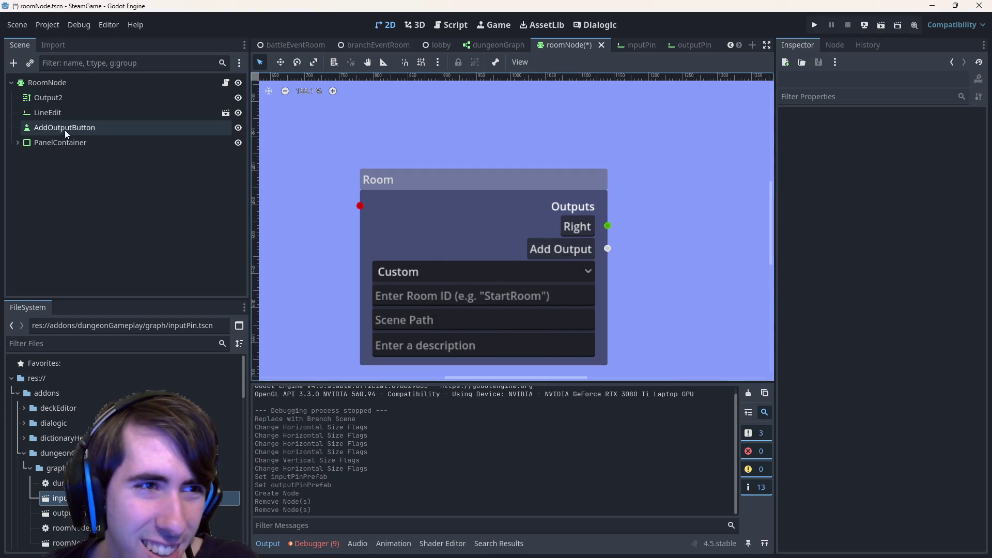
{"action": "left_click", "coordinate": [147, 98]}
{"action": "key", "text": "Delete"}
{"action": "key", "text": "Return"}
{"action": "left_click", "coordinate": [109, 101]}
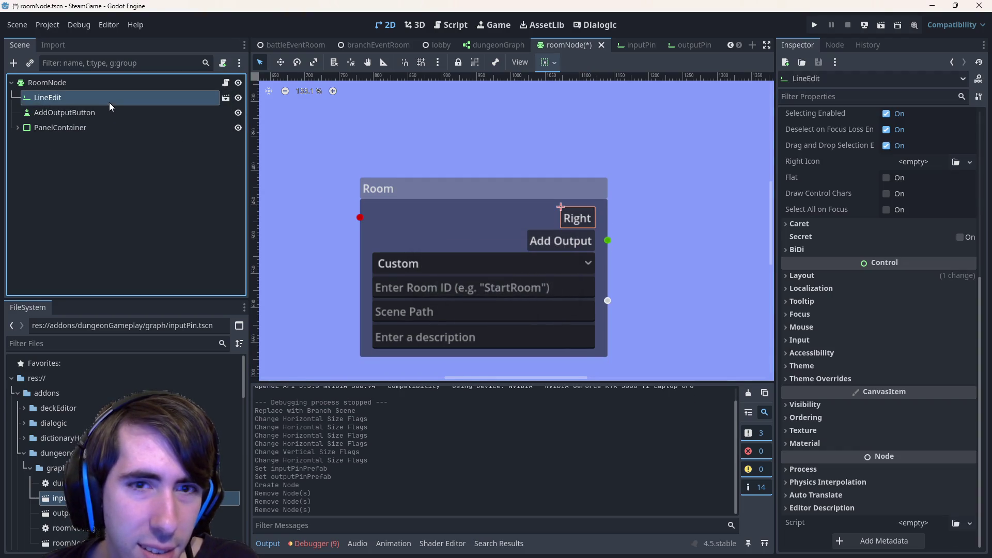
{"action": "key", "text": "Delete"}
{"action": "key", "text": "Return"}
Save the roomNode scene and run it as the current scene
{"action": "key", "text": "ctrl+s"}
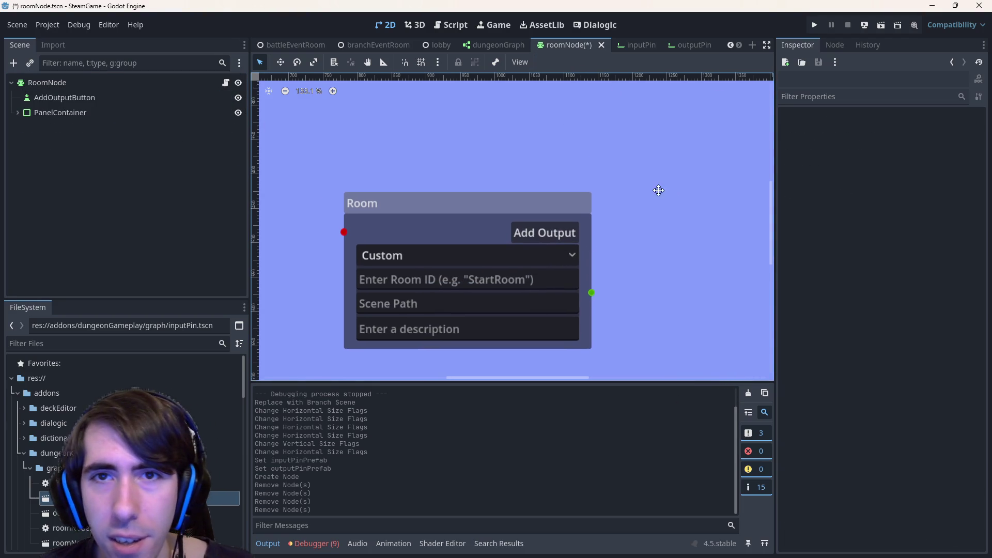
{"action": "left_click", "coordinate": [92, 97]}
{"action": "left_click", "coordinate": [881, 26]}
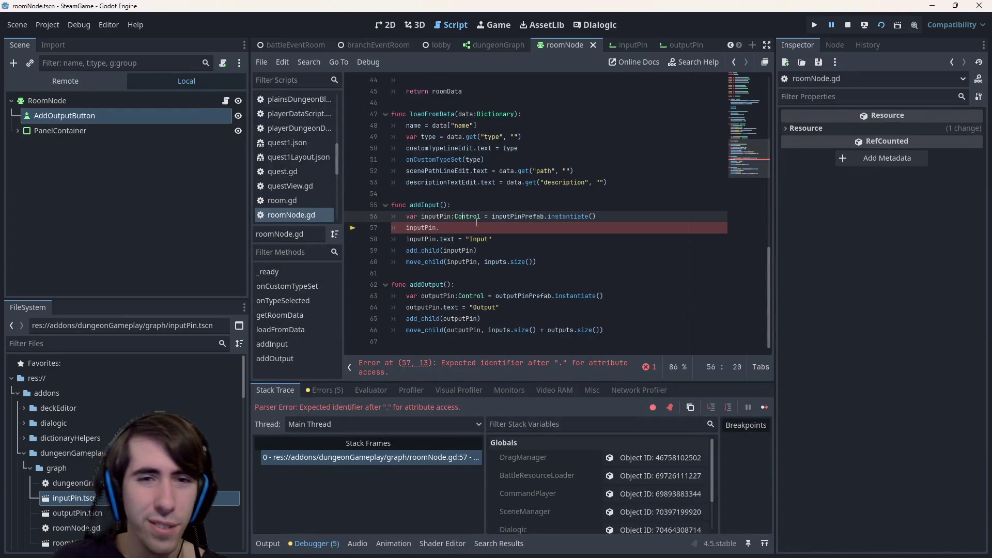
Remove the incomplete inputPin line 57 from roomNode.gd and stop the game
{"action": "left_click_drag", "start_coordinate": [456, 227], "coordinate": [391, 228]}
{"action": "key", "text": "BackSpace"}
{"action": "key", "text": "BackSpace"}
{"action": "left_click", "coordinate": [491, 216]}
{"action": "left_click", "coordinate": [815, 24]}
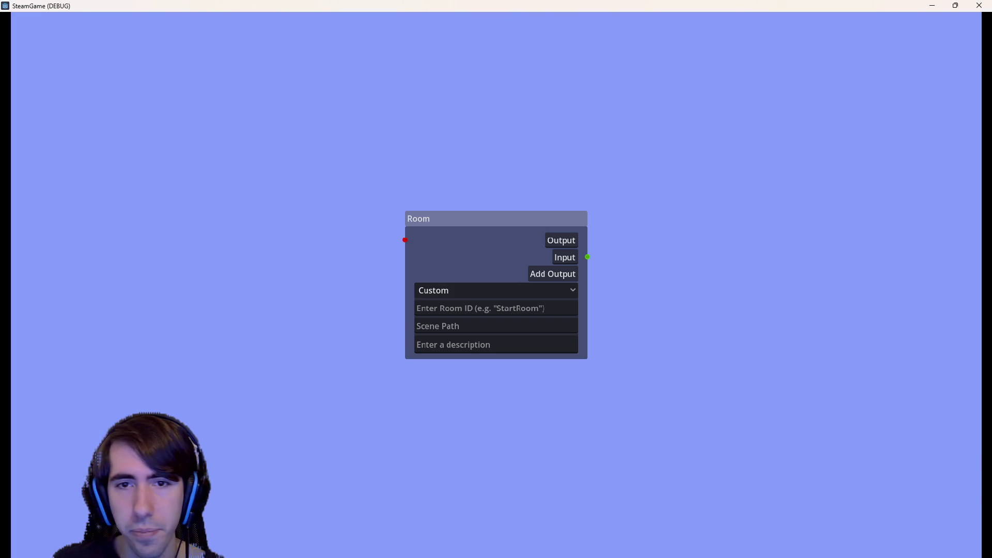
Add six Output pins in the running Room node, then close the game window
{"action": "left_click", "coordinate": [568, 269]}
{"action": "left_click", "coordinate": [564, 284]}
{"action": "left_click", "coordinate": [563, 290]}
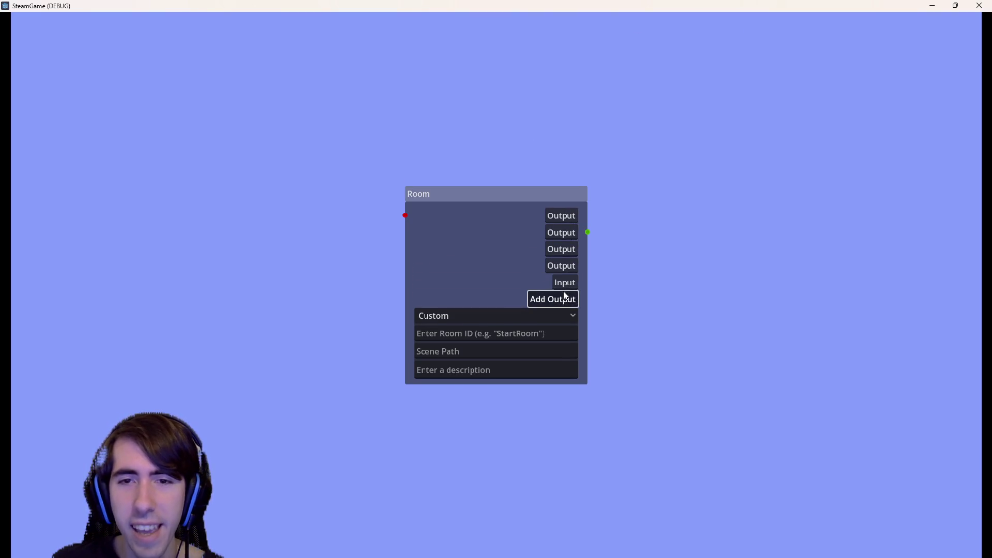
{"action": "left_click", "coordinate": [562, 298]}
{"action": "left_click", "coordinate": [562, 307]}
{"action": "left_click", "coordinate": [561, 314]}
{"action": "left_click", "coordinate": [563, 308]}
{"action": "double_click", "coordinate": [567, 307]}
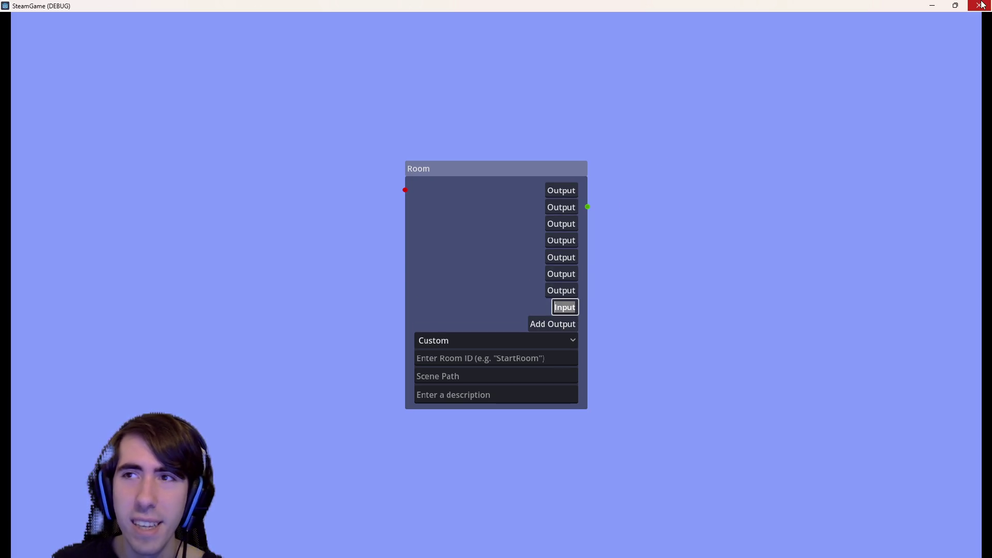
{"action": "left_click", "coordinate": [979, 5]}
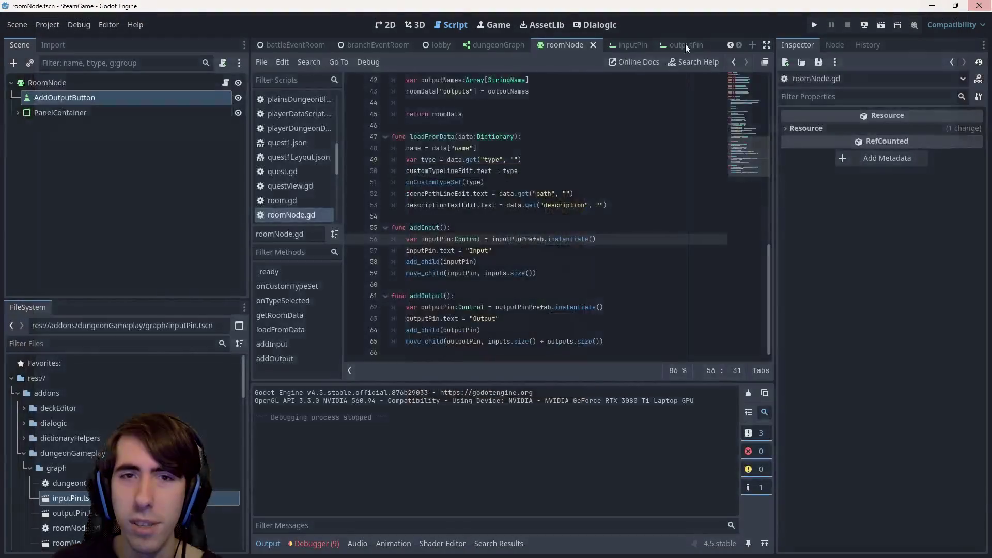
Anchor the inputPin LineEdit to center-right and save the scene
{"action": "left_click", "coordinate": [621, 44]}
{"action": "left_click", "coordinate": [385, 25]}
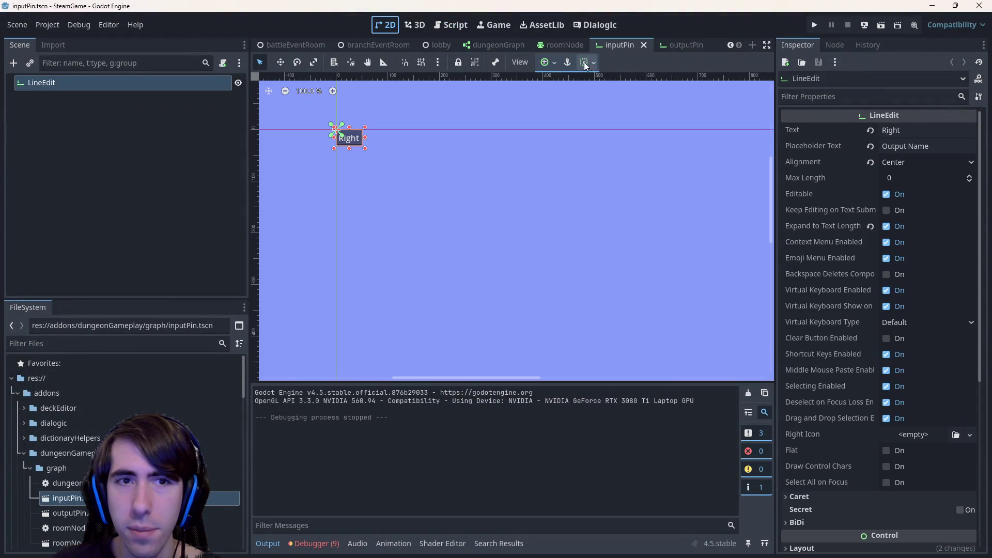
{"action": "left_click", "coordinate": [547, 62]}
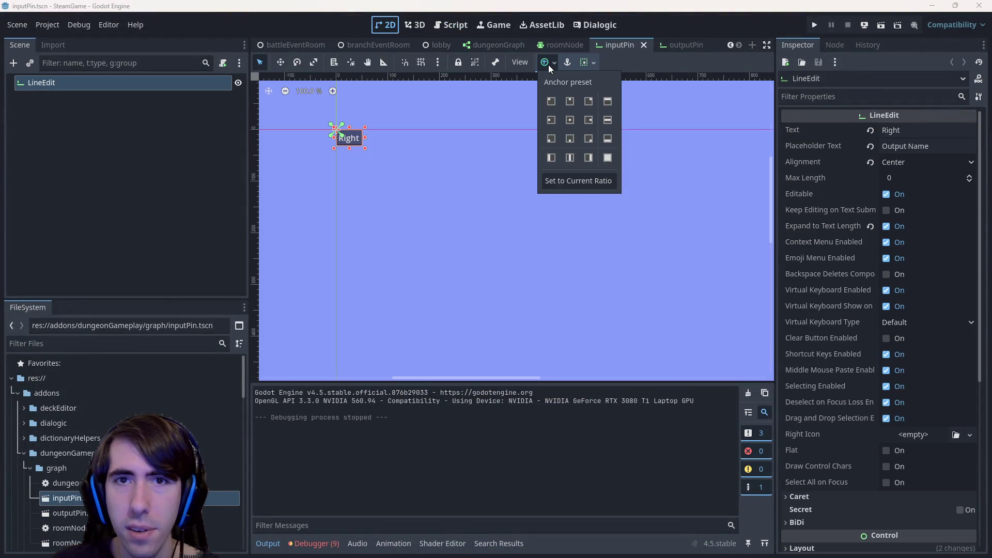
{"action": "left_click", "coordinate": [587, 123]}
{"action": "scroll", "coordinate": [435, 216], "scroll_direction": "down", "scroll_amount": 7}
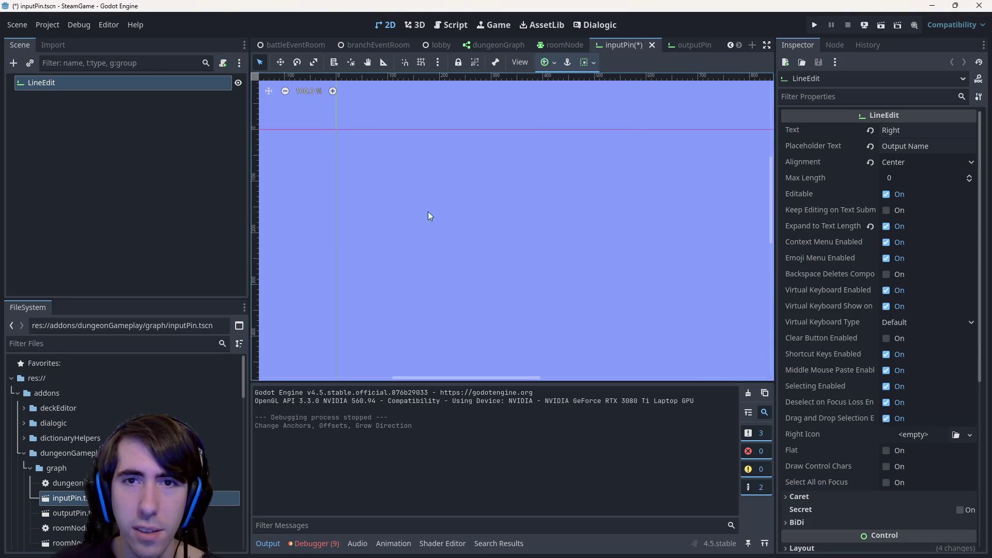
{"action": "scroll", "coordinate": [635, 264], "scroll_direction": "up", "scroll_amount": 8}
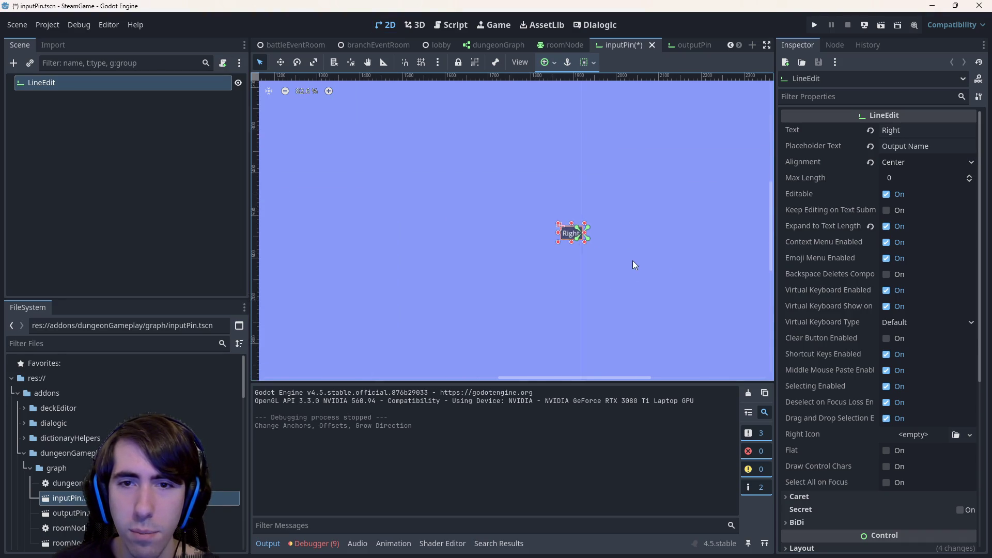
{"action": "key", "text": "ctrl+s"}
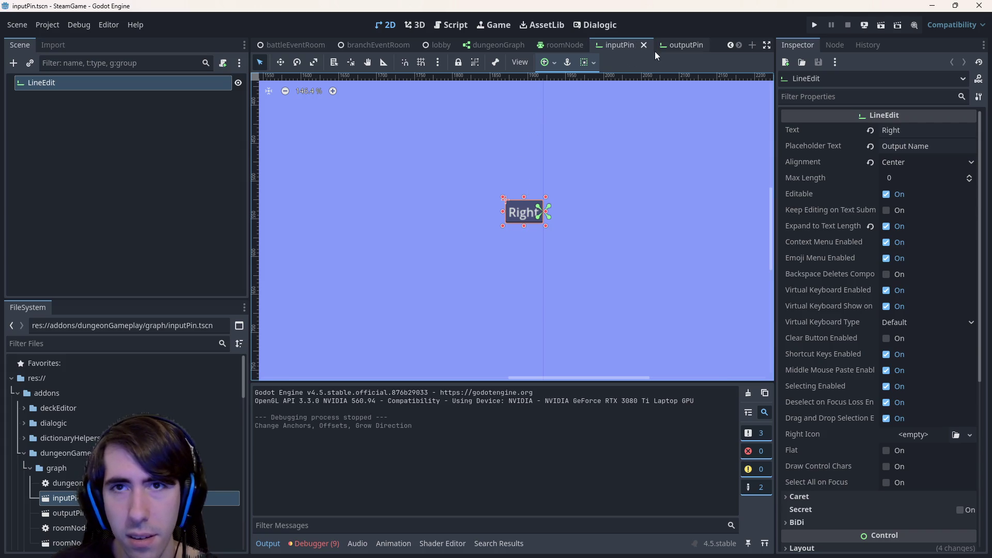
Test-run the roomNode scene to check the pin alignment
{"action": "left_click", "coordinate": [555, 46]}
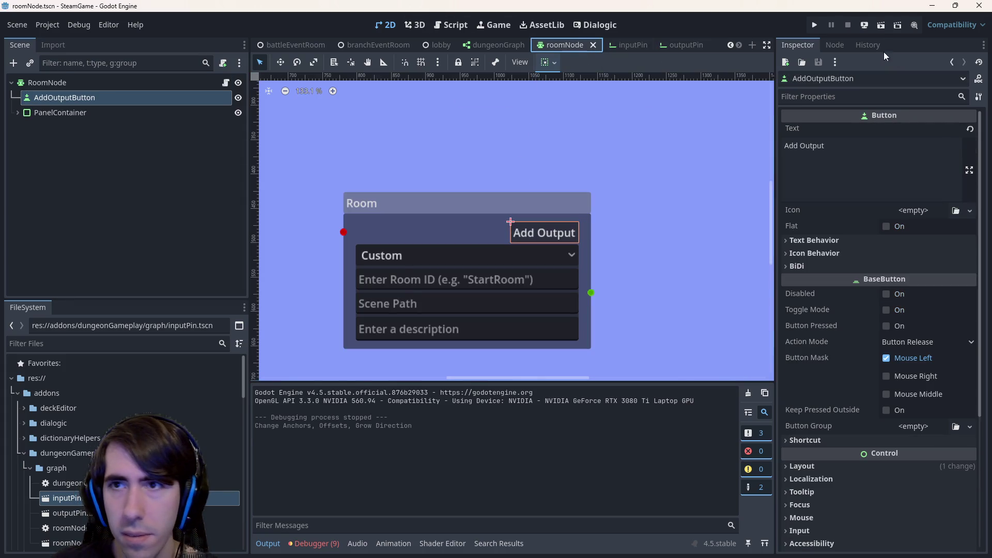
{"action": "left_click", "coordinate": [880, 25]}
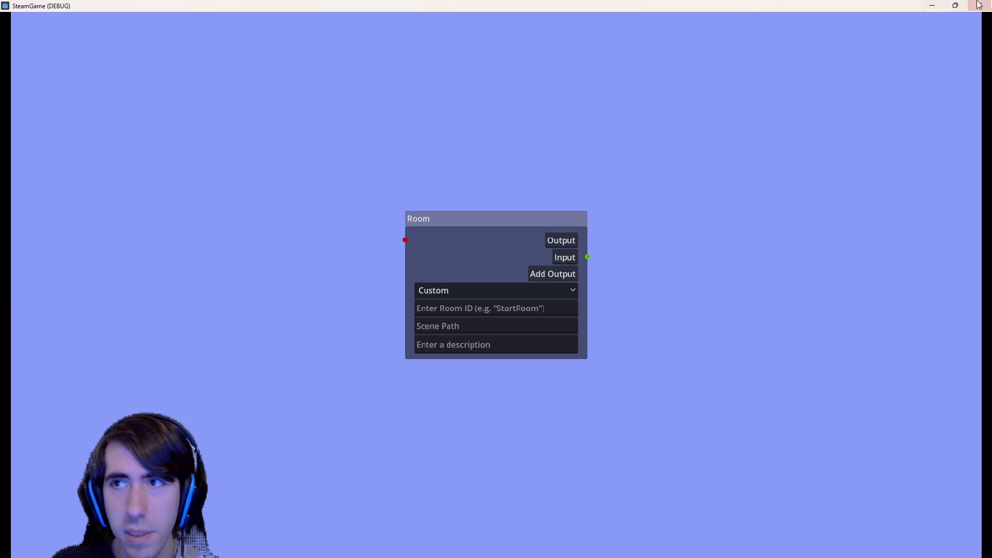
{"action": "left_click", "coordinate": [980, 6]}
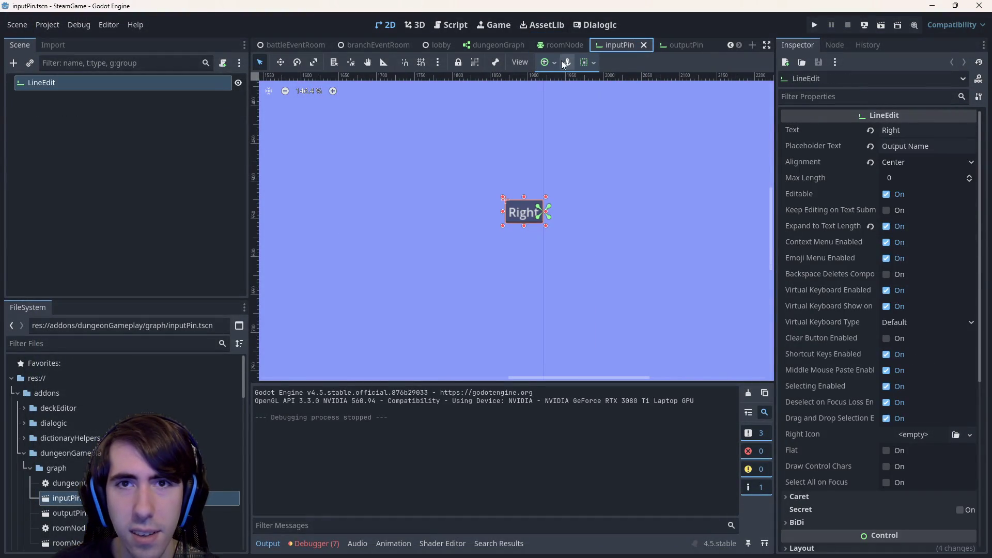
Apply a different anchor preset to the inputPin, save, and rerun roomNode
{"action": "left_click", "coordinate": [565, 62]}
{"action": "left_click", "coordinate": [551, 120]}
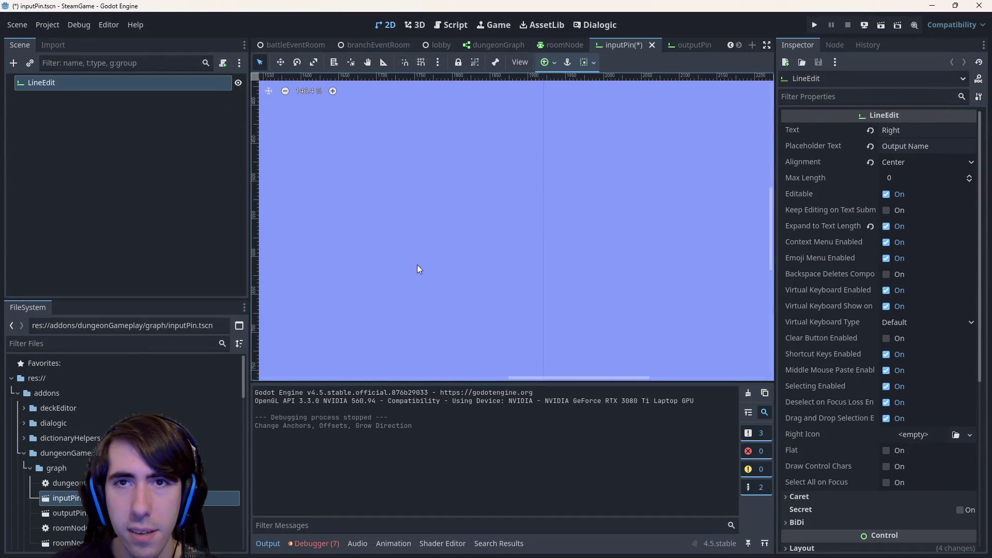
{"action": "key", "text": "ctrl+s"}
{"action": "left_click", "coordinate": [553, 46]}
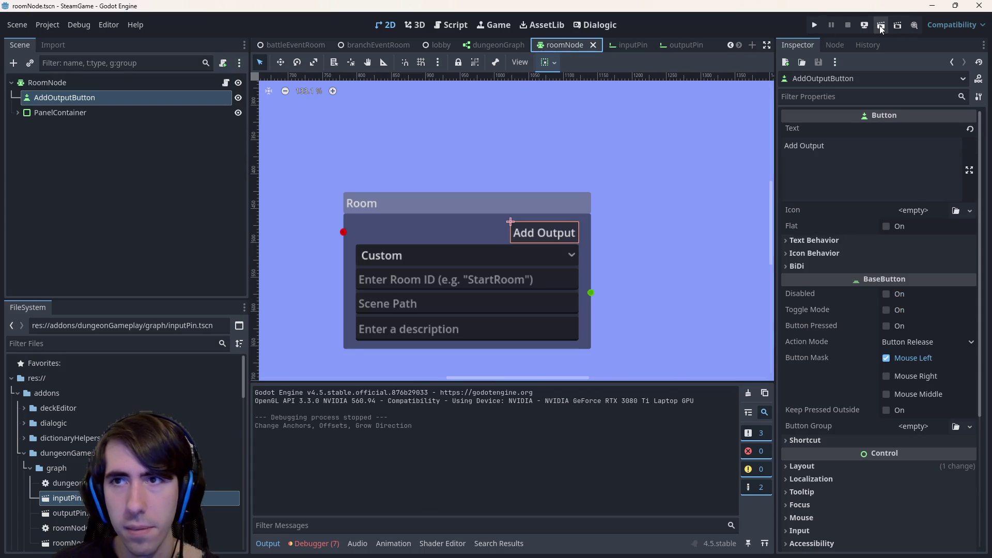
{"action": "left_click", "coordinate": [881, 25]}
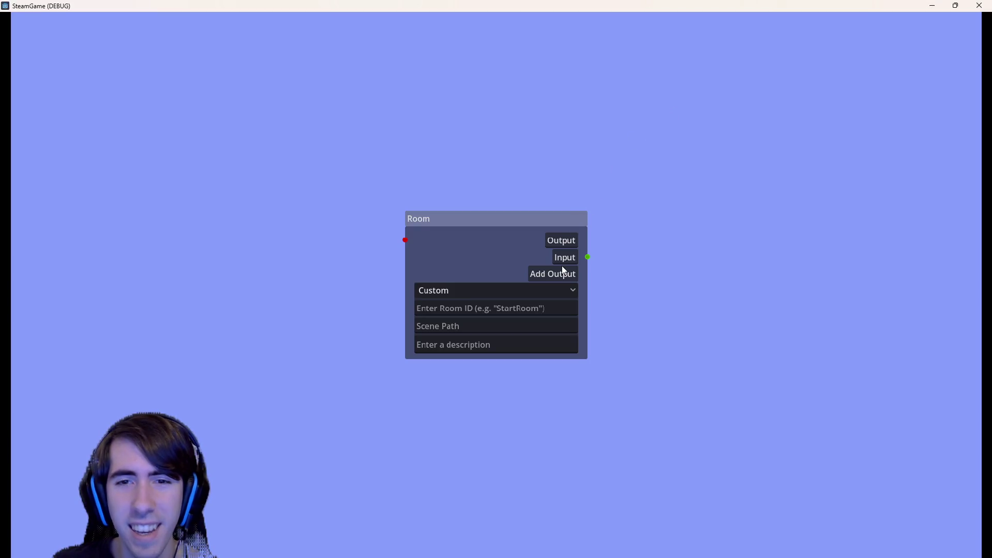
Check the Input and Output pin fields in the fullscreen game, then close it
{"action": "left_click", "coordinate": [564, 258]}
{"action": "left_click", "coordinate": [566, 243]}
{"action": "left_click", "coordinate": [565, 258]}
{"action": "left_click", "coordinate": [562, 246]}
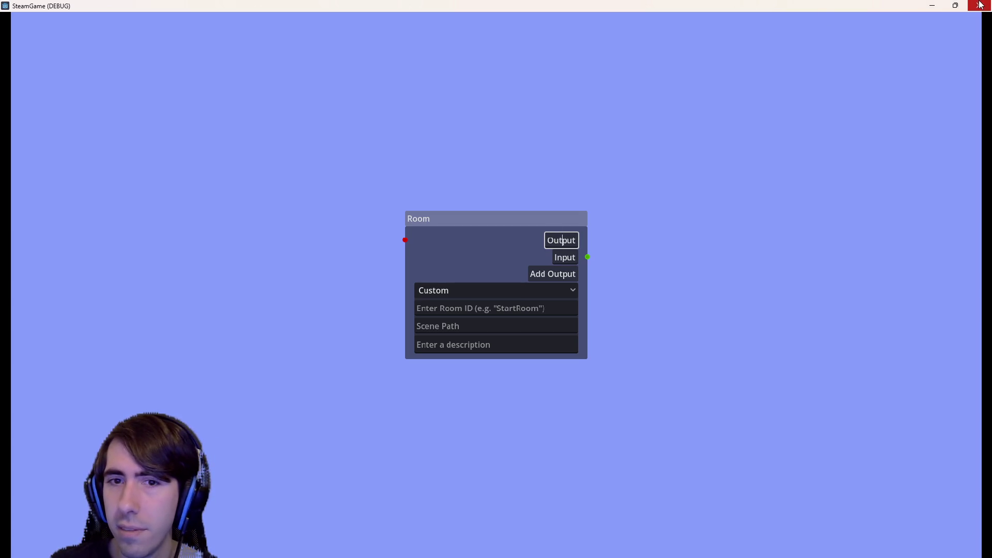
{"action": "key", "text": "F11"}
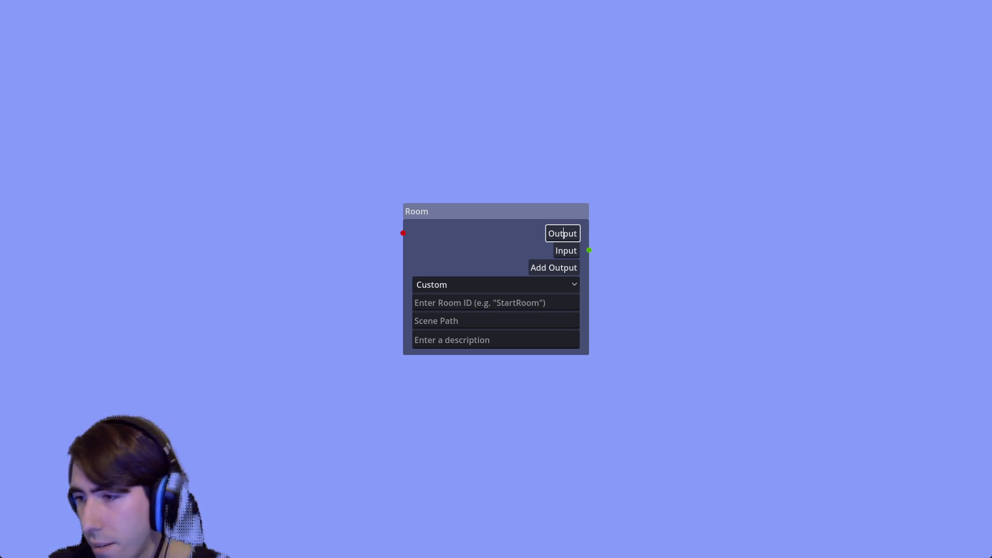
{"action": "key", "text": "alt+F4"}
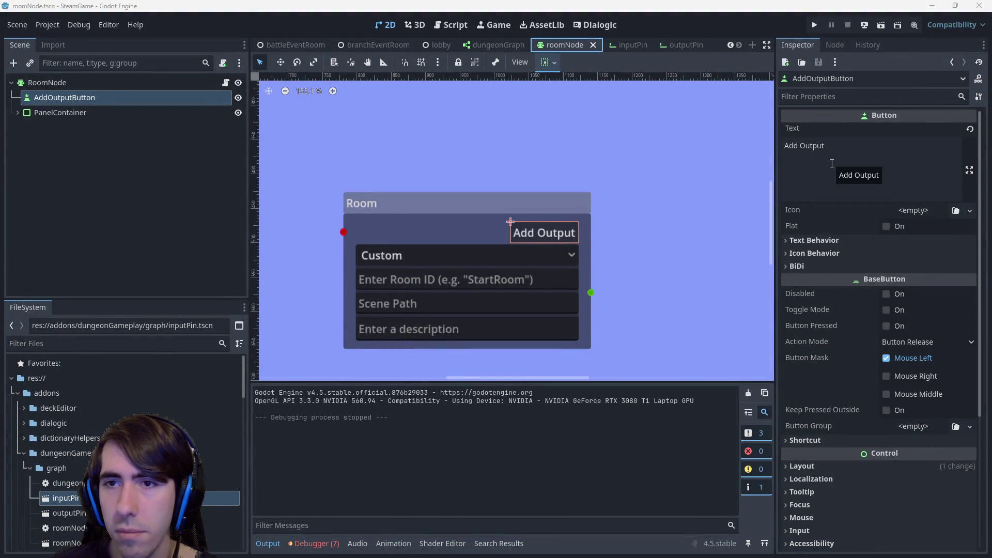
{"action": "left_click", "coordinate": [626, 46]}
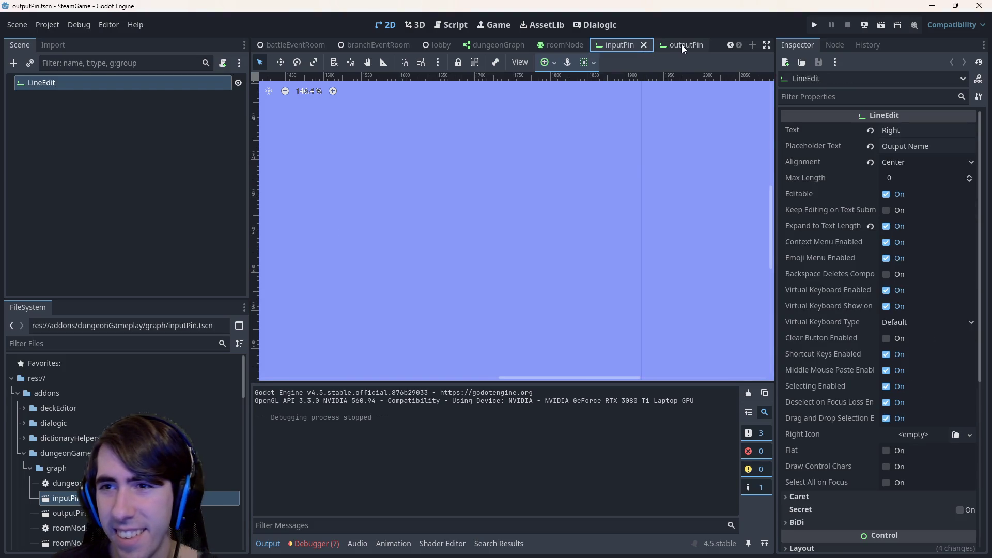
Compare against outputPin and expand the inputPin's Layout properties
{"action": "left_click", "coordinate": [681, 44]}
{"action": "left_click", "coordinate": [620, 46]}
{"action": "scroll", "coordinate": [863, 309], "scroll_direction": "down", "scroll_amount": 5}
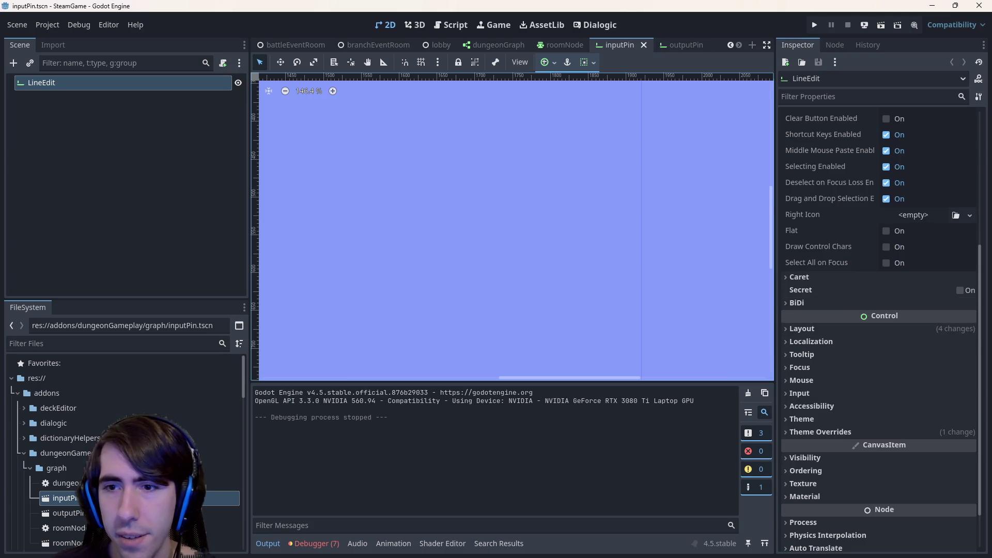
{"action": "left_click", "coordinate": [888, 332]}
{"action": "scroll", "coordinate": [889, 405], "scroll_direction": "down", "scroll_amount": 1}
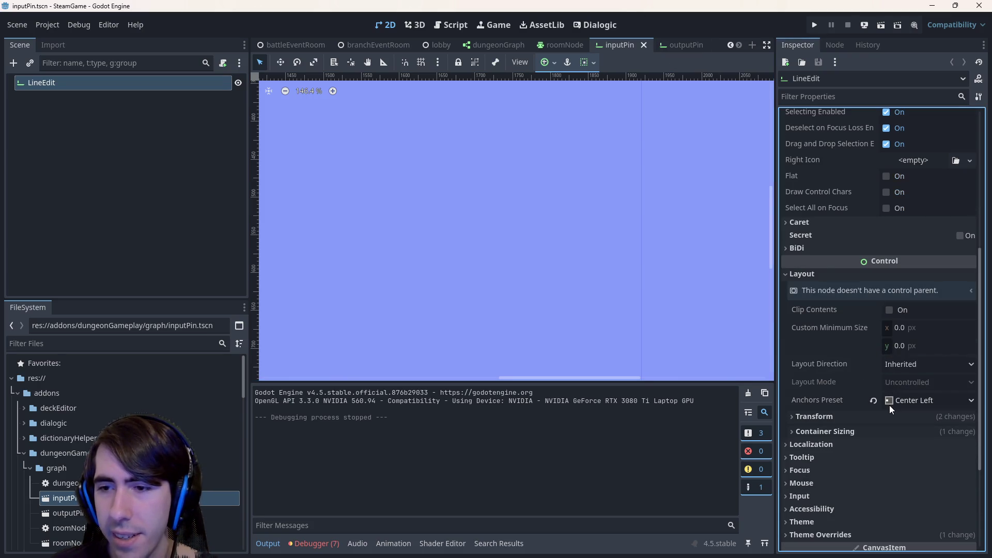
{"action": "left_click", "coordinate": [888, 405]}
{"action": "left_click", "coordinate": [821, 393]}
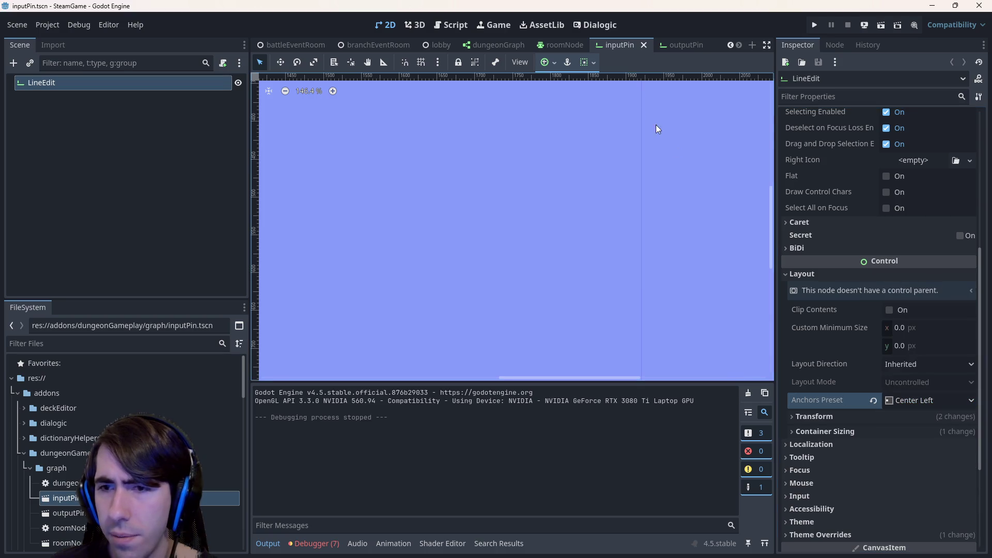
Inspect the outputPin's Layout container sizing settings for reference
{"action": "left_click", "coordinate": [665, 46]}
{"action": "scroll", "coordinate": [891, 385], "scroll_direction": "down", "scroll_amount": 5}
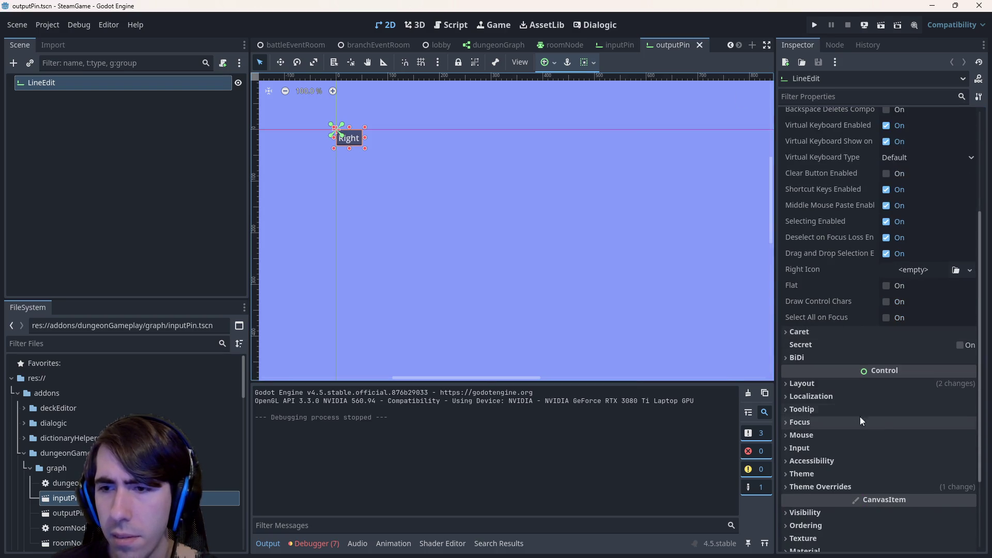
{"action": "scroll", "coordinate": [863, 403], "scroll_direction": "up", "scroll_amount": 1}
{"action": "left_click", "coordinate": [867, 383]}
{"action": "scroll", "coordinate": [867, 383], "scroll_direction": "down", "scroll_amount": 2}
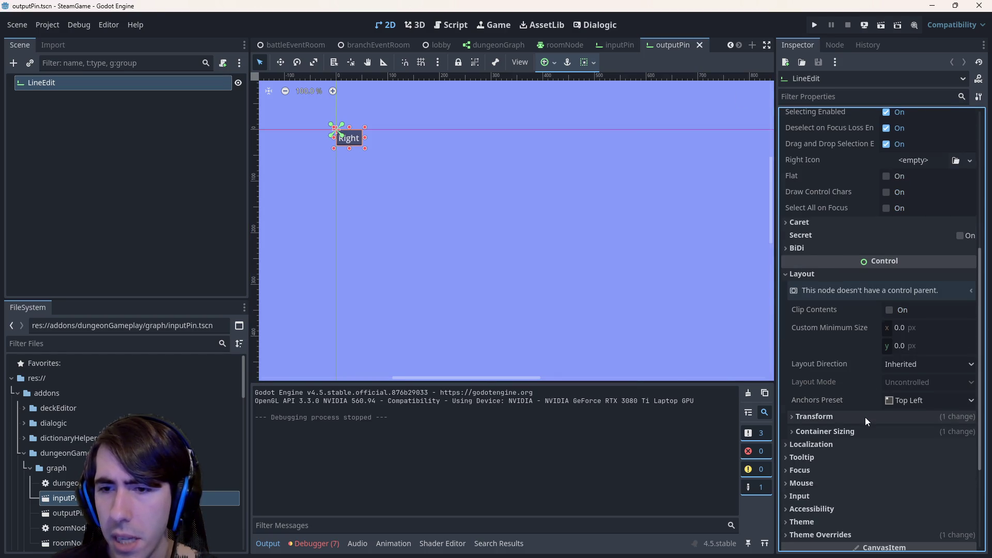
{"action": "scroll", "coordinate": [865, 417], "scroll_direction": "down", "scroll_amount": 1}
{"action": "left_click", "coordinate": [848, 375]}
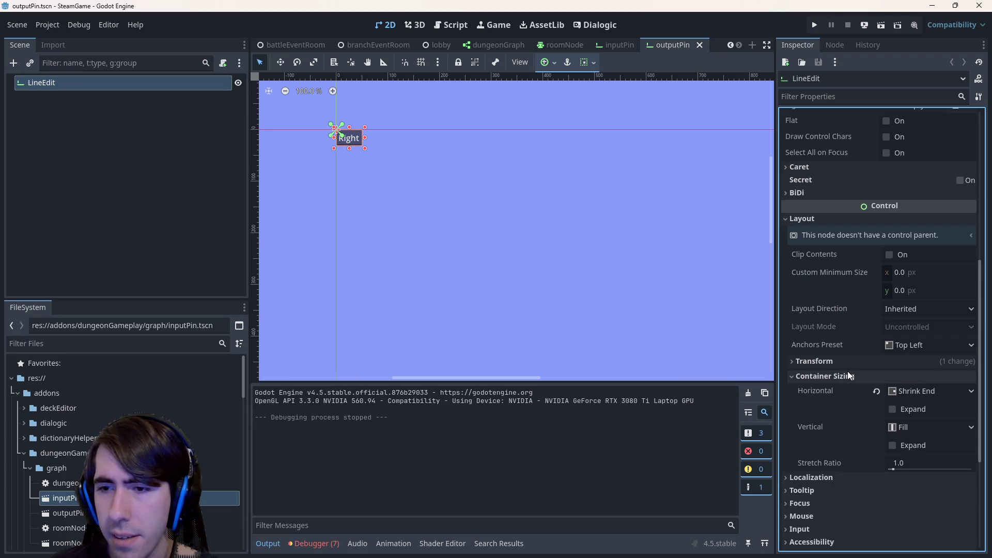
Give inputPin Shrink Begin horizontal sizing and Top Left anchors, then save
{"action": "left_click", "coordinate": [619, 46]}
{"action": "left_click", "coordinate": [849, 426]}
{"action": "scroll", "coordinate": [848, 411], "scroll_direction": "down", "scroll_amount": 2}
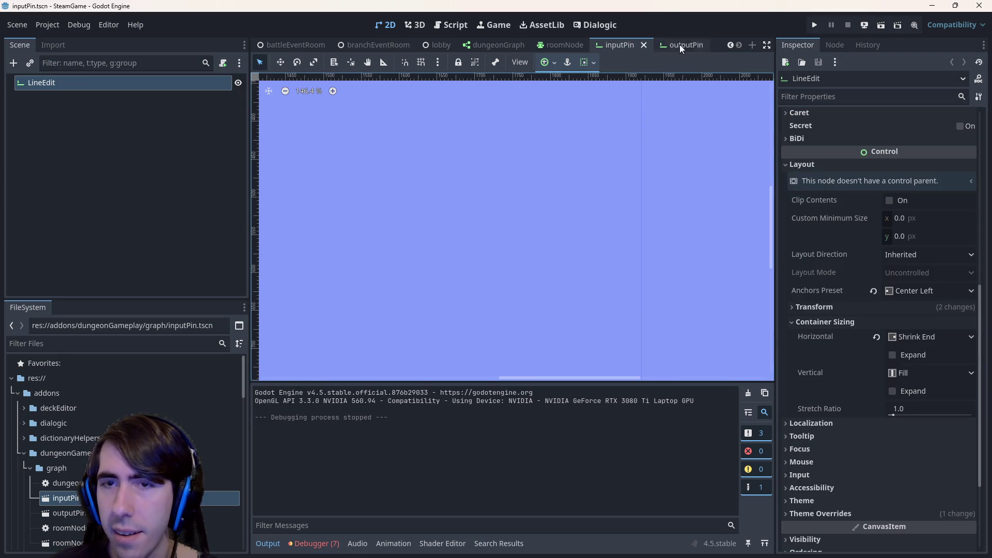
{"action": "left_click", "coordinate": [937, 336]}
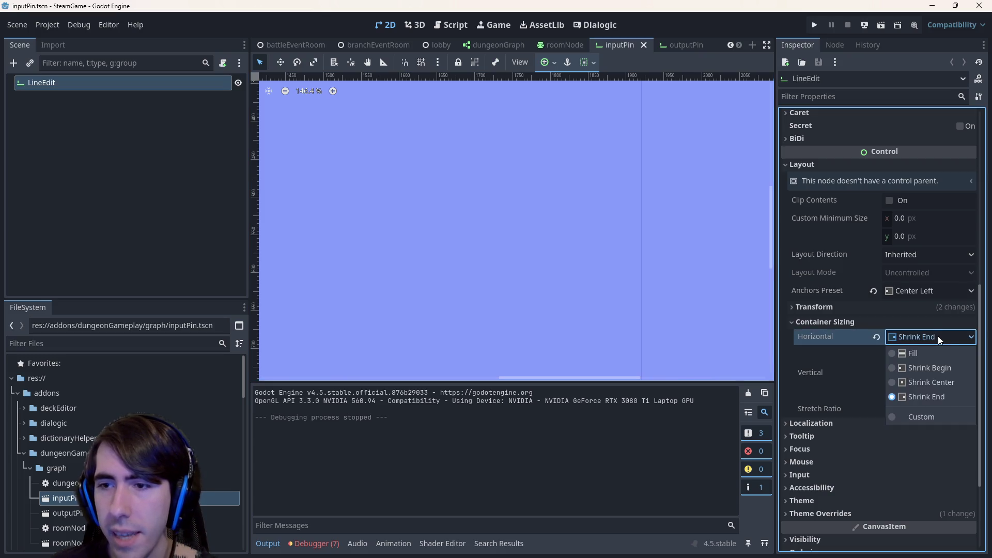
{"action": "left_click", "coordinate": [931, 369]}
{"action": "left_click", "coordinate": [872, 291]}
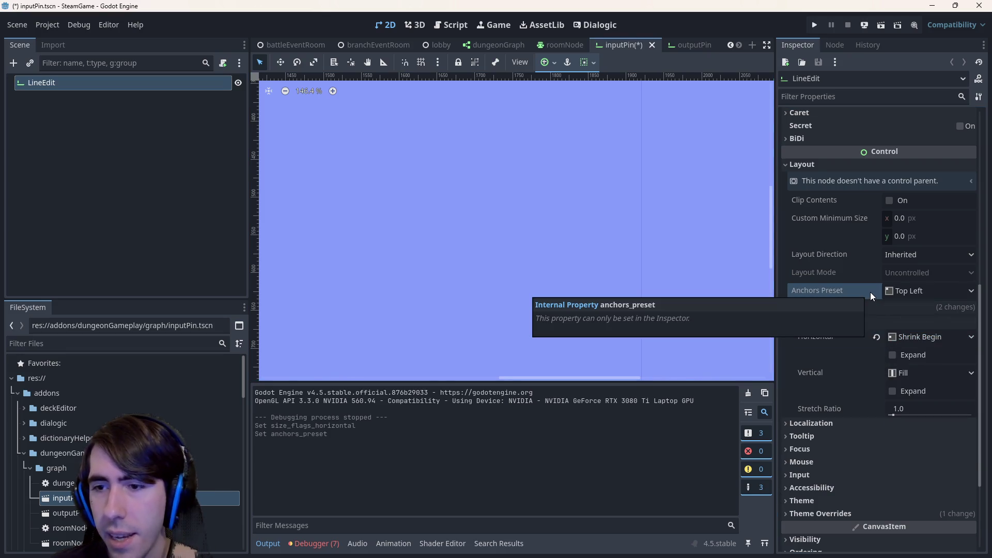
{"action": "key", "text": "ctrl+s"}
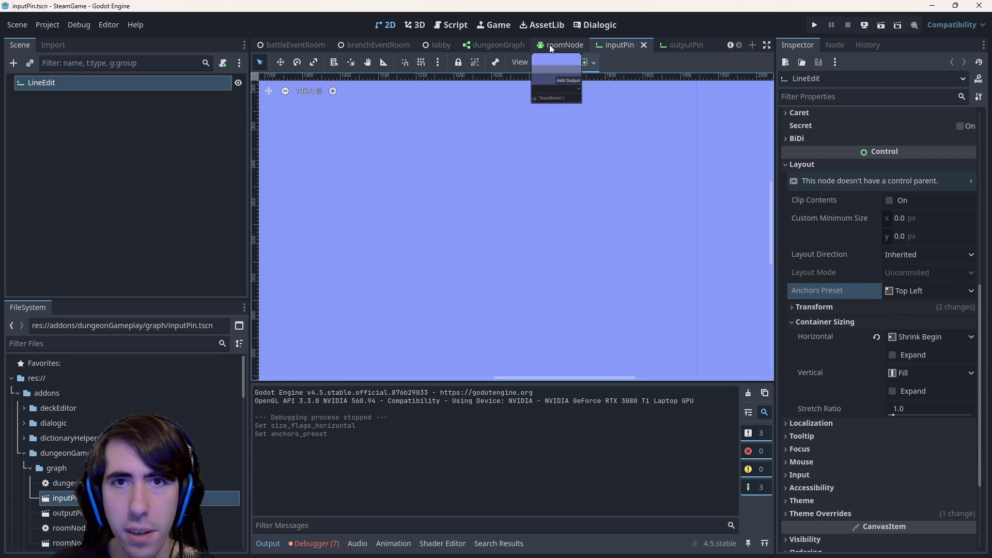
{"action": "left_click", "coordinate": [549, 47]}
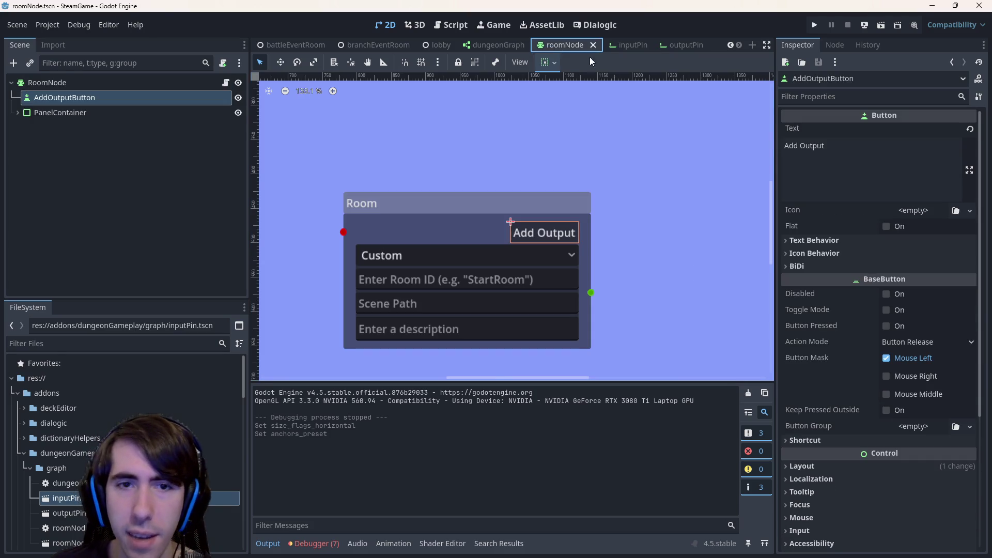
{"action": "left_click", "coordinate": [880, 26]}
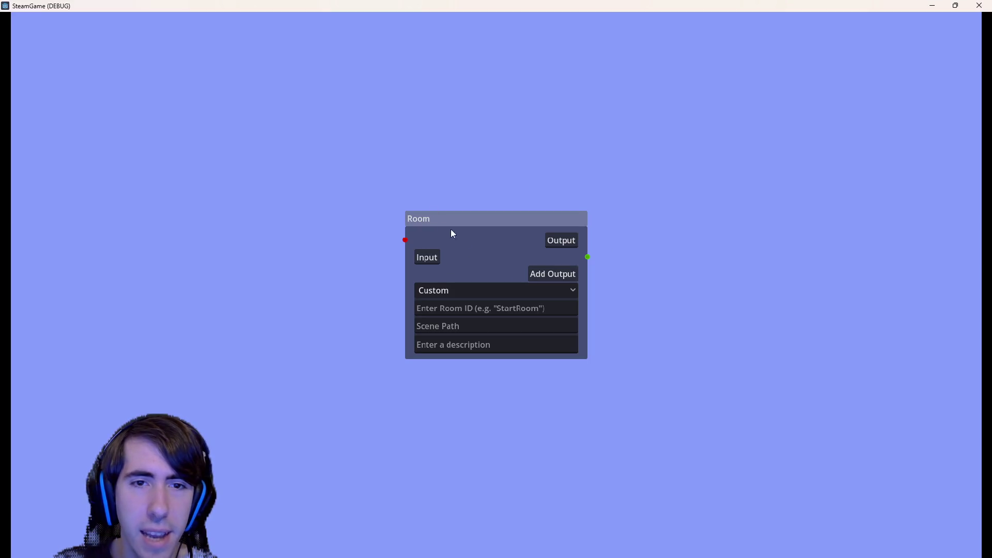
{"action": "key", "text": "Tab"}
{"action": "key", "text": "Tab"}
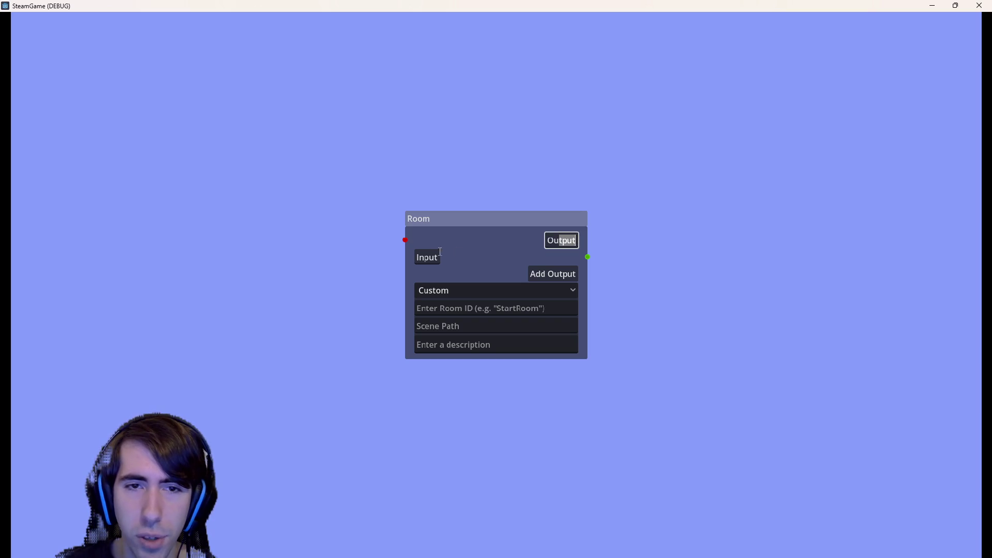
{"action": "left_click", "coordinate": [569, 277]}
{"action": "left_click", "coordinate": [572, 282]}
{"action": "left_click", "coordinate": [576, 290]}
{"action": "left_click", "coordinate": [579, 298]}
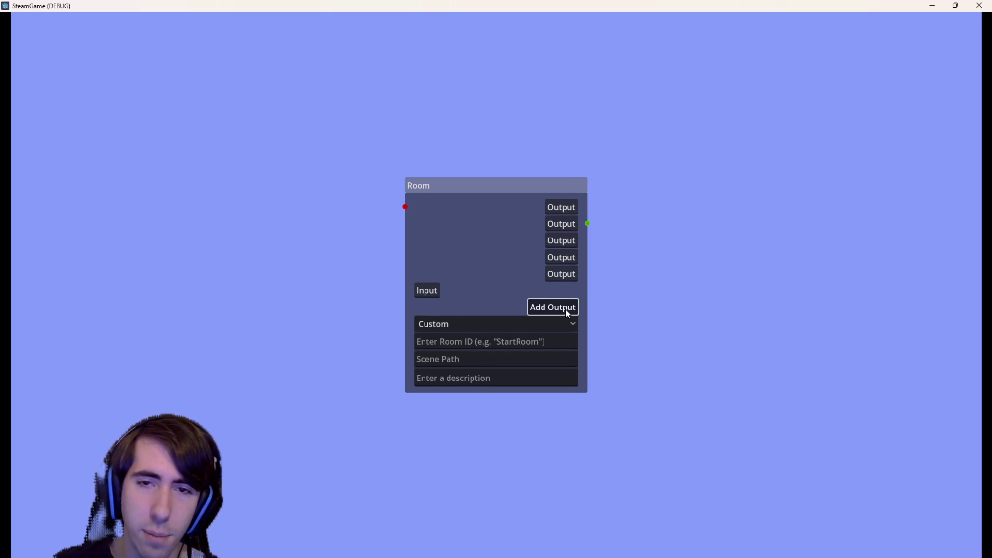
{"action": "left_click", "coordinate": [566, 309]}
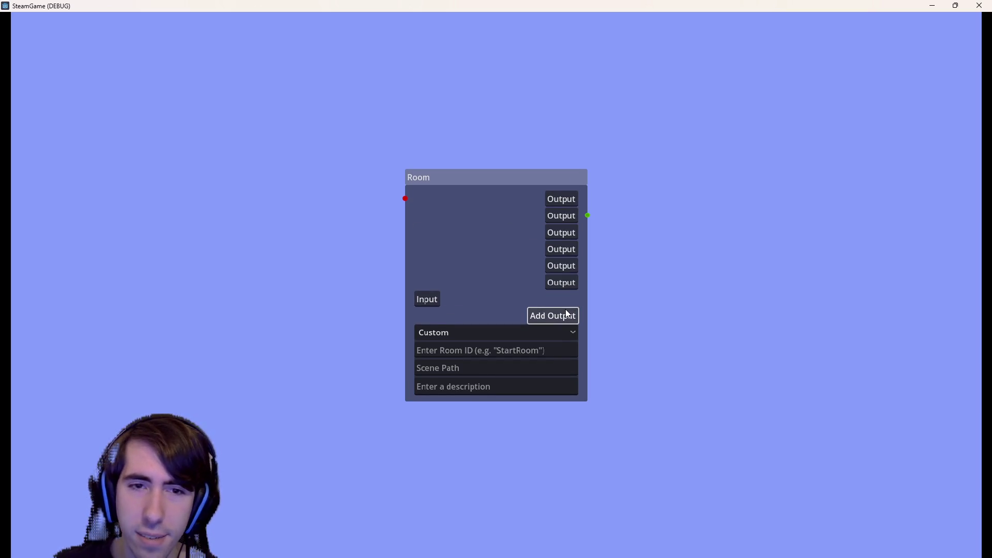
{"action": "left_click", "coordinate": [986, 4]}
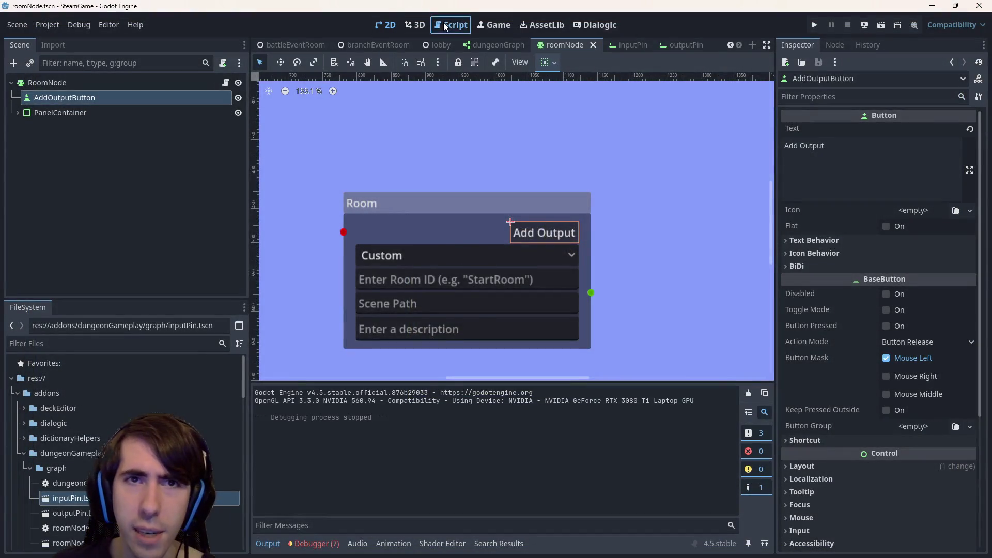
Review addInput and the inputs reference in addOutput's move_child, then show debugger errors
{"action": "scroll", "coordinate": [504, 201], "scroll_direction": "up", "scroll_amount": 10}
{"action": "left_click", "coordinate": [469, 276]}
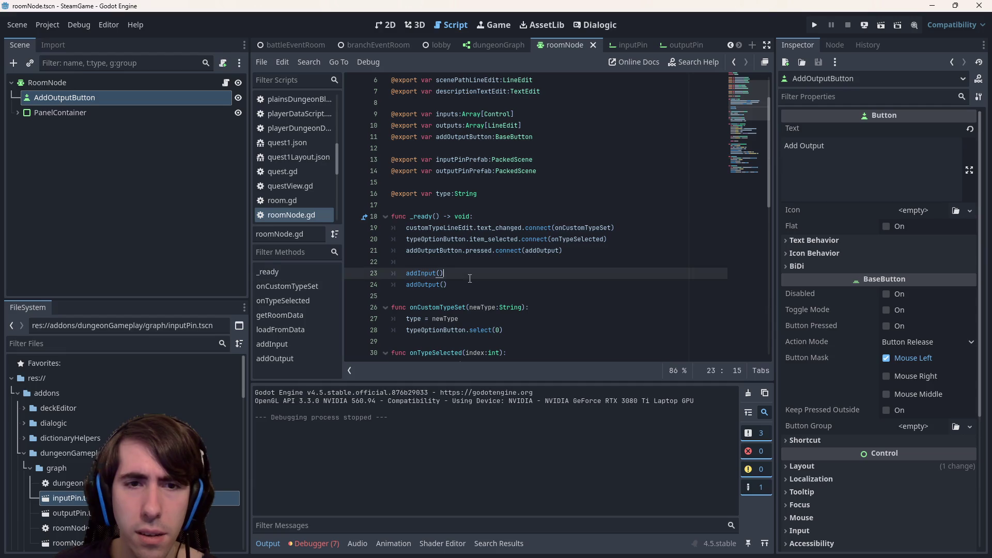
{"action": "scroll", "coordinate": [469, 279], "scroll_direction": "down", "scroll_amount": 10}
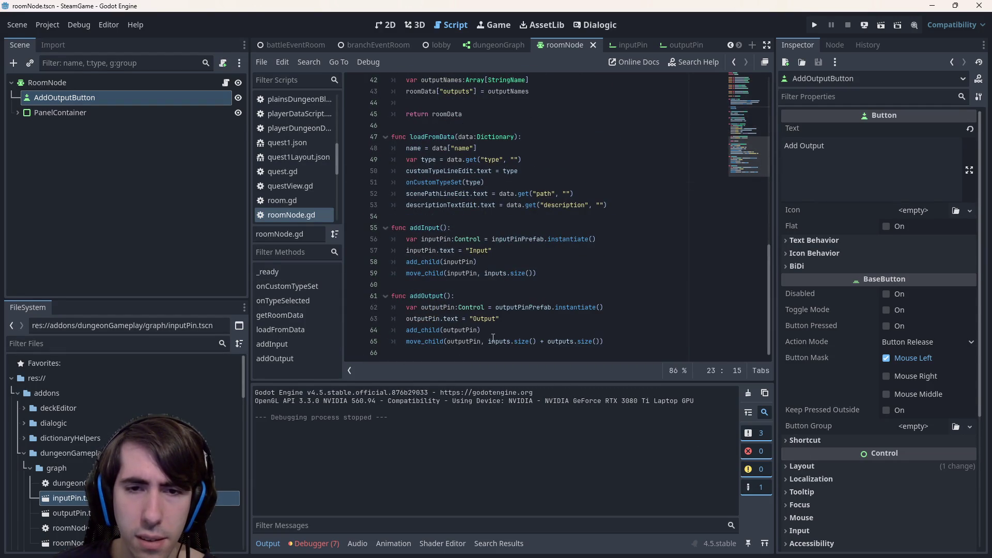
{"action": "double_click", "coordinate": [493, 340]}
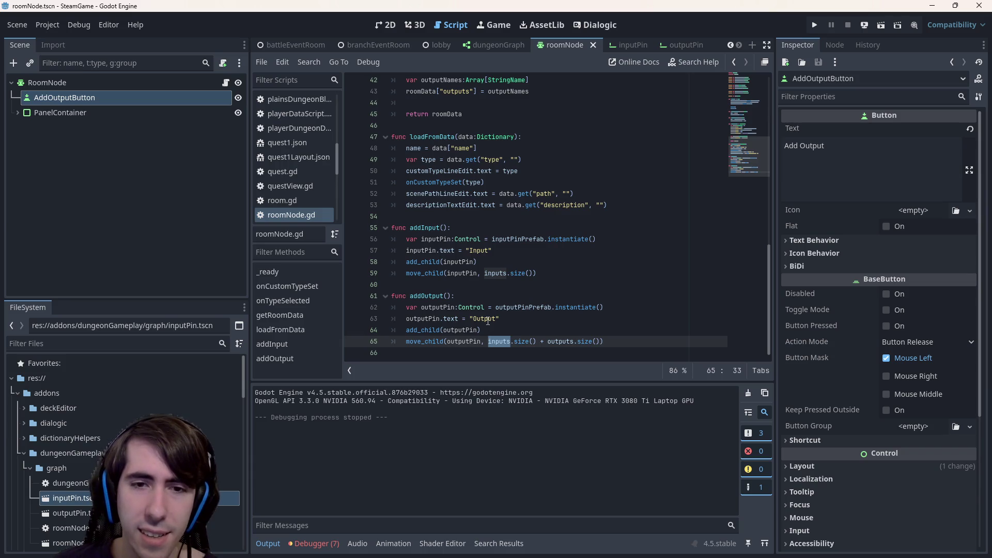
{"action": "left_click", "coordinate": [313, 543]}
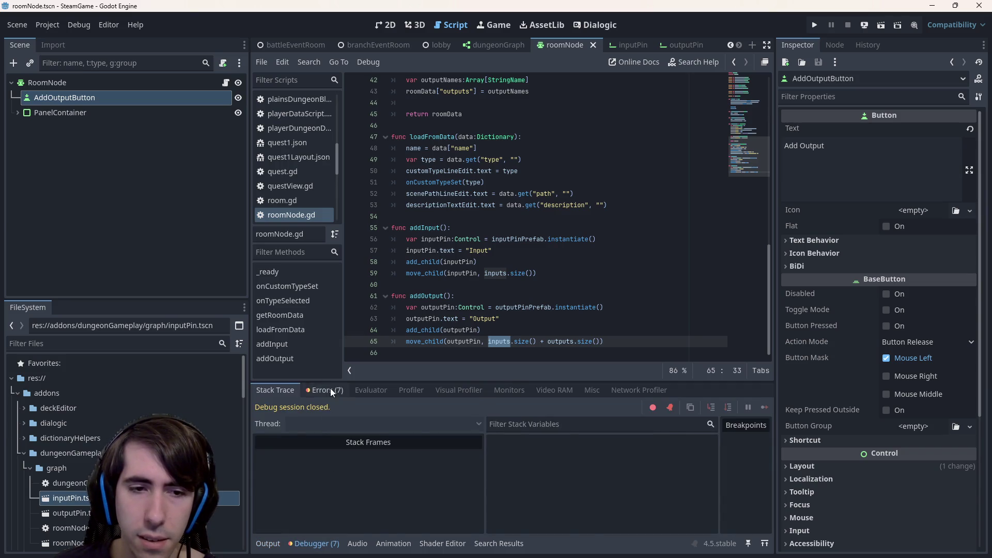